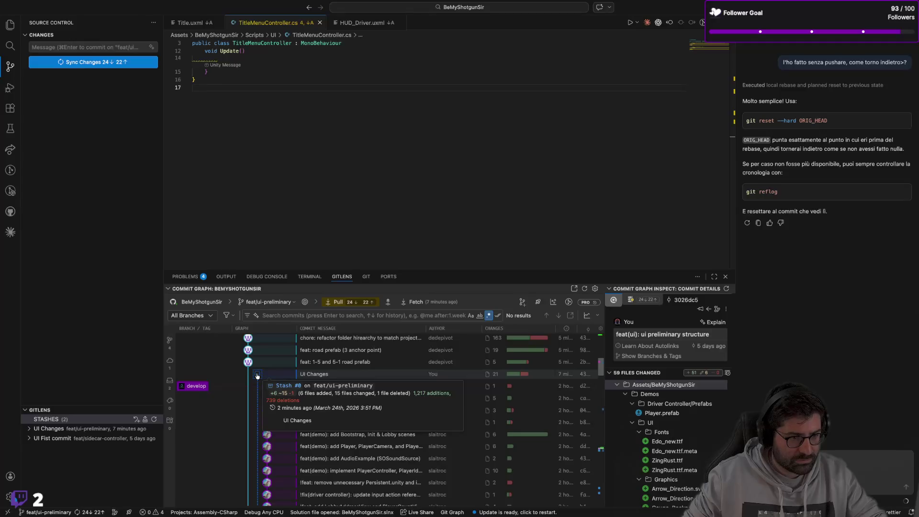
Review the commit graph history and send a Copilot chat message saying the branch is still on develop
scroll(239, 397, "down", 10)
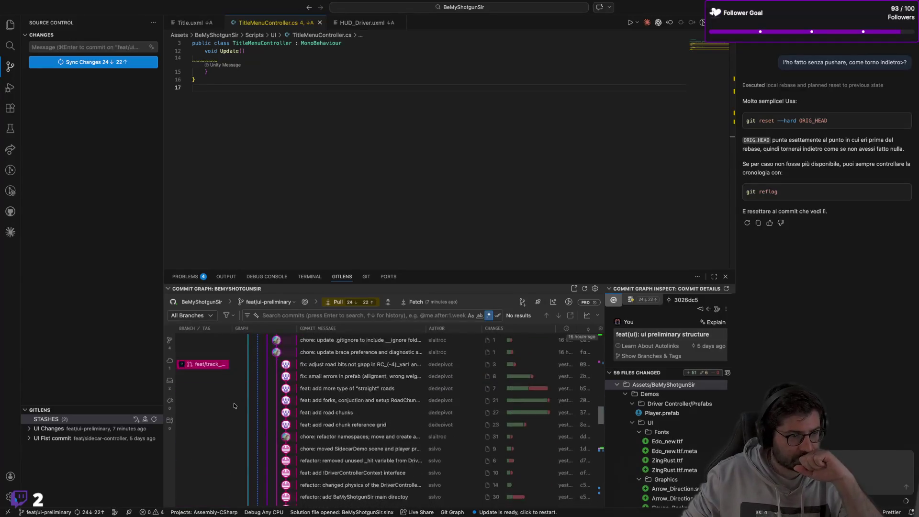
scroll(234, 405, "down", 5)
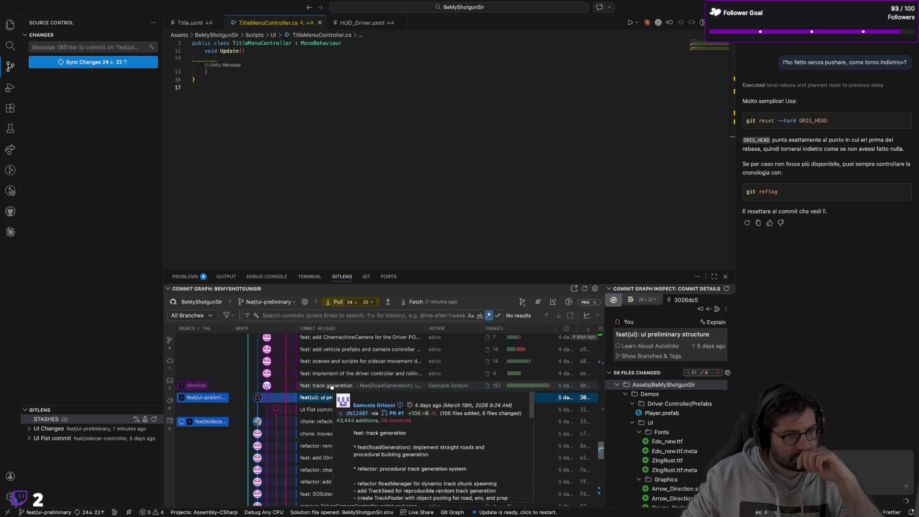
scroll(198, 402, "up", 10)
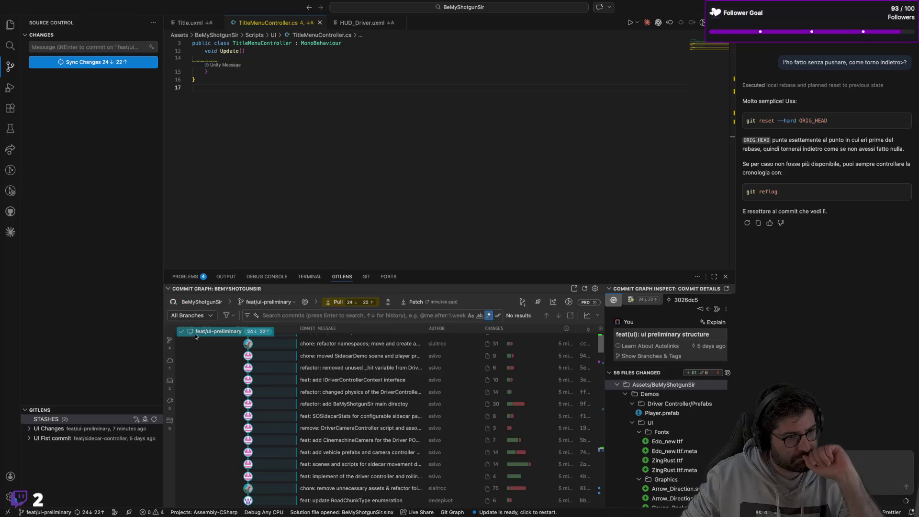
scroll(225, 370, "down", 10)
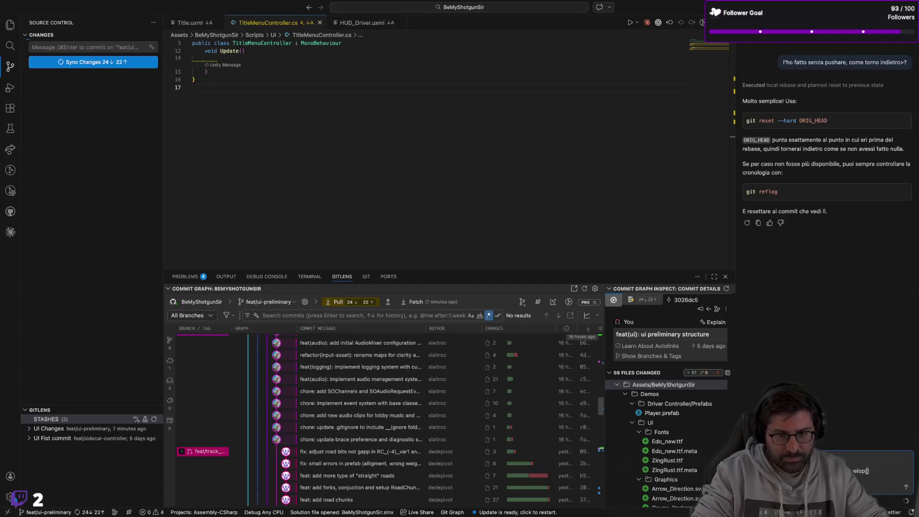
key("Return")
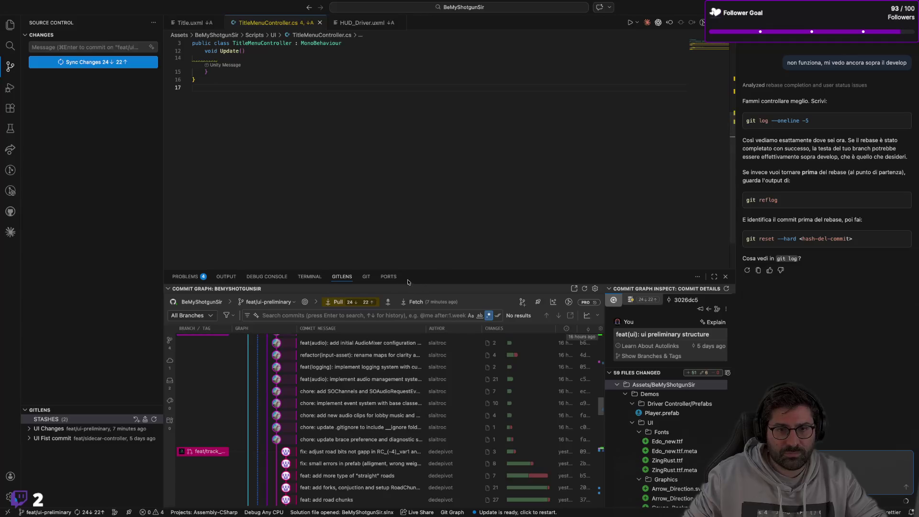
scroll(327, 382, "down", 10)
scroll(327, 382, "down", 5)
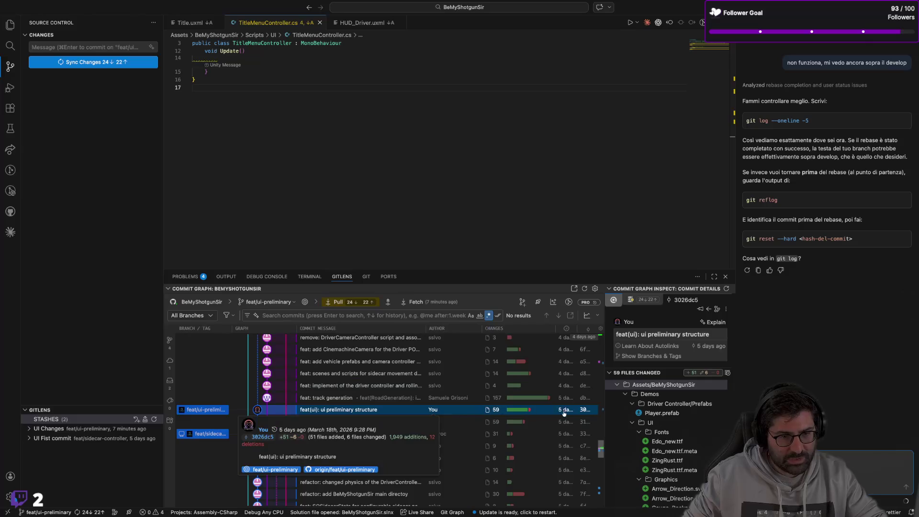
Widen the commit graph to show Commit Date and SHA columns, and copy commit 3026dc5's full SHA
left_click_drag(604, 402, 629, 393)
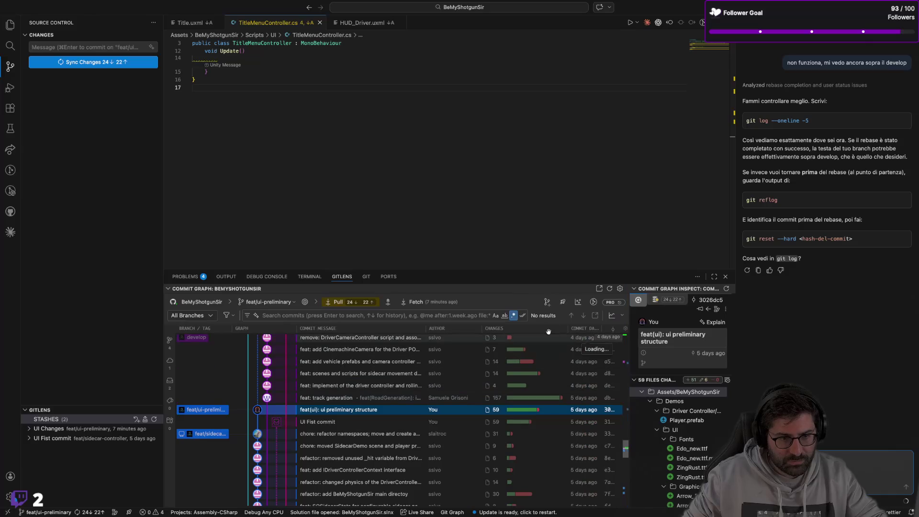
left_click_drag(567, 329, 534, 329)
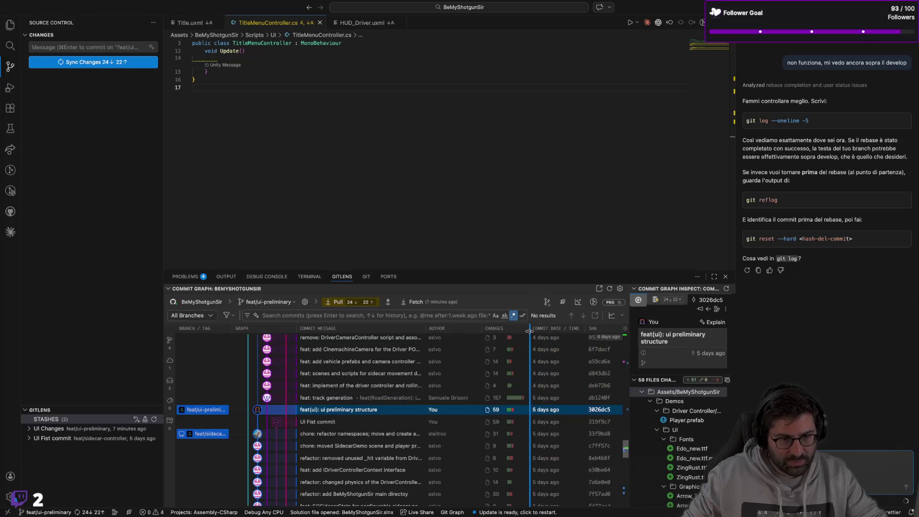
mouse_move(606, 410)
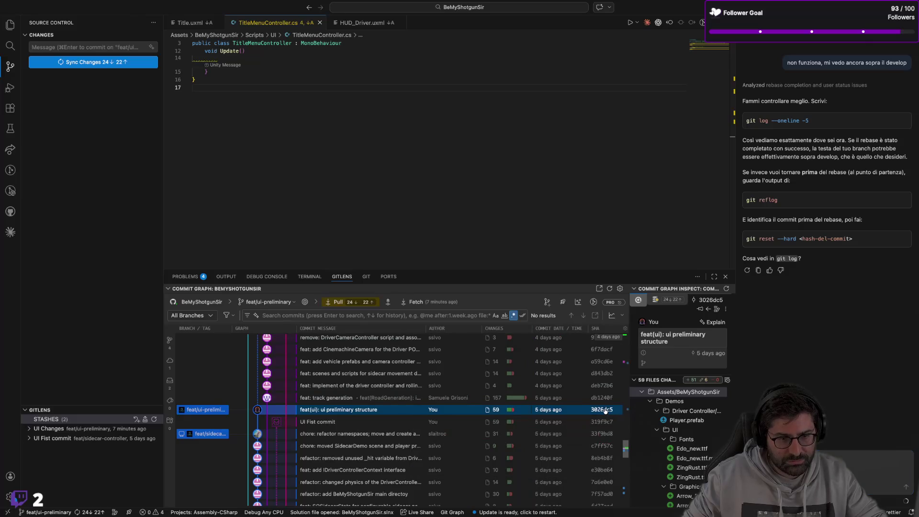
right_click(606, 410)
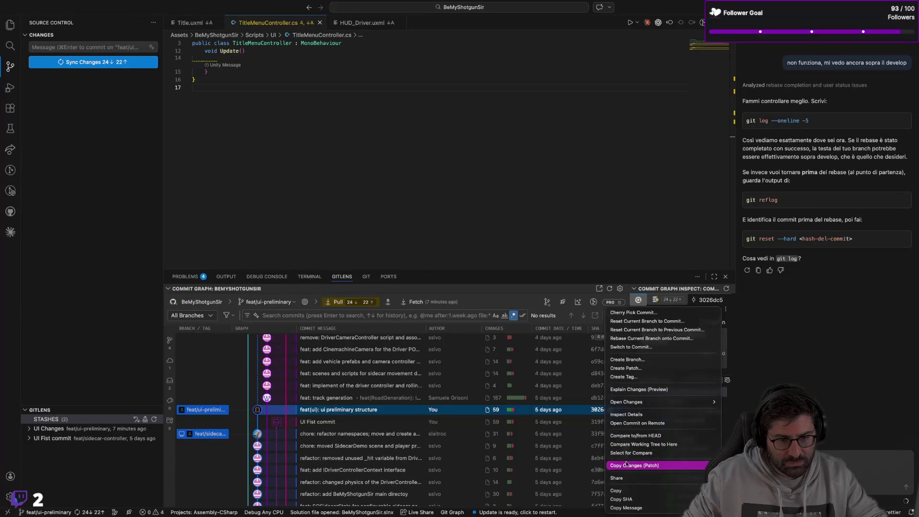
left_click(621, 499)
left_click(310, 277)
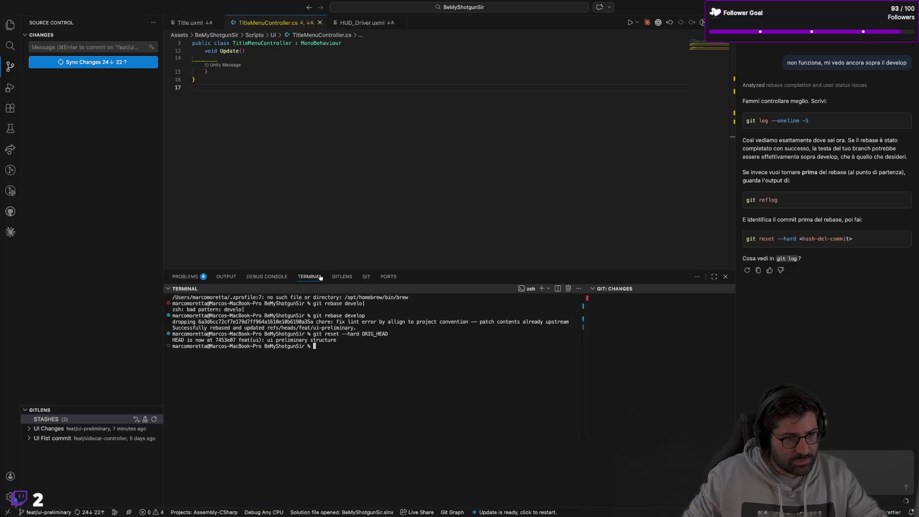
type("git reset --hard ORIG_HEA")
Run git reset --hard 3026dc5 in the terminal, checking the hash against the commit graph
key("BackSpace")
key("BackSpace")
key("BackSpace")
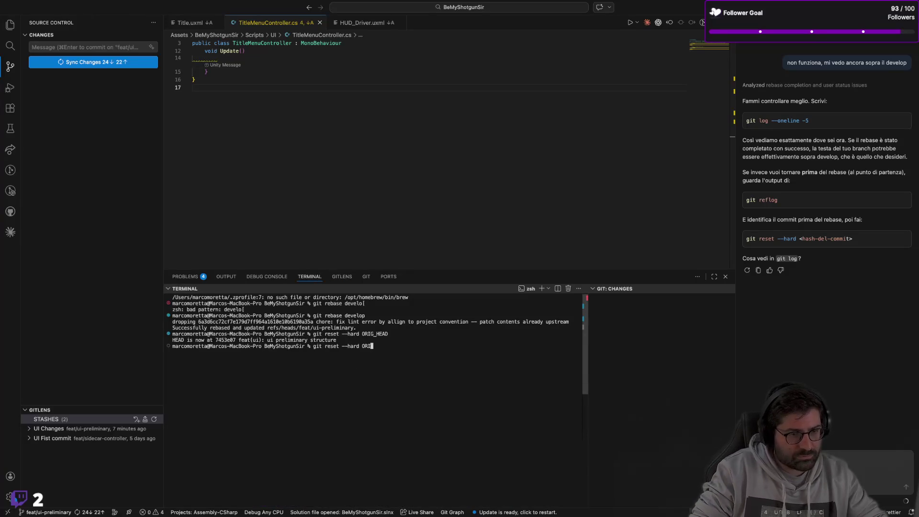
type("3026dc5f45612ad9dd633be2e4d576cb5459308c")
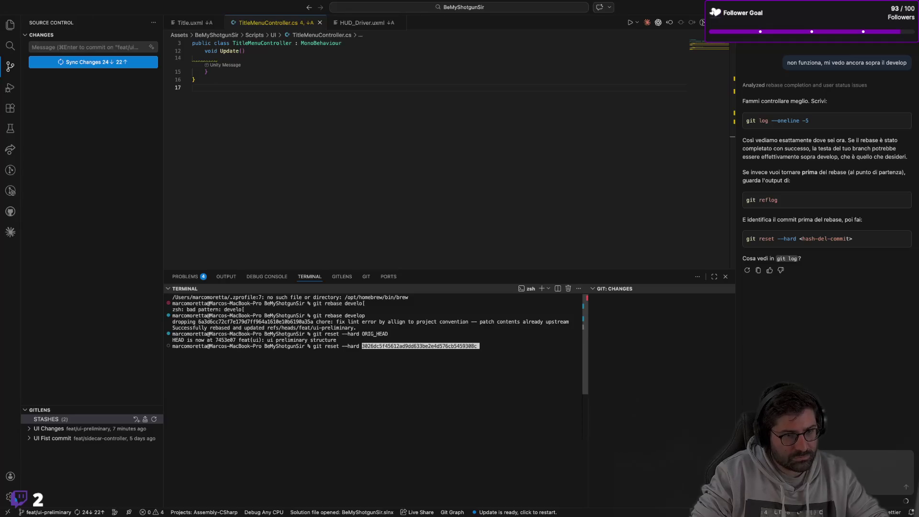
key("BackSpace")
key("BackSpace")
key("BackSpace")
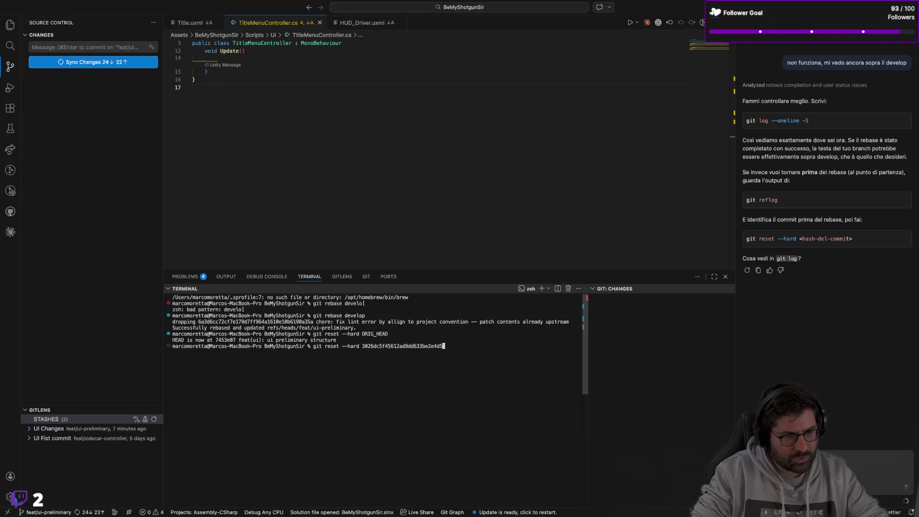
key("BackSpace")
key("BackSpace")
key("BackSpace")
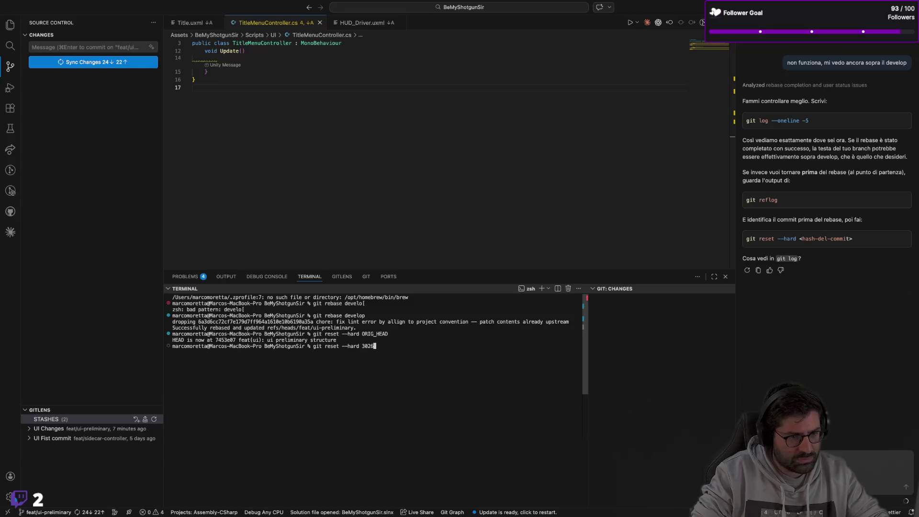
key("BackSpace")
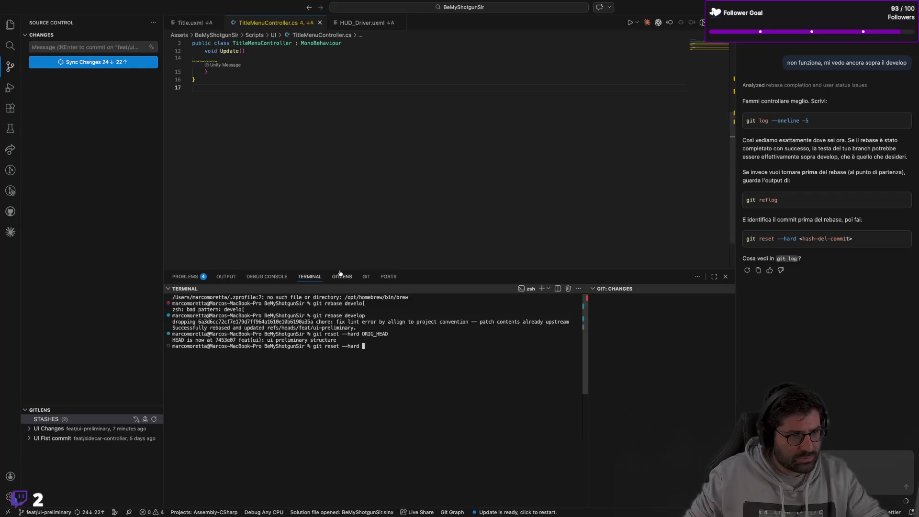
left_click(351, 278)
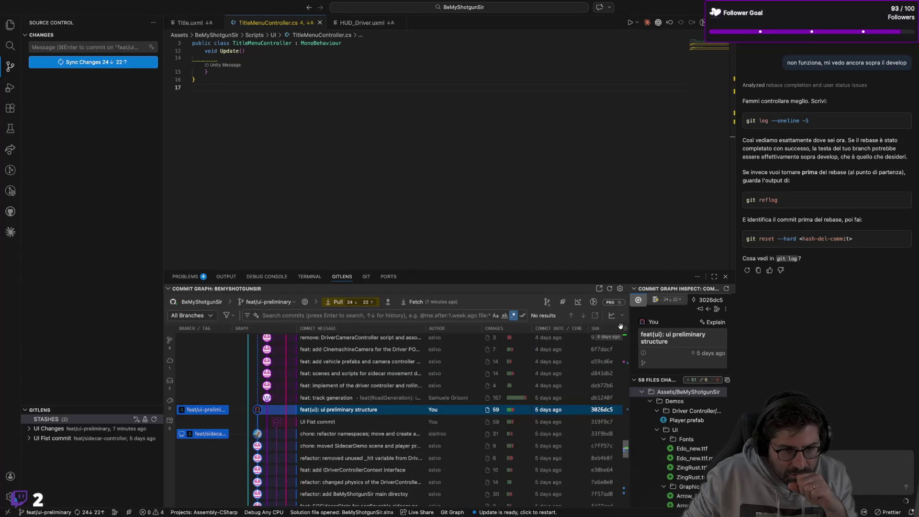
mouse_move(613, 412)
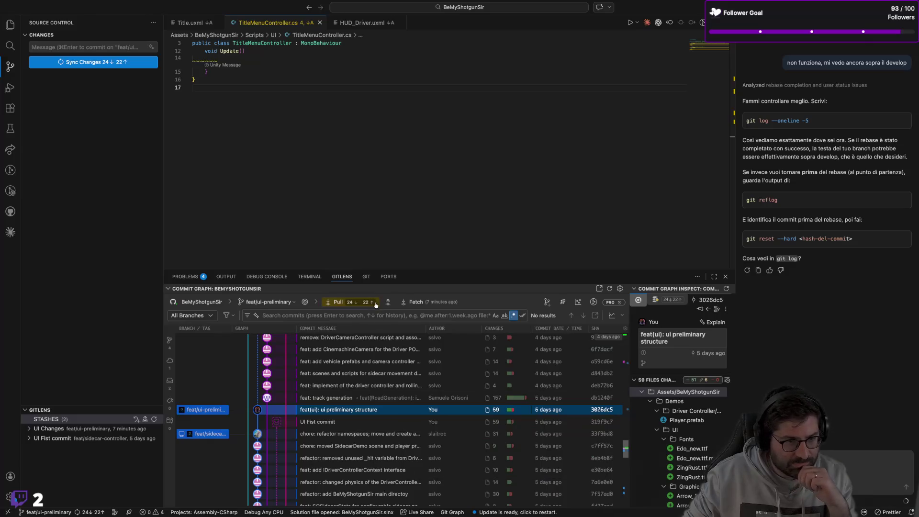
left_click(310, 277)
type("26dc5")
key("Return")
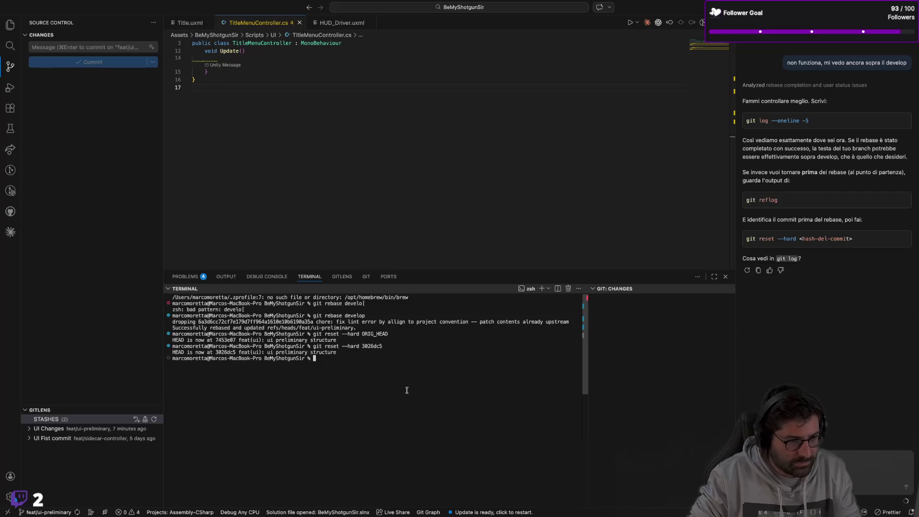
Check the graph after the reset, switch to the develop branch in the terminal, and begin typing 'git p'
left_click(342, 277)
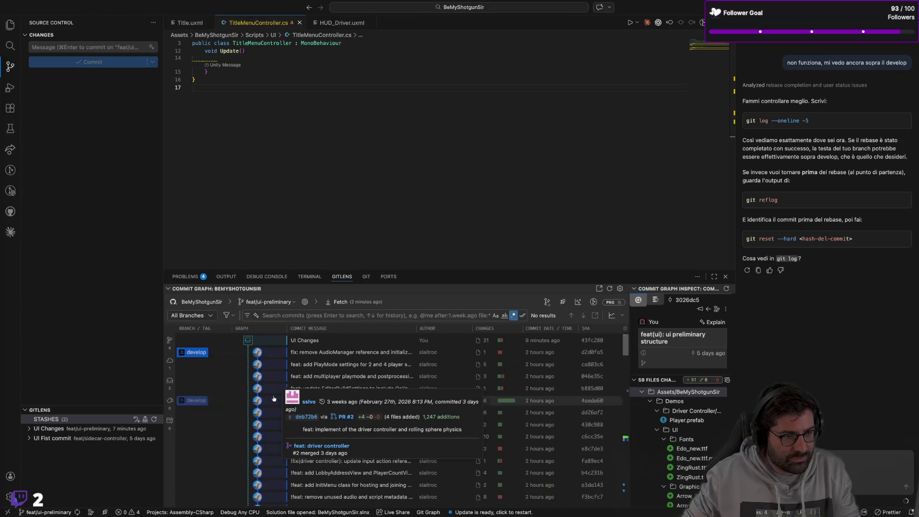
left_click(310, 277)
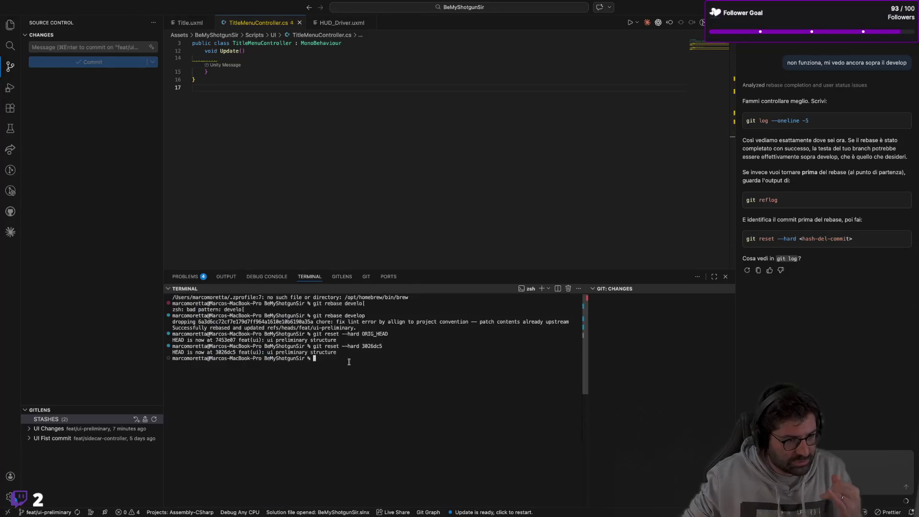
type("git fetch")
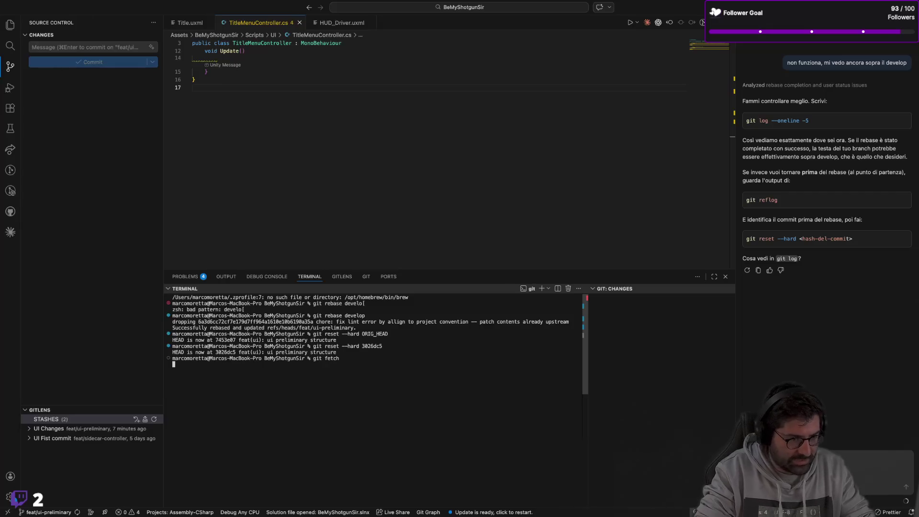
type("gi")
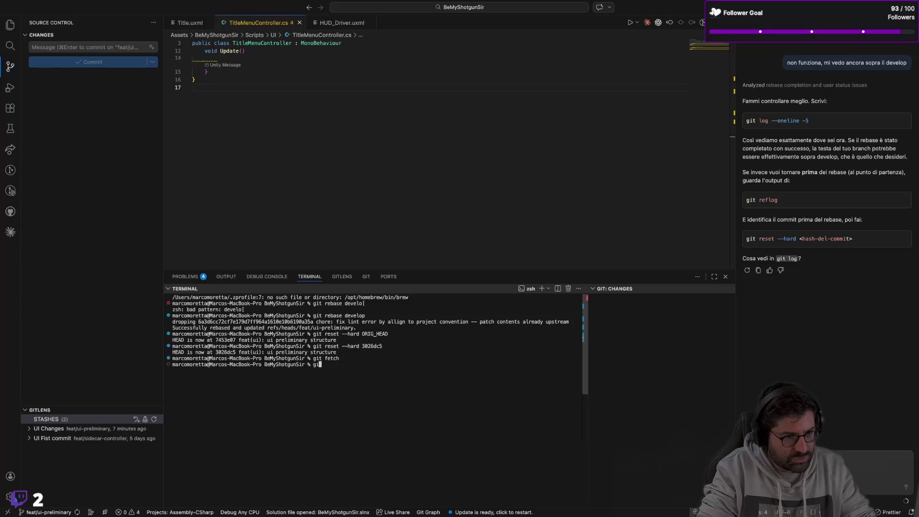
type("t pull")
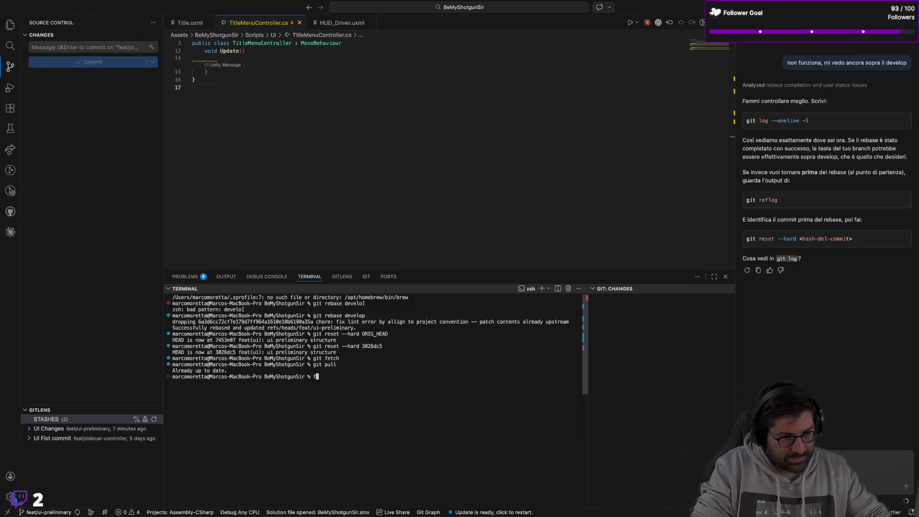
type("ijt")
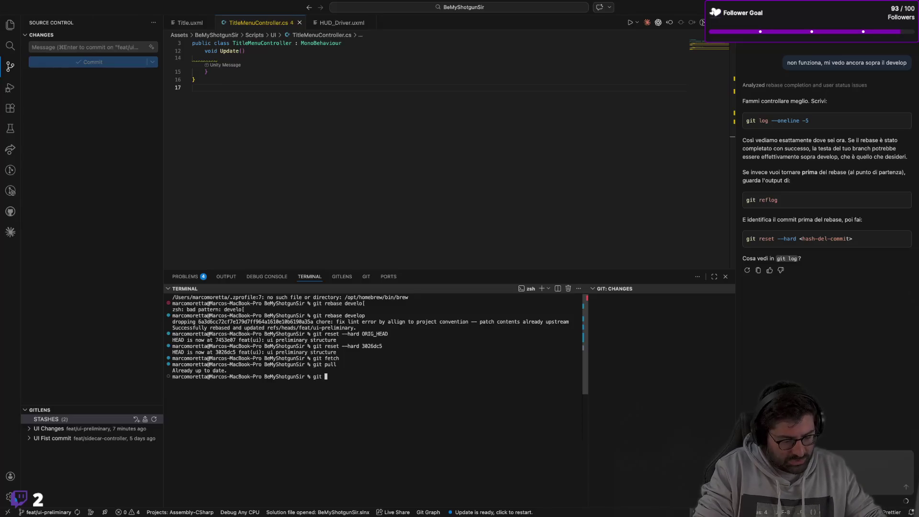
type("ch develop")
key("Return")
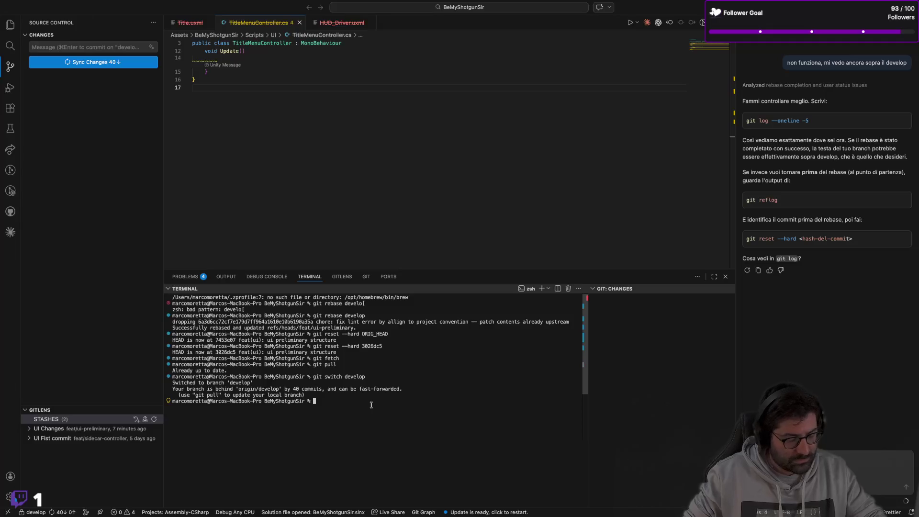
type("git pull")
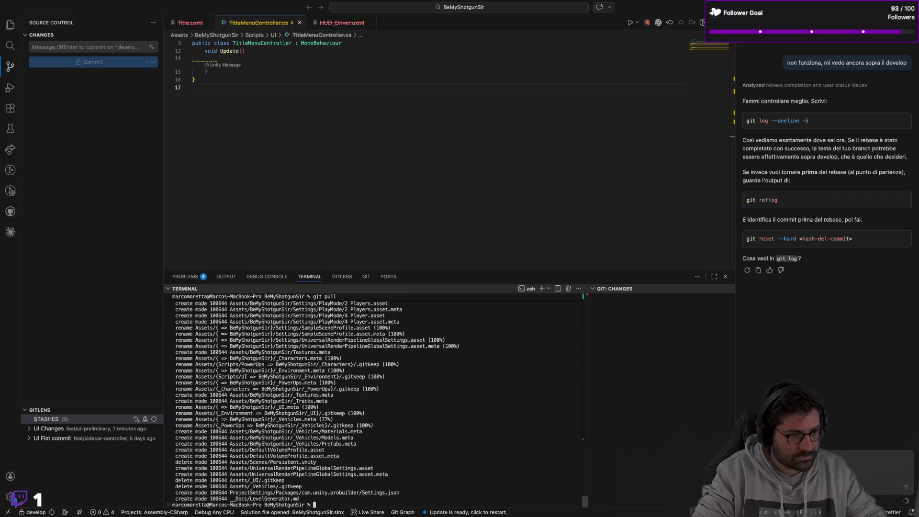
Use Mission Control to move from the Code space to the Unity editor space
left_click(270, 217)
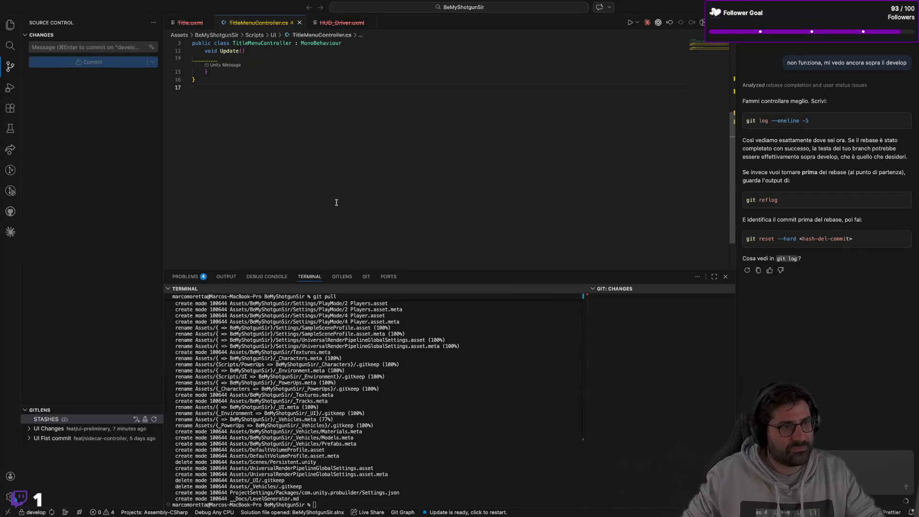
key("ctrl+Left")
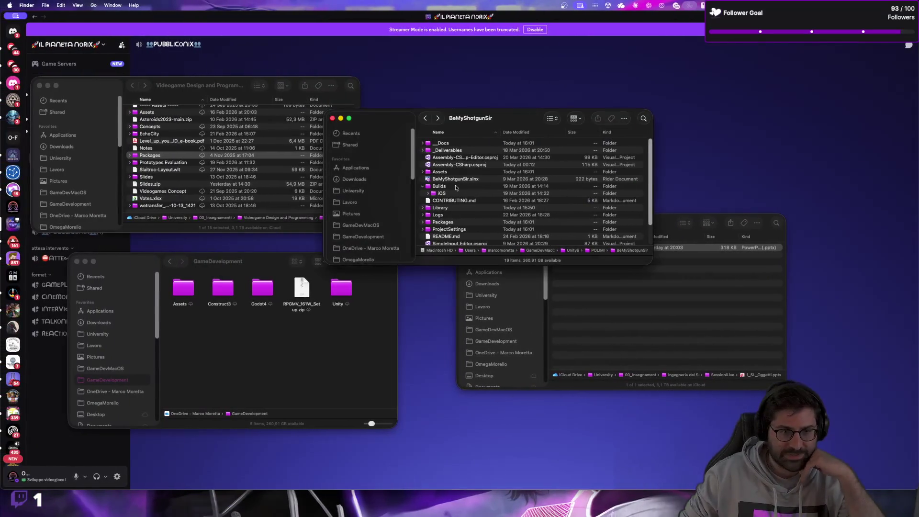
key("ctrl+Up")
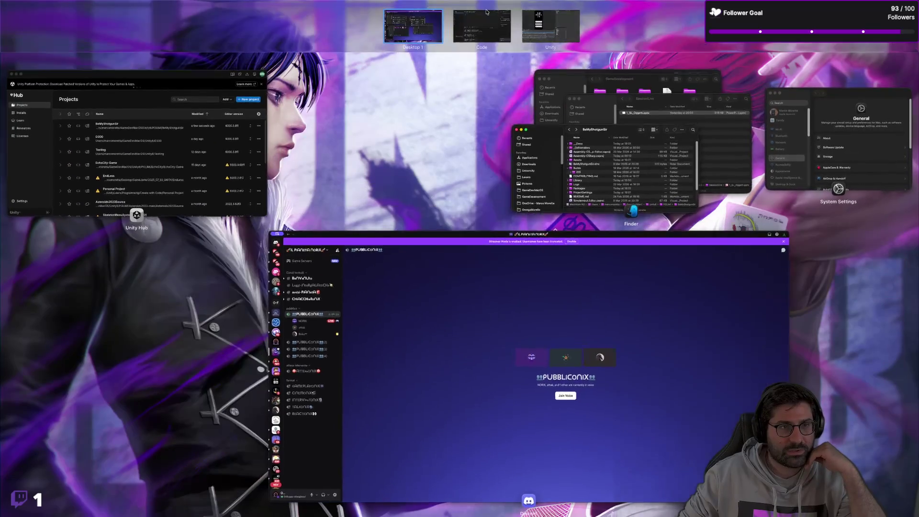
left_click(487, 12)
key("ctrl+Up")
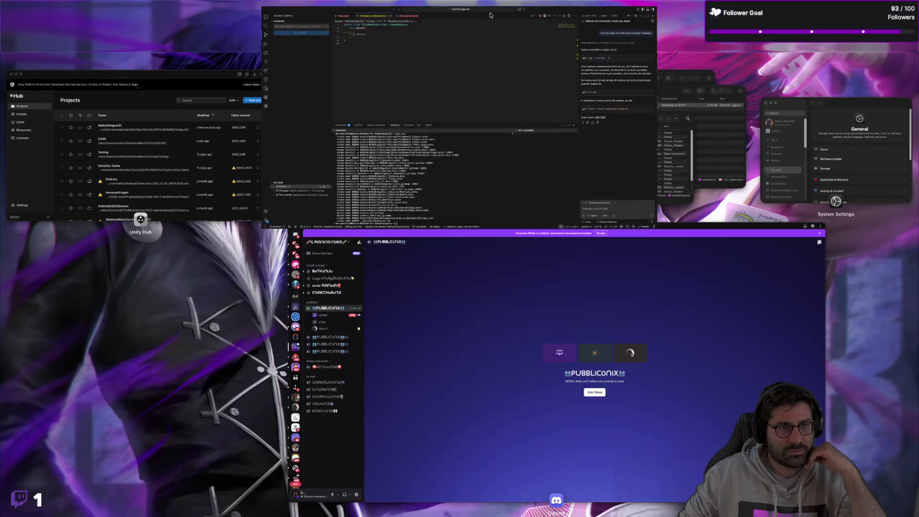
left_click(527, 26)
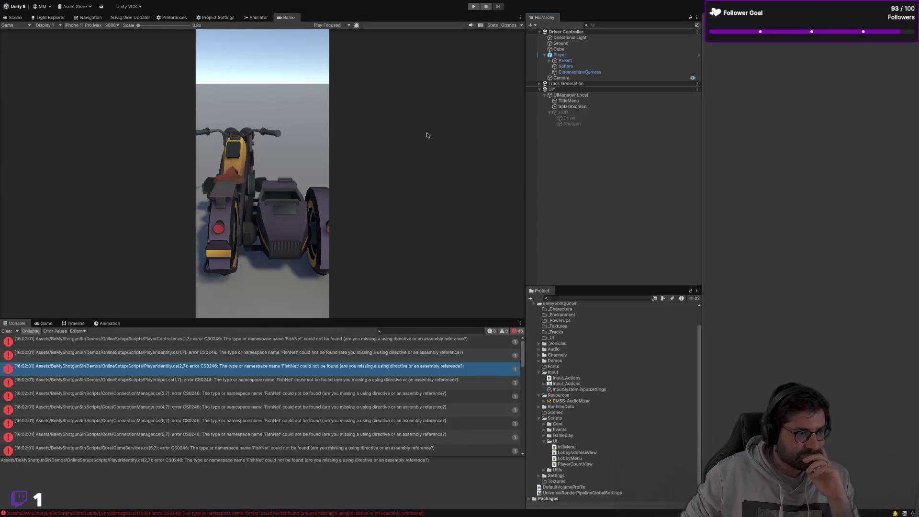
Ping ConnectionManager.cs from its missing-FishNet Console error, review the error list, and open Package Manager
left_click(301, 441)
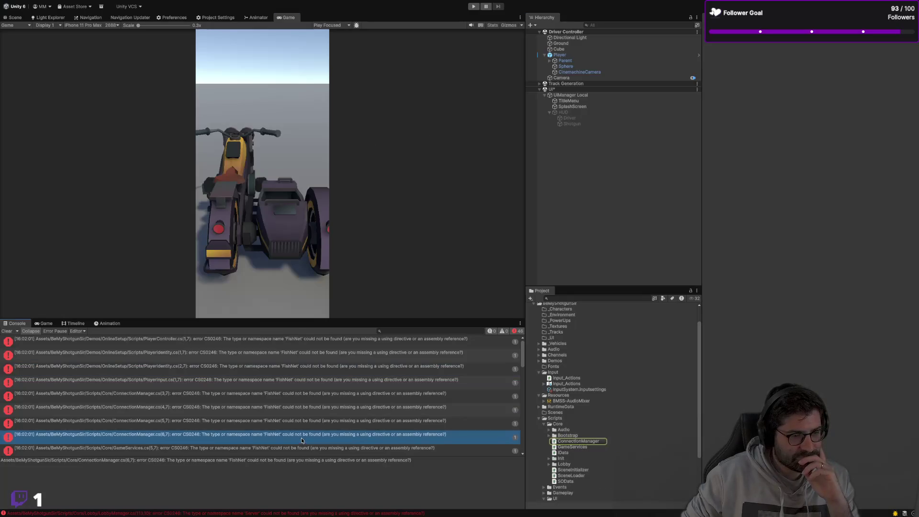
scroll(338, 424, "down", 10)
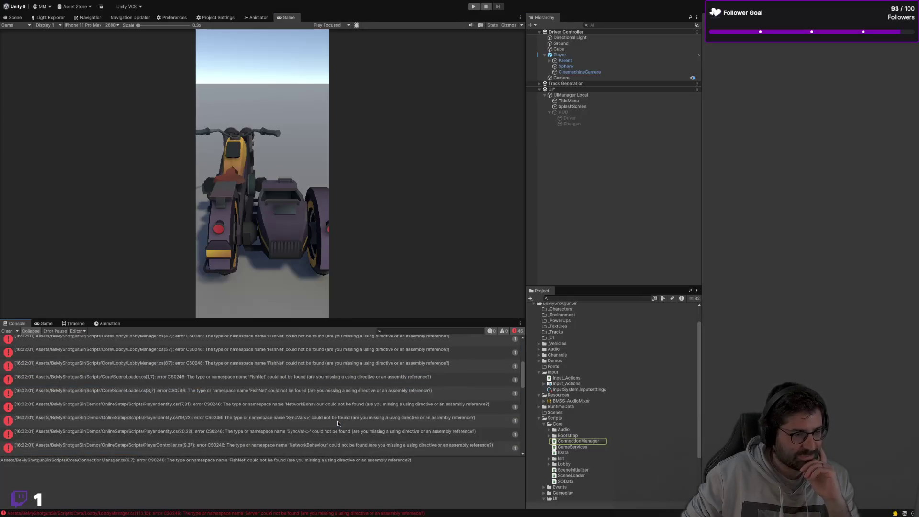
scroll(383, 402, "up", 10)
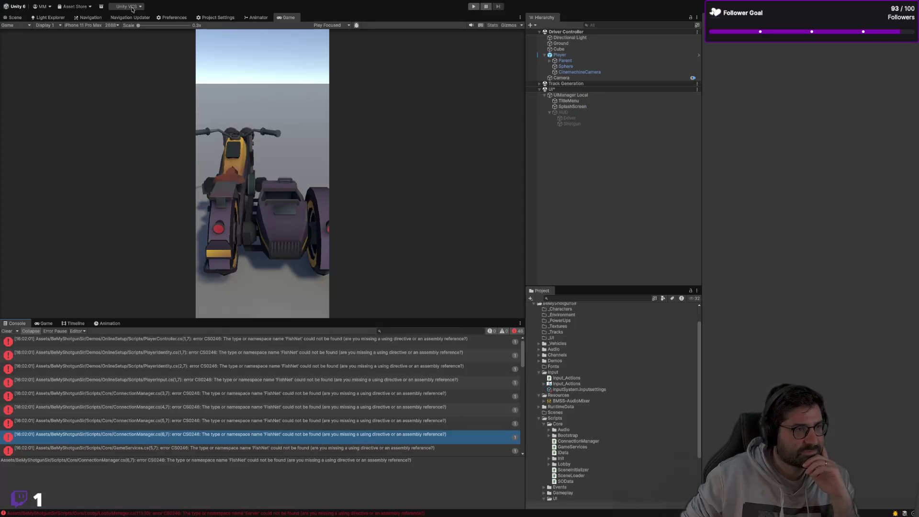
left_click(101, 7)
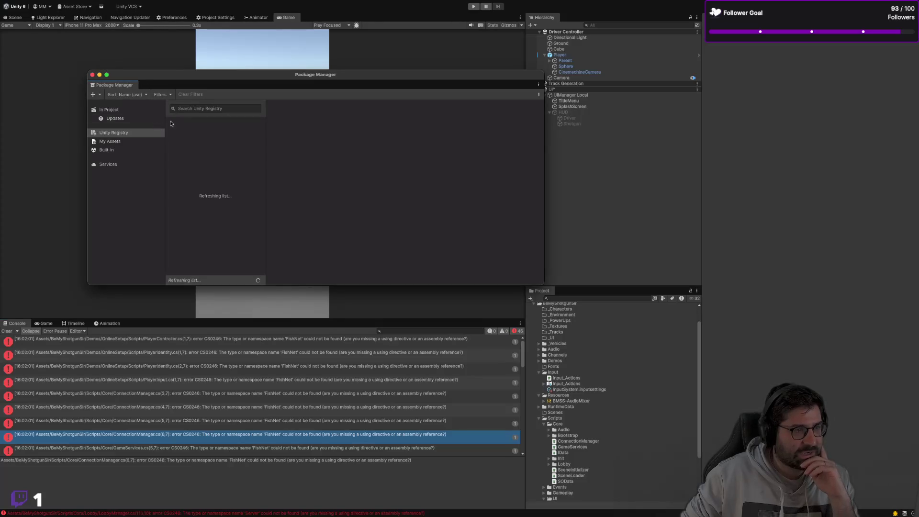
left_click(184, 109)
type("fish")
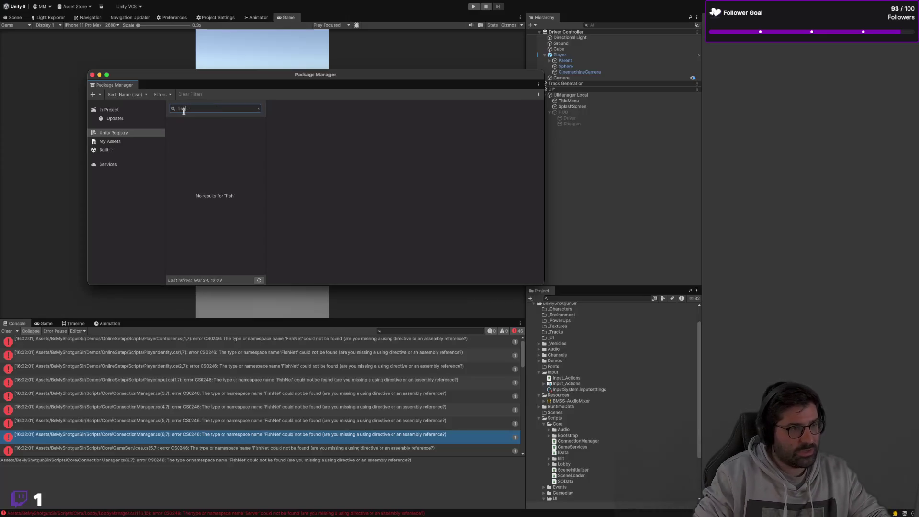
left_click(132, 149)
left_click(197, 109)
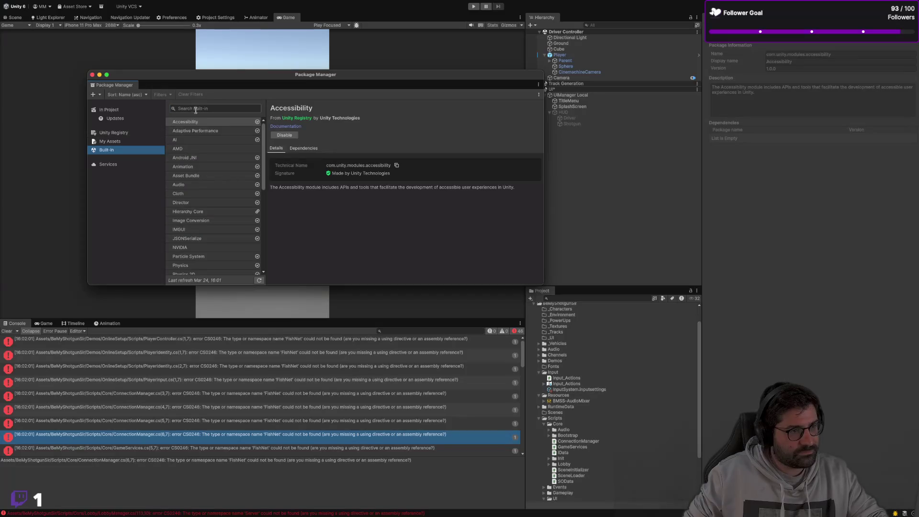
type("fishn")
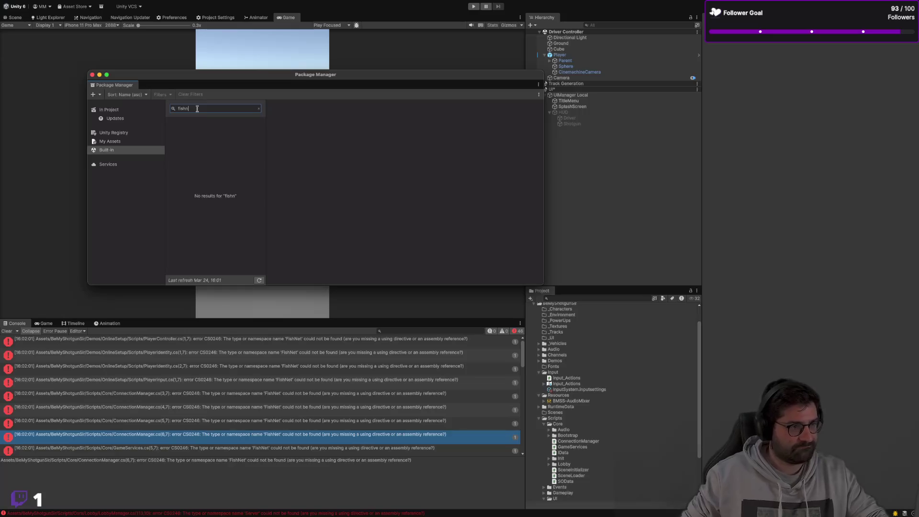
left_click(134, 168)
left_click(219, 109)
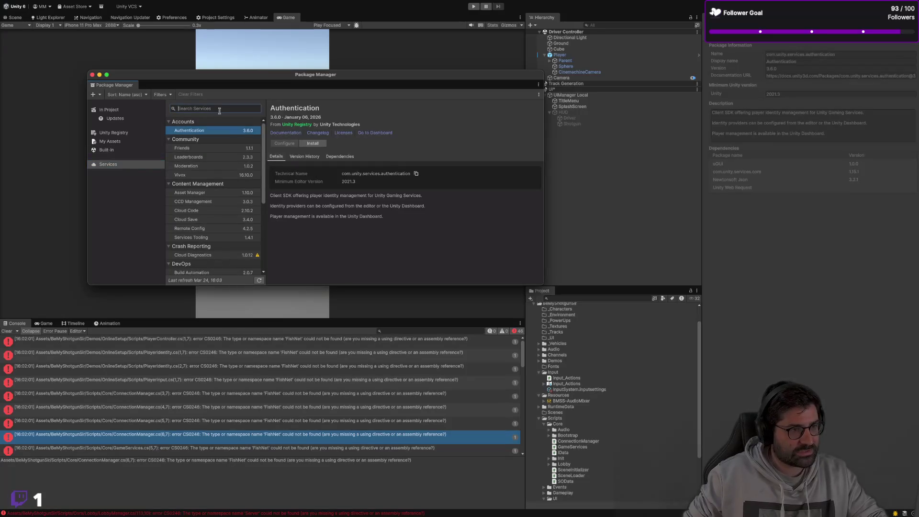
type("fish")
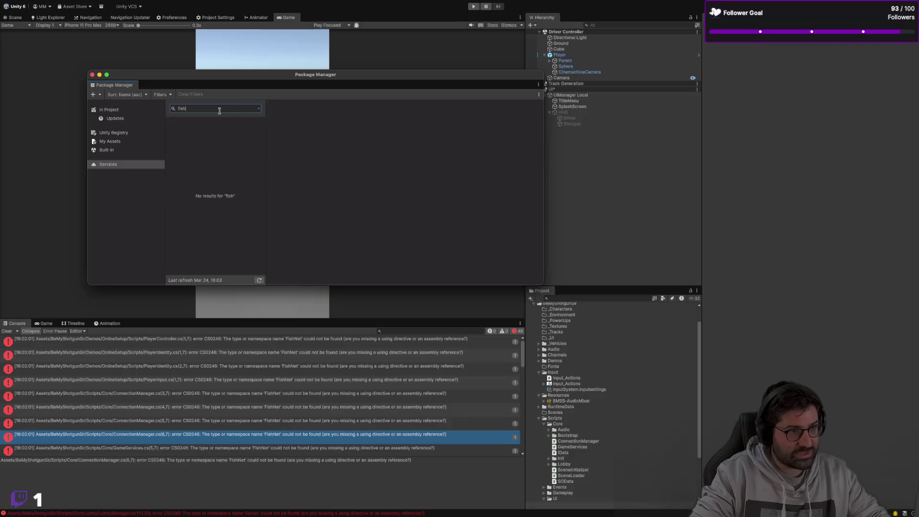
type("n")
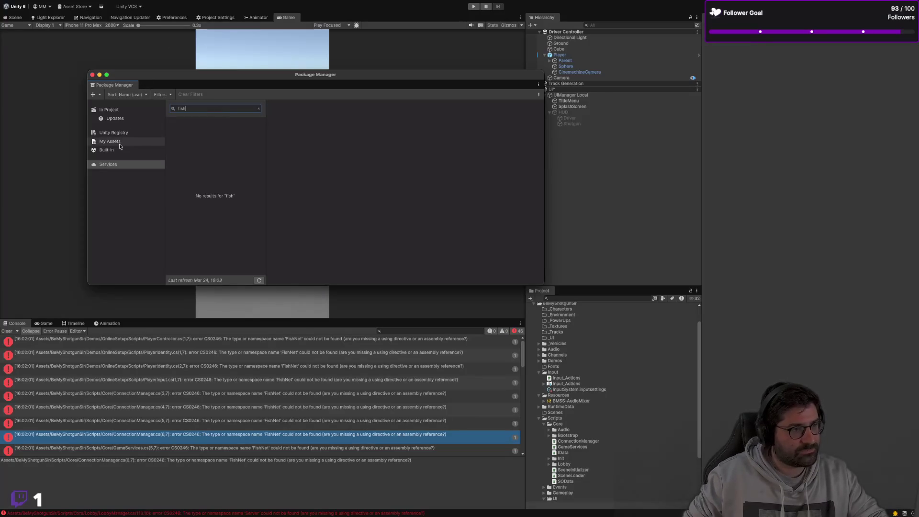
left_click(120, 151)
left_click(122, 142)
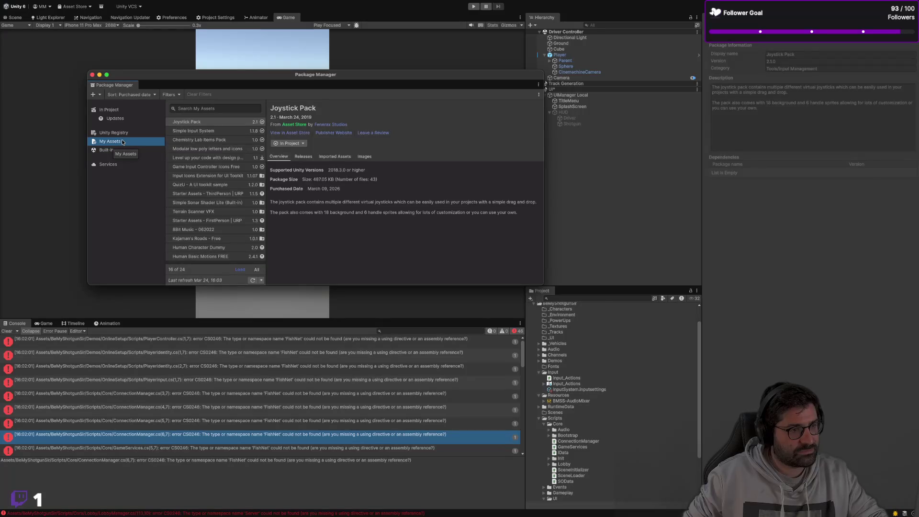
left_click(123, 136)
left_click(259, 111)
key("BackSpace")
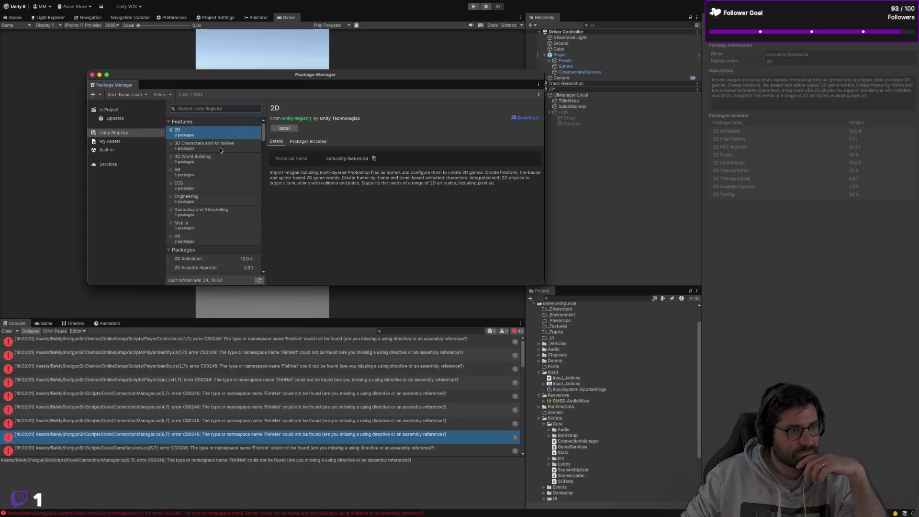
scroll(213, 165, "down", 2)
scroll(212, 167, "down", 15)
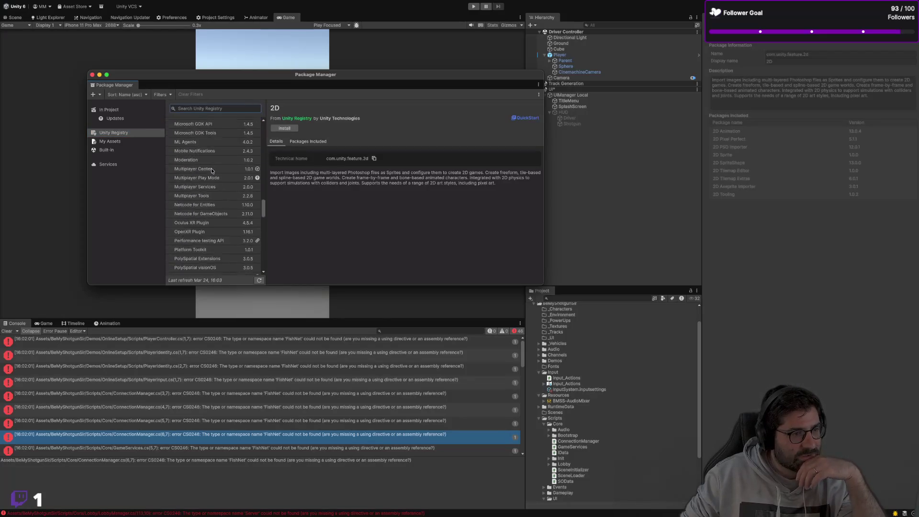
scroll(212, 170, "up", 10)
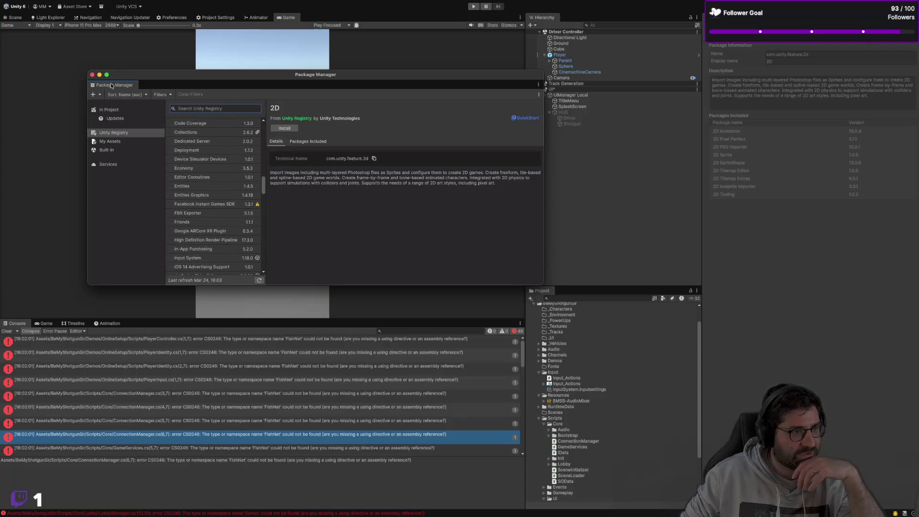
left_click(92, 74)
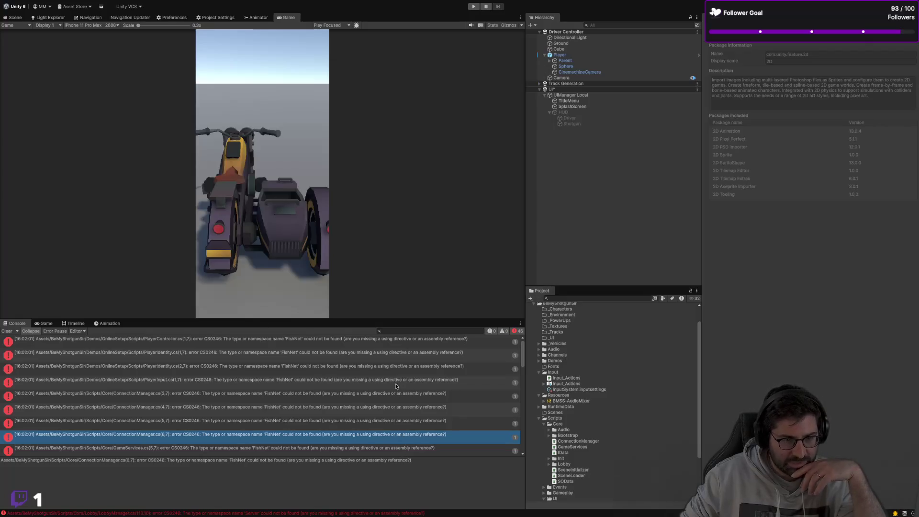
Show the PlayerController script's source in the Inspector via its PlayerController.cs(1,7) FishNet error
scroll(396, 388, "down", 5)
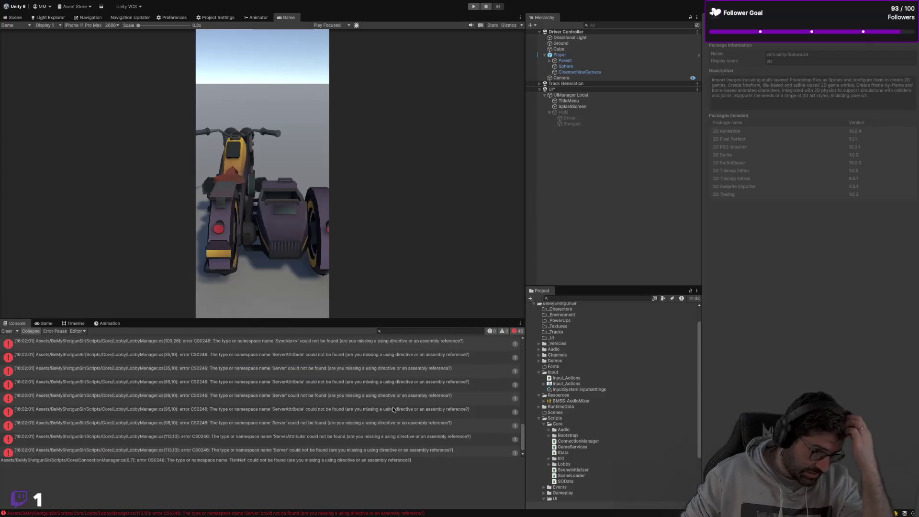
scroll(376, 411, "up", 5)
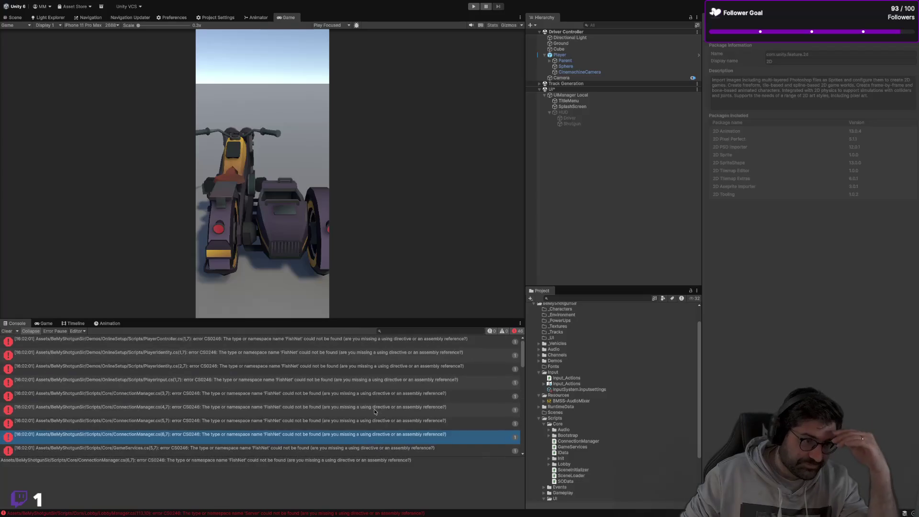
left_click(268, 347)
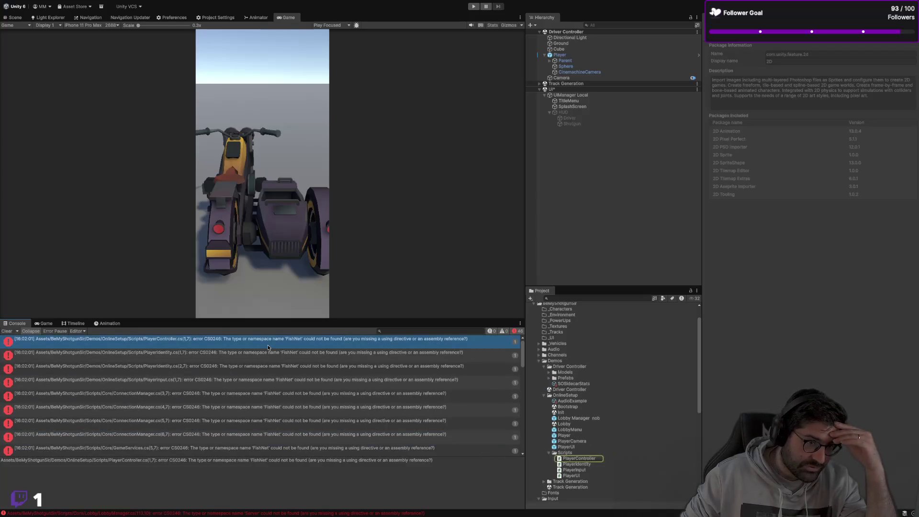
left_click(570, 458)
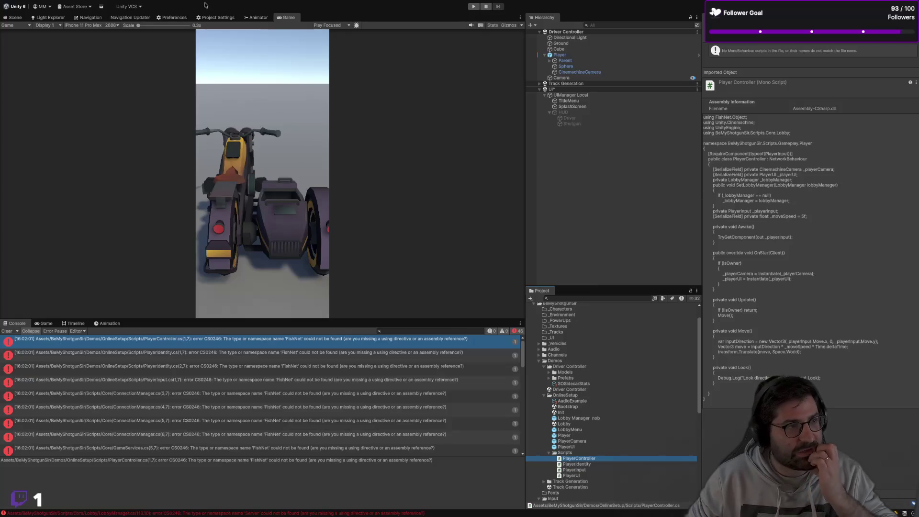
left_click(84, 8)
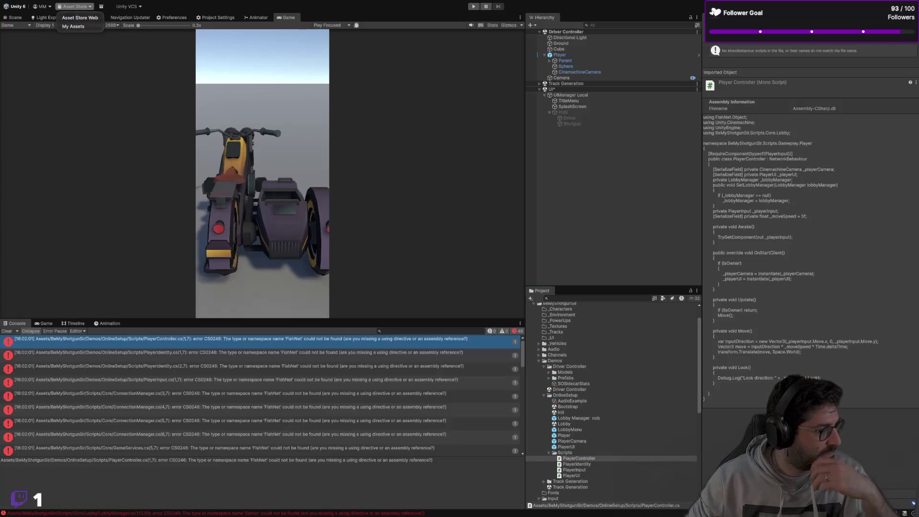
Dismiss the Asset Store menu and switch spaces back to VS Code
key("Escape")
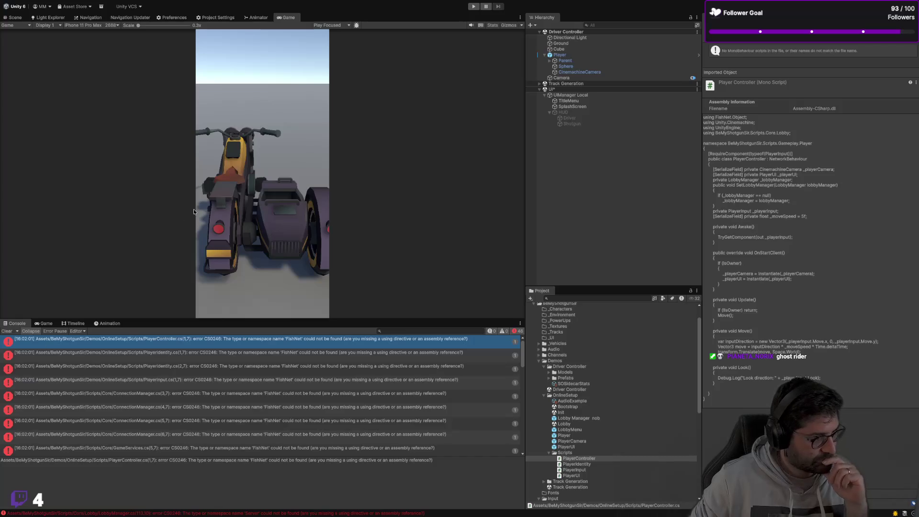
key("ctrl+Right")
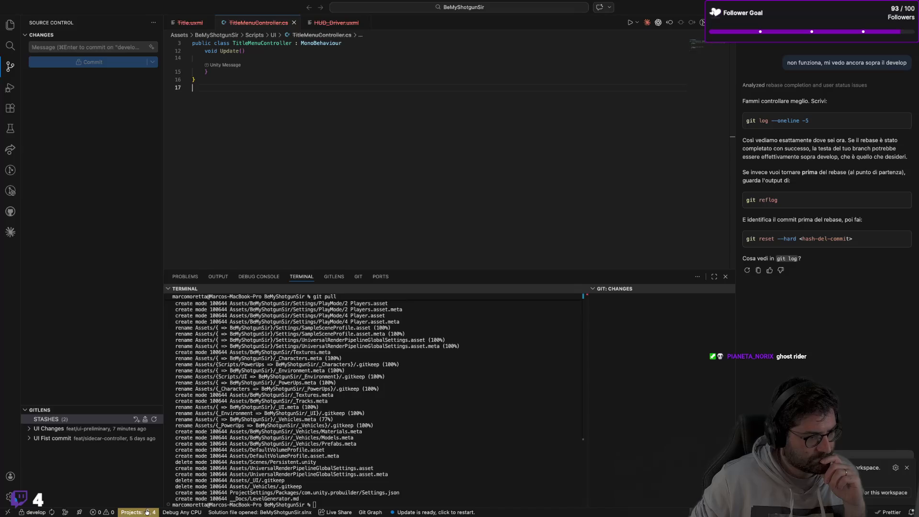
left_click(440, 423)
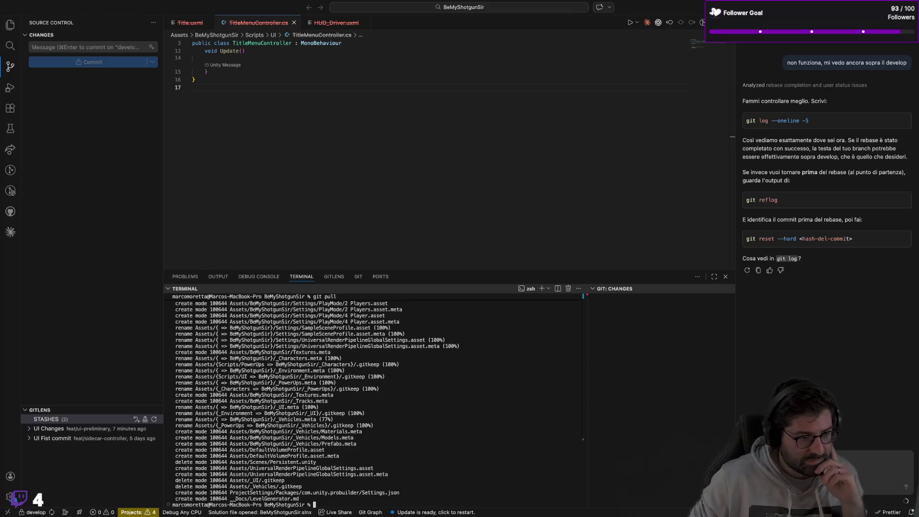
left_click(323, 175)
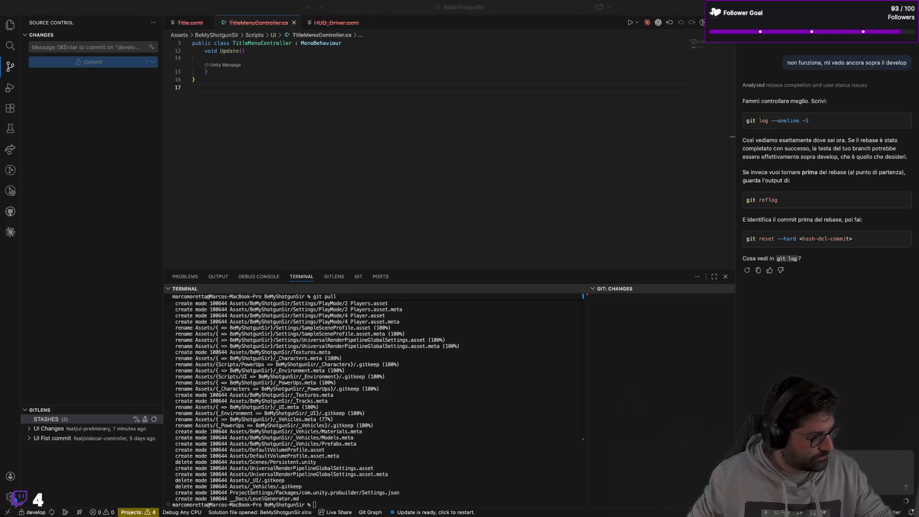
left_click(448, 143)
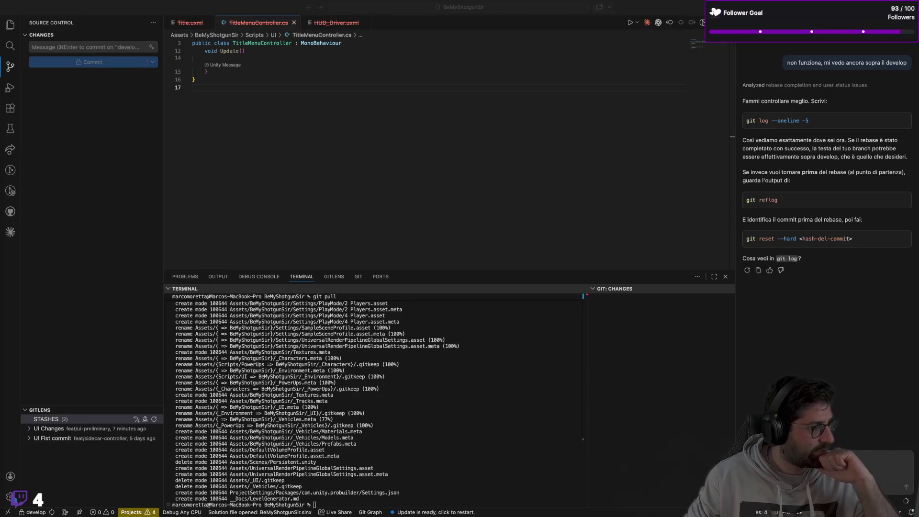
key("ctrl+Left")
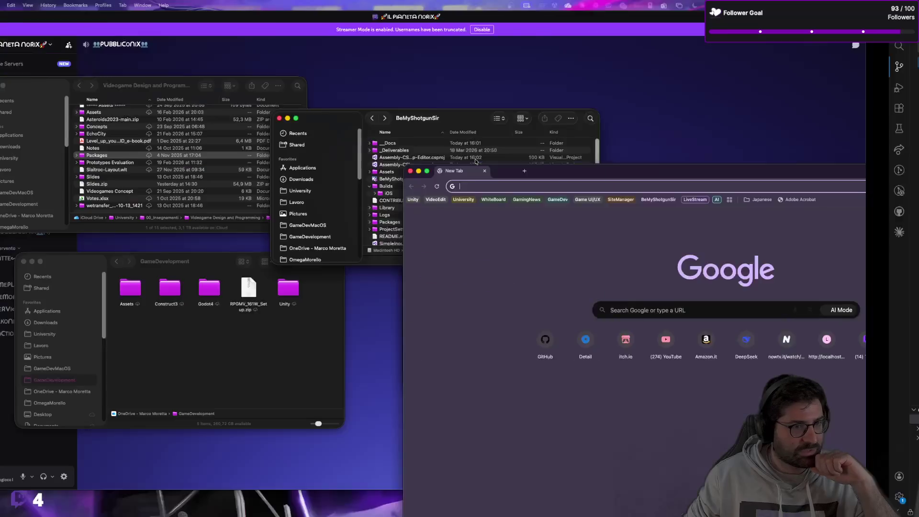
Maximize Chrome, search Google for 'unity asset store', and open the Unity Asset Store homepage
double_click(640, 174)
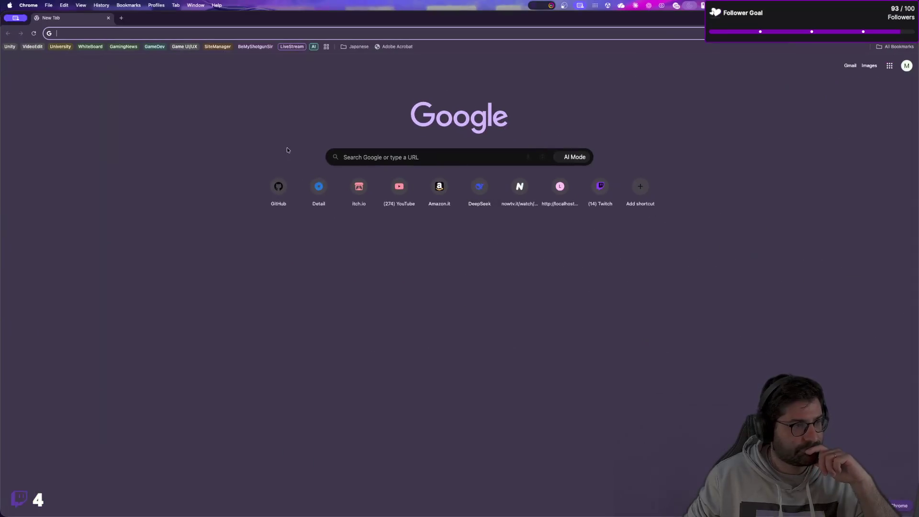
left_click(197, 32)
type("unity asset so")
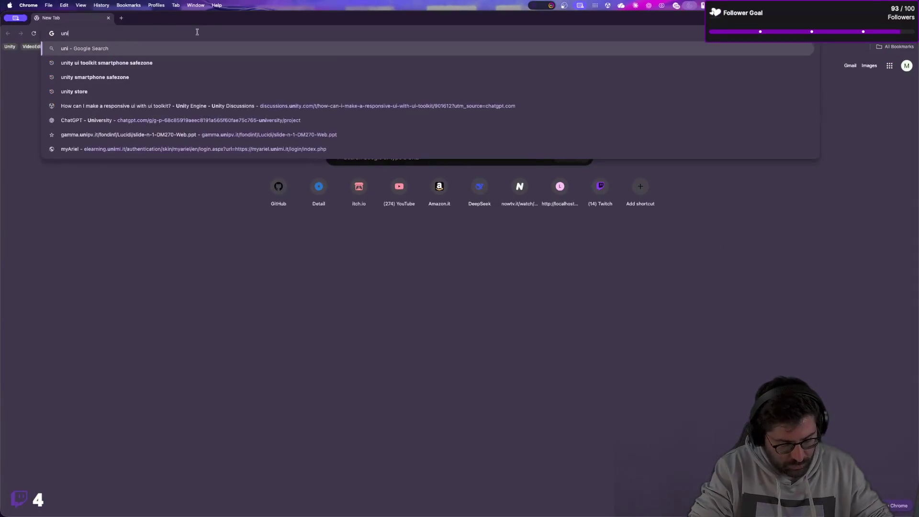
key("BackSpace")
type("tore")
key("Return")
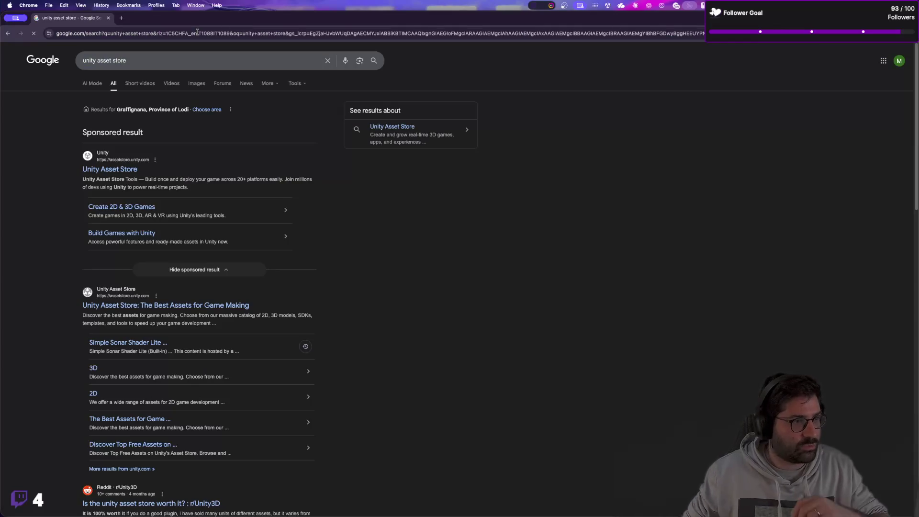
left_click(116, 170)
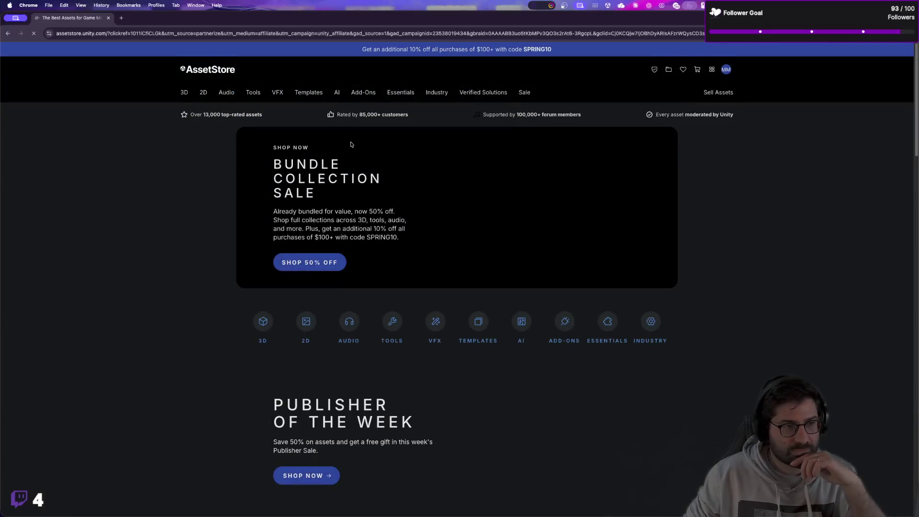
Search the store for 'fishnet' and open FishNet: Networking Evolved in a new tab
left_click(457, 69)
type("fishnet")
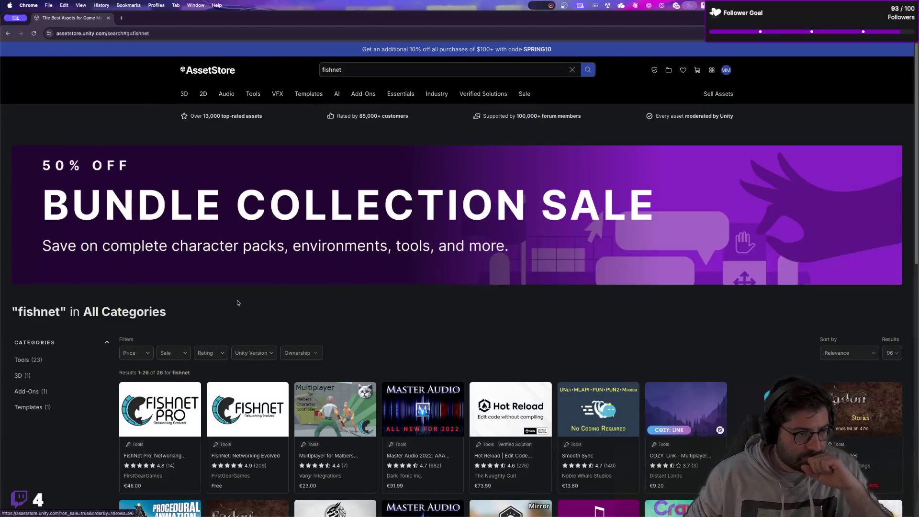
scroll(235, 307, "down", 3)
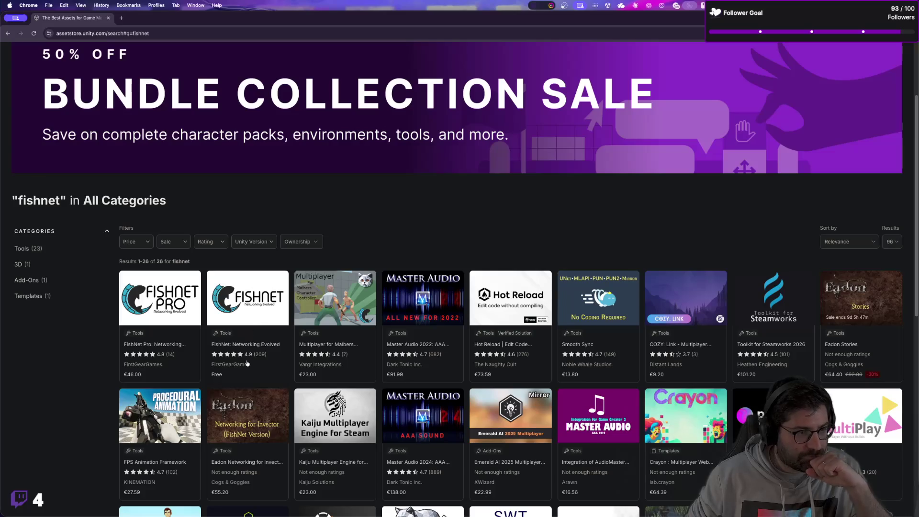
left_click(252, 314)
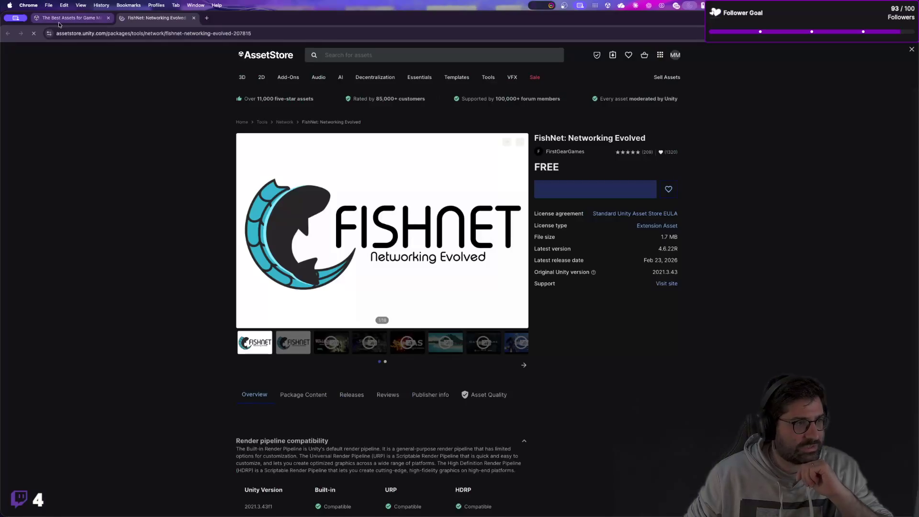
left_click(60, 21)
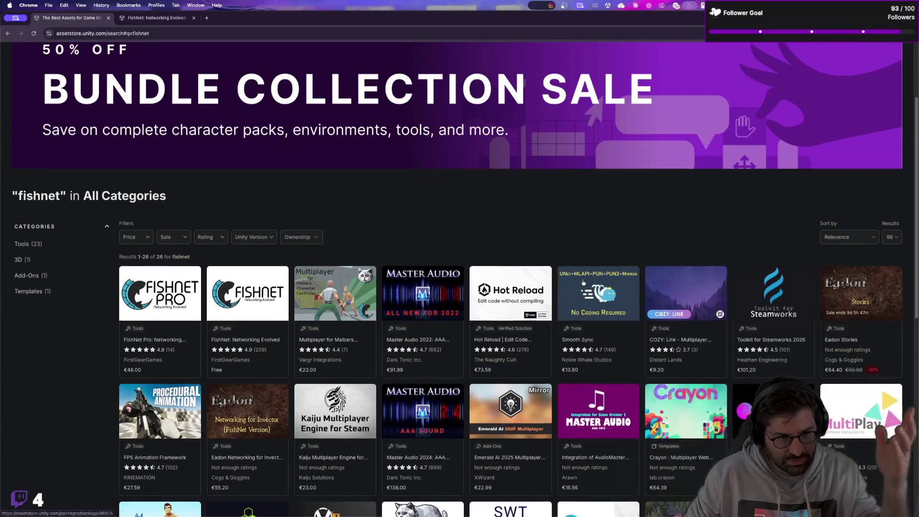
scroll(524, 303, "down", 6)
scroll(536, 335, "down", 1)
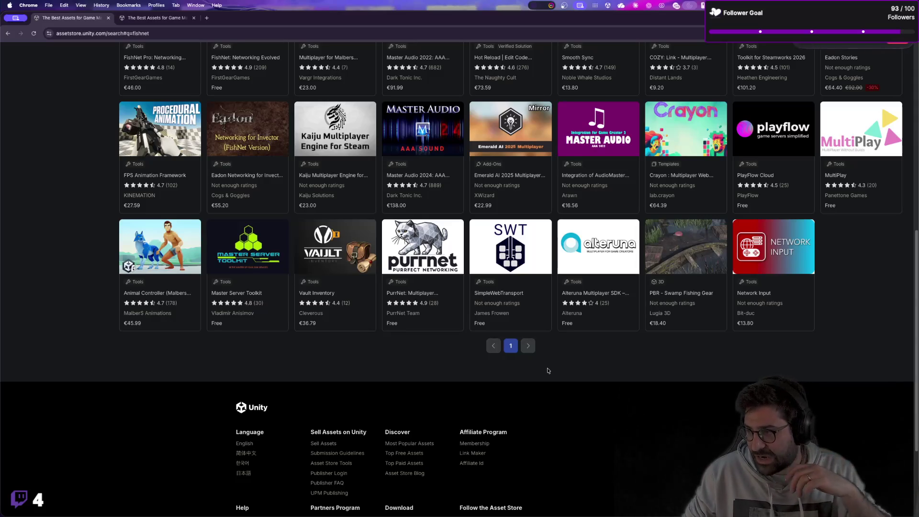
Turn on the macOS Studying focus mode until this evening
left_click(899, 43)
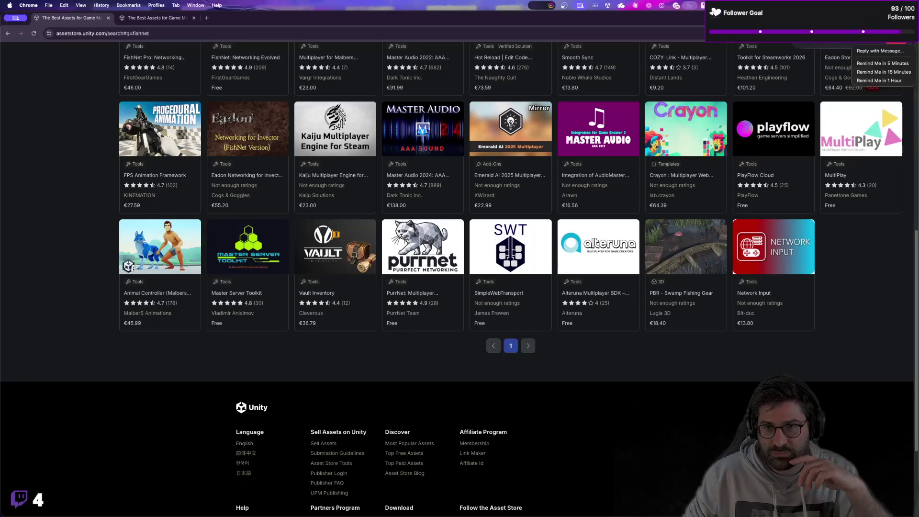
left_click(888, 52)
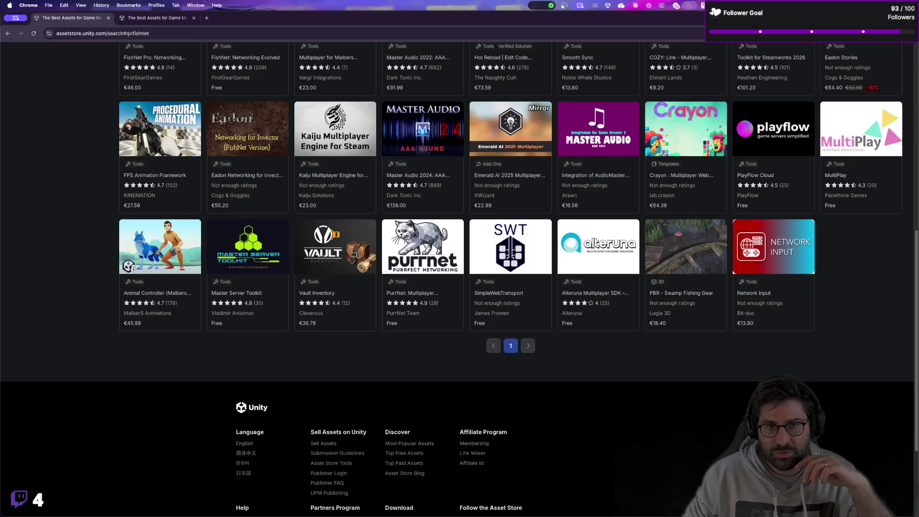
left_click(745, 5)
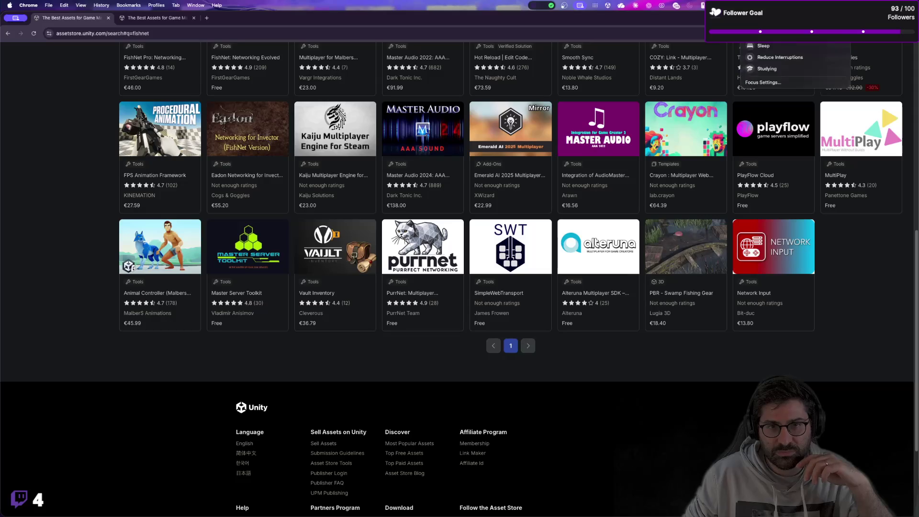
left_click(774, 70)
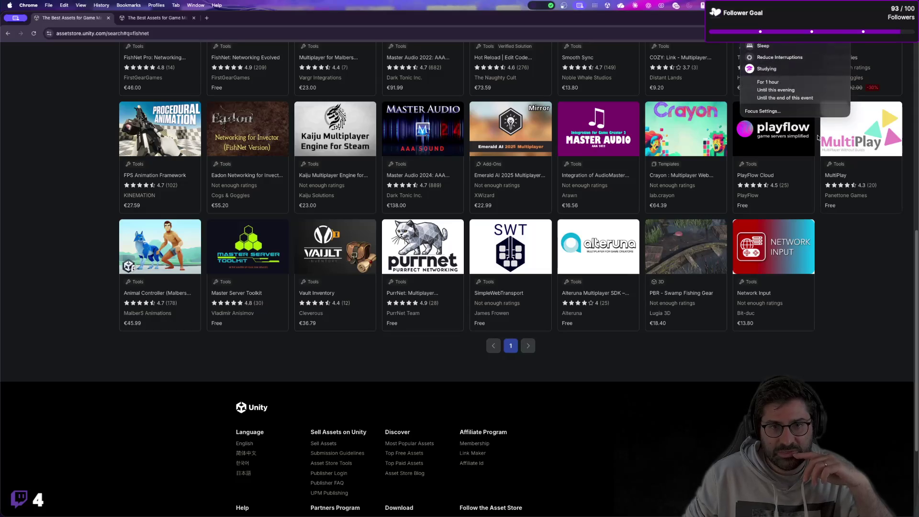
left_click(802, 89)
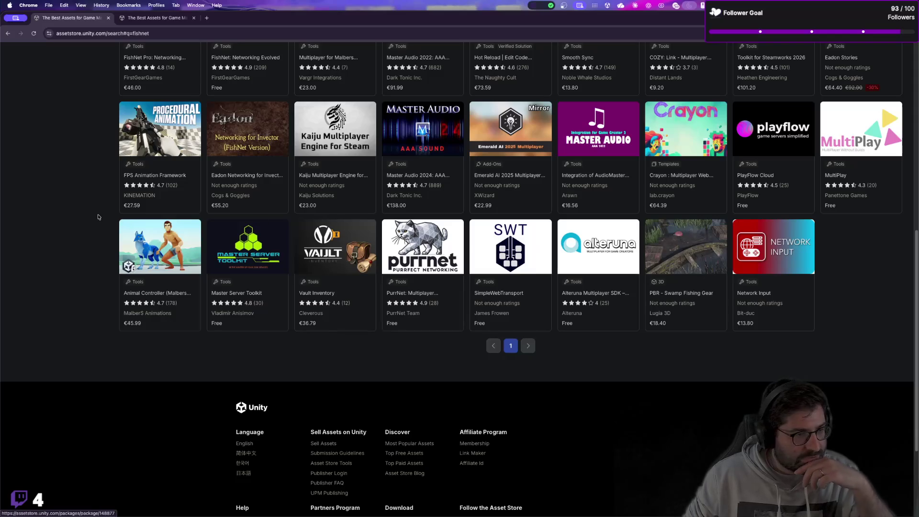
scroll(74, 222, "up", 10)
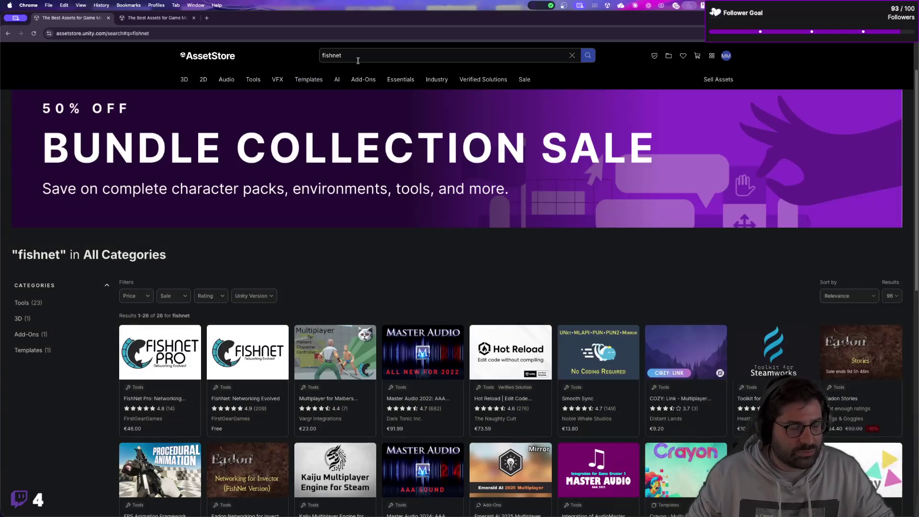
Search the store for 'mario jump', browse the 185 results, then go back to the home page
double_click(358, 60)
type("mario jump")
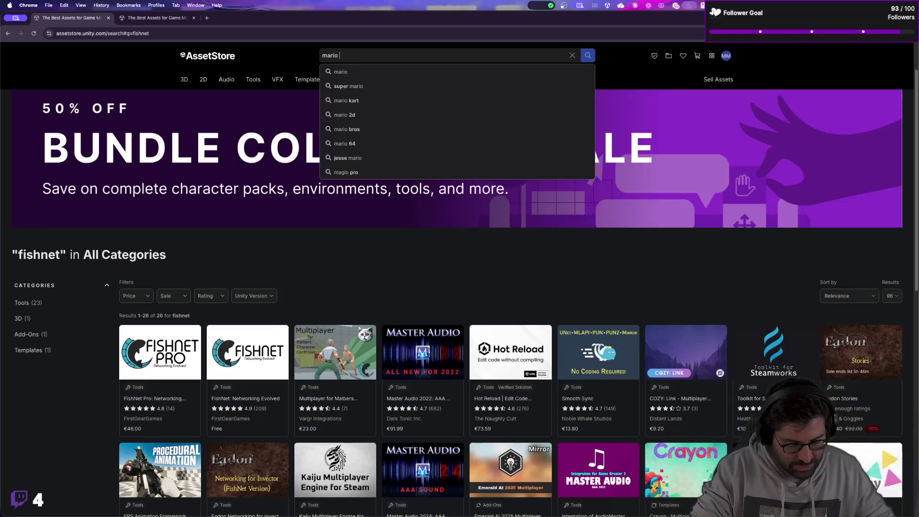
key("Return")
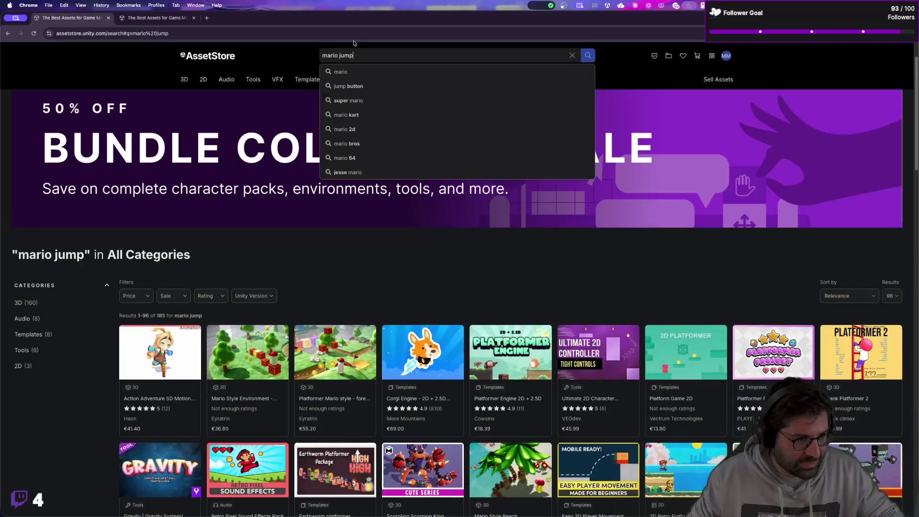
scroll(412, 262, "down", 1)
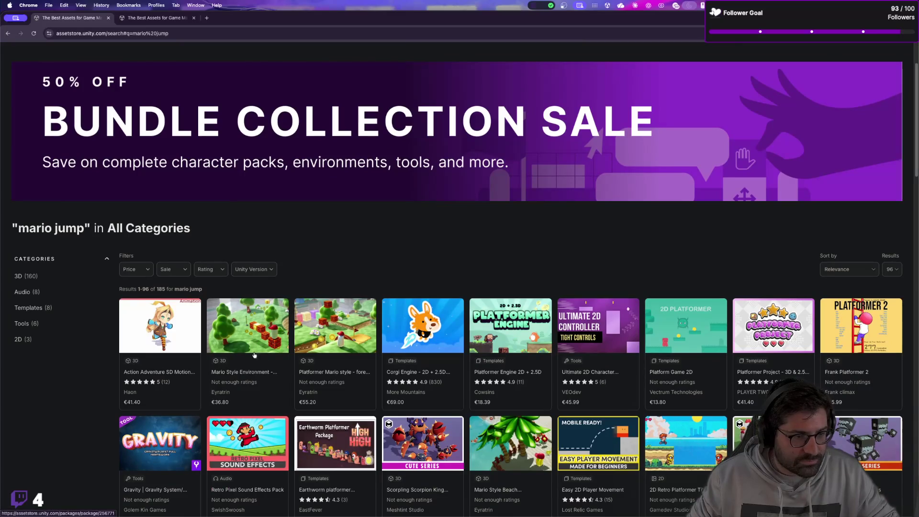
scroll(384, 297, "down", 1)
scroll(389, 287, "down", 1)
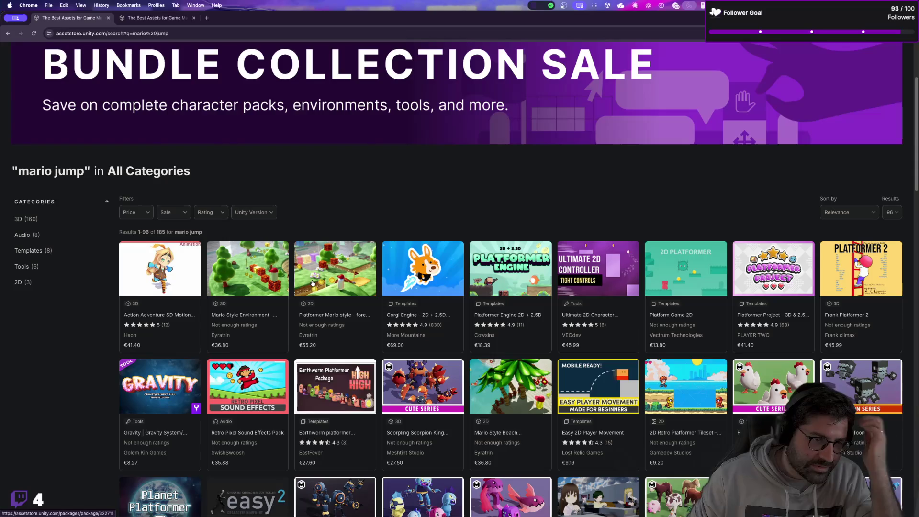
scroll(419, 296, "down", 2)
scroll(419, 295, "down", 1)
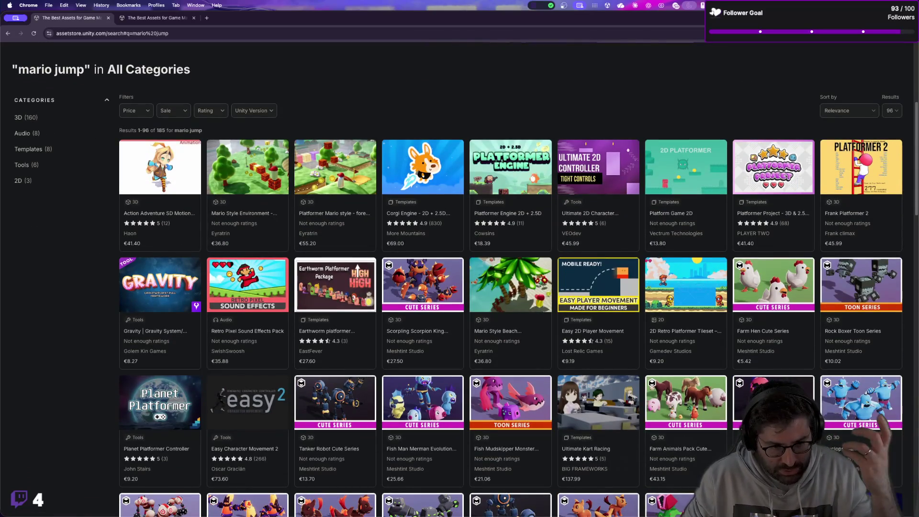
scroll(360, 346, "down", 6)
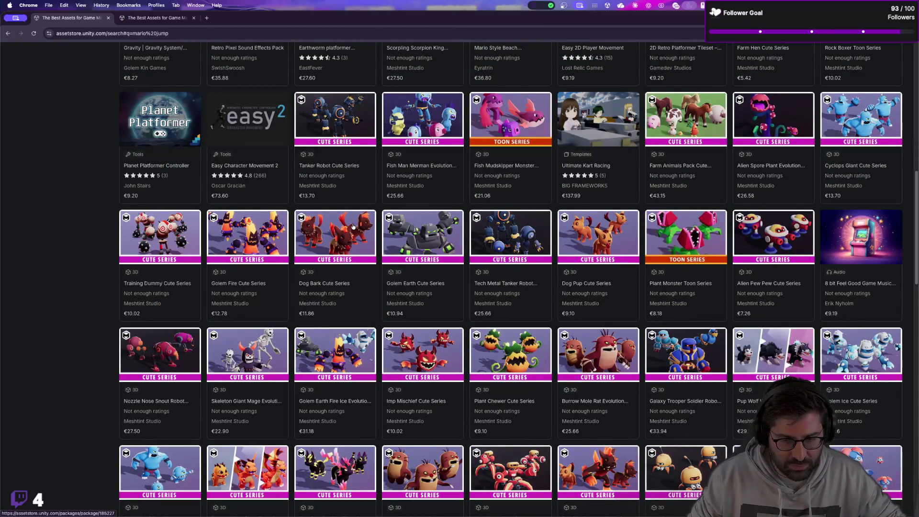
scroll(353, 227, "up", 10)
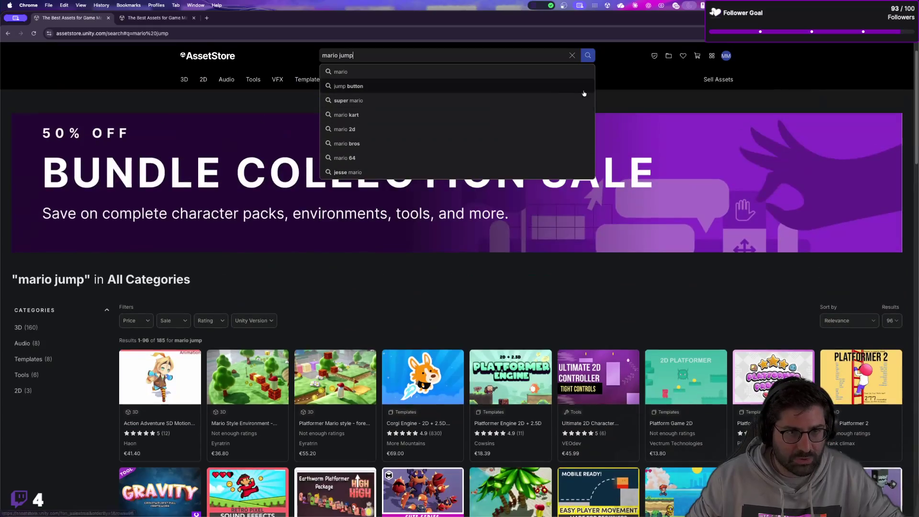
left_click(618, 76)
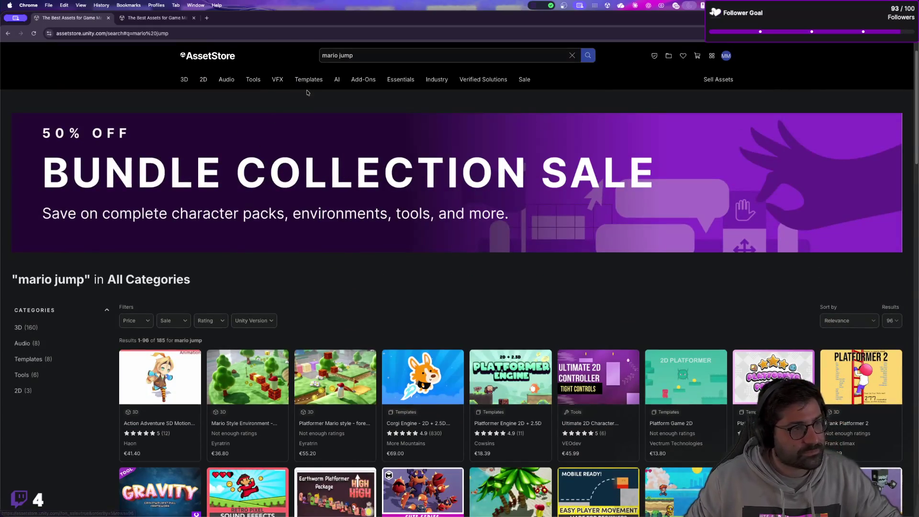
key("super+bracketleft")
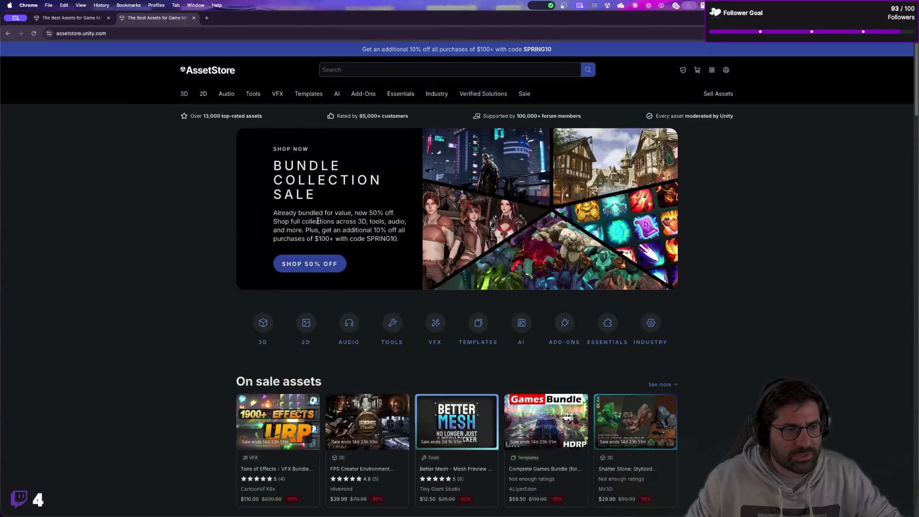
Browse the store home page and search the asset store for 'samurai'
scroll(210, 256, "down", 3)
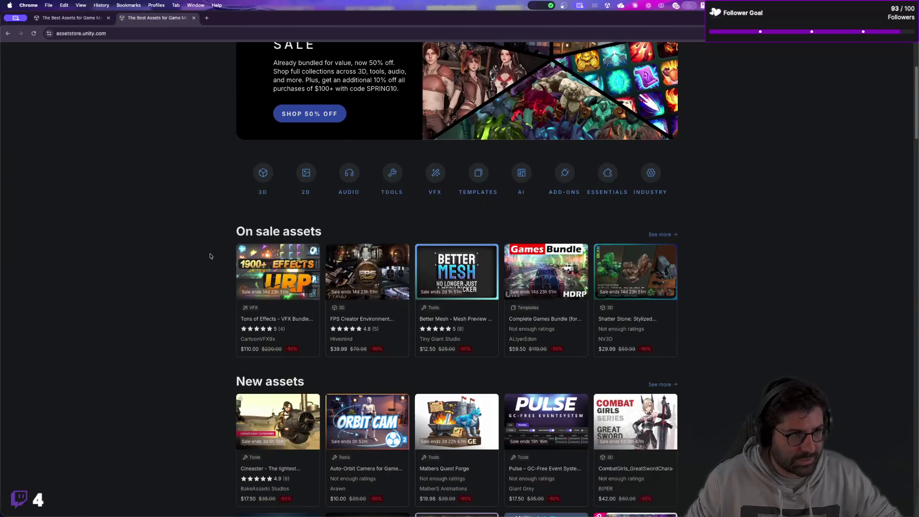
scroll(210, 256, "down", 3)
scroll(208, 257, "up", 6)
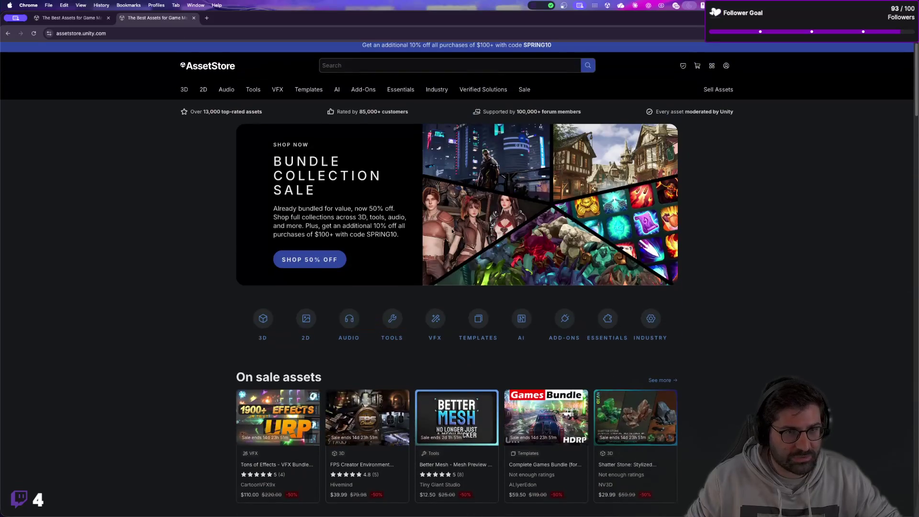
scroll(750, 230, "down", 20)
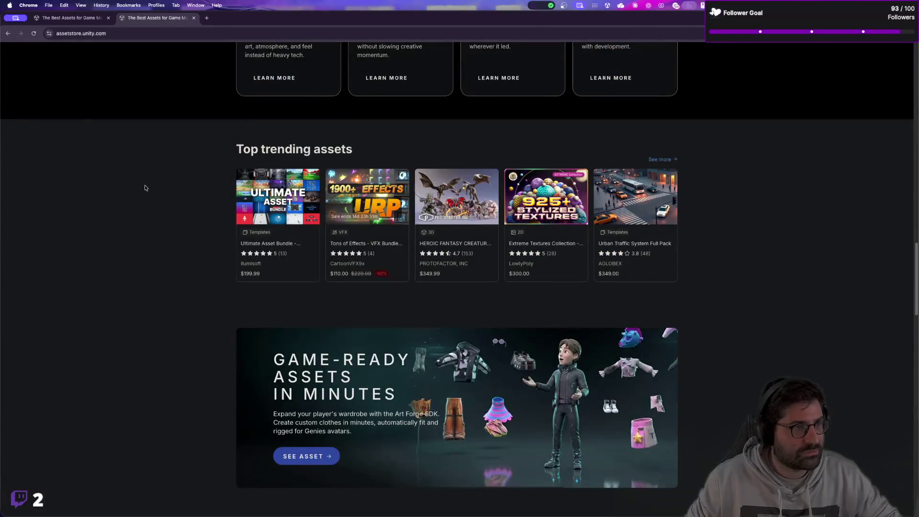
scroll(135, 96, "up", 20)
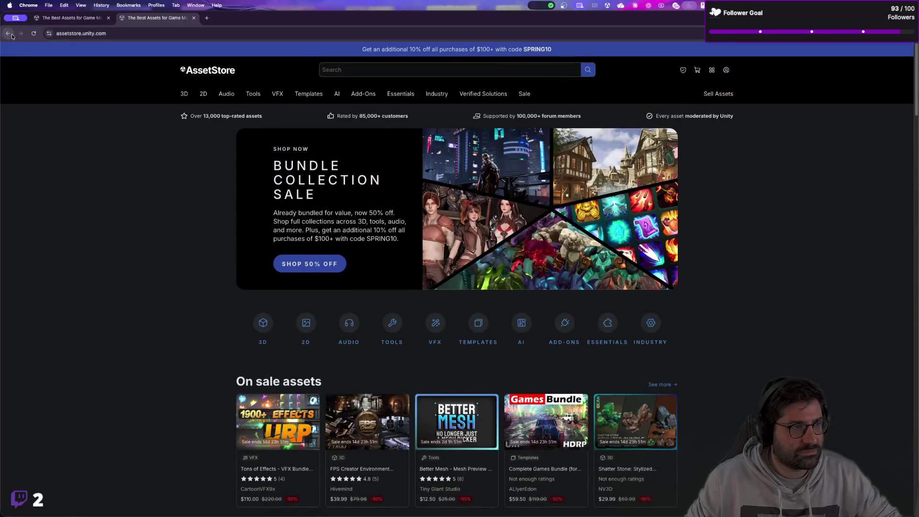
left_click(378, 68)
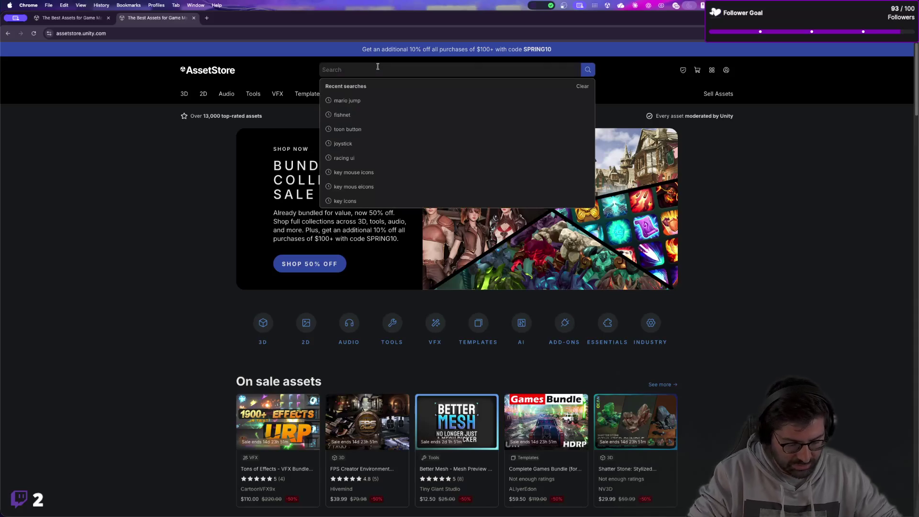
type("samurai")
key("Return")
Close the duplicate store tab, leaving the FREE FishNet: Networking Evolved page showing
mouse_move(363, 92)
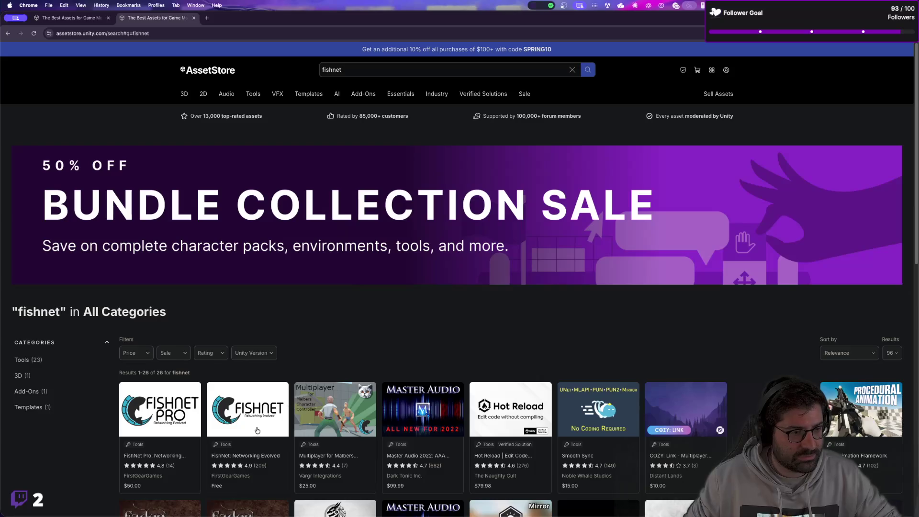
left_click(245, 248)
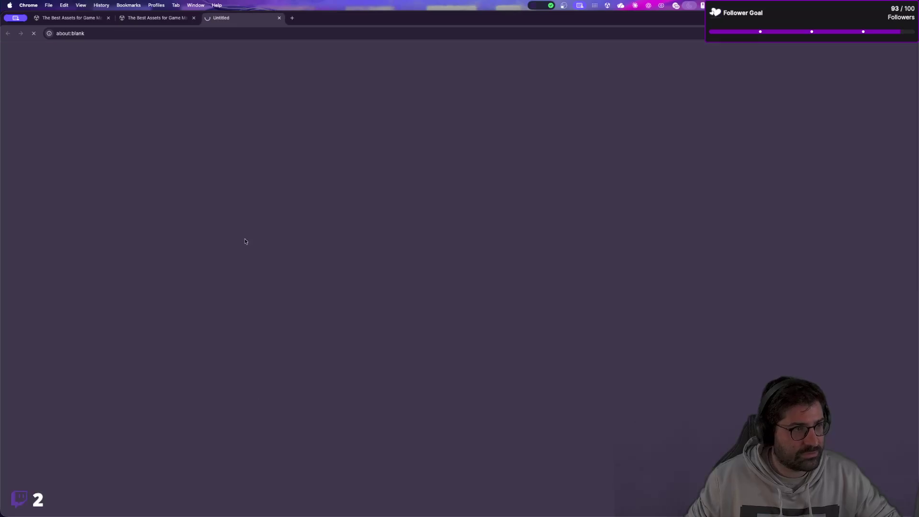
left_click(193, 18)
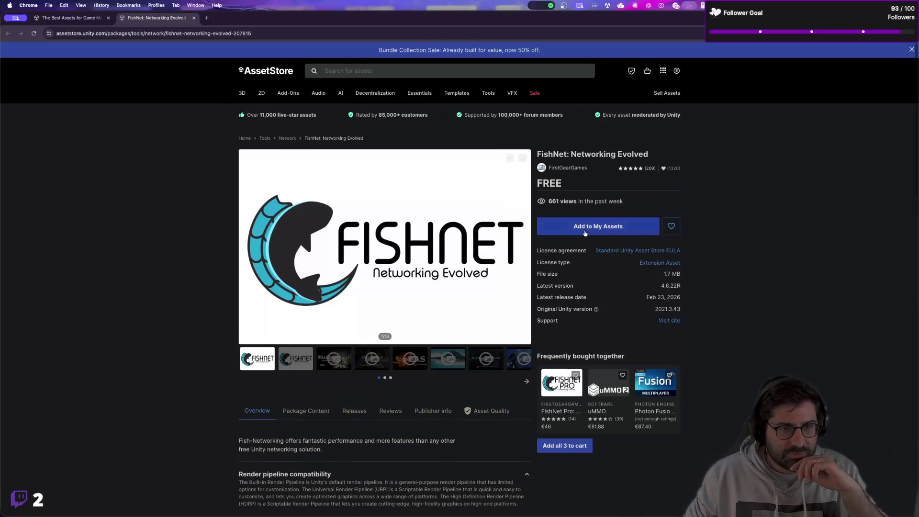
Sign in to the Unity account with the saved e-mail and password
left_click(585, 233)
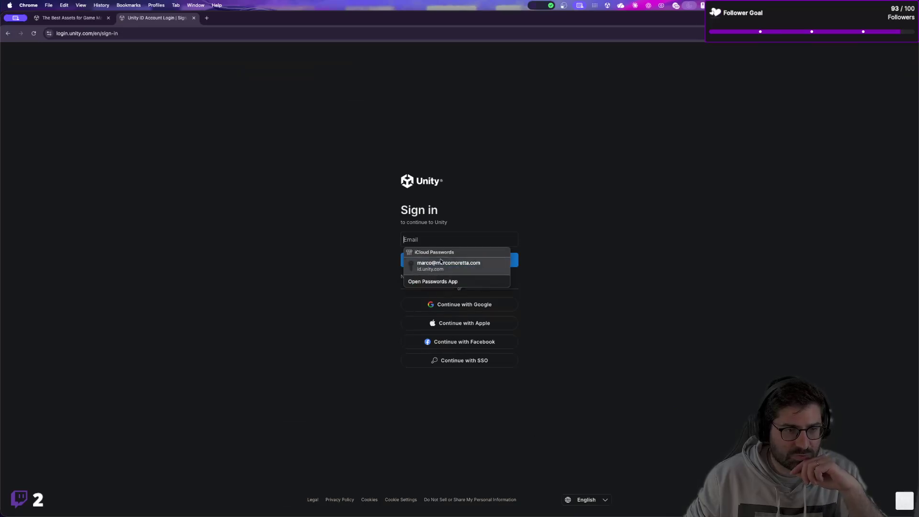
left_click(448, 267)
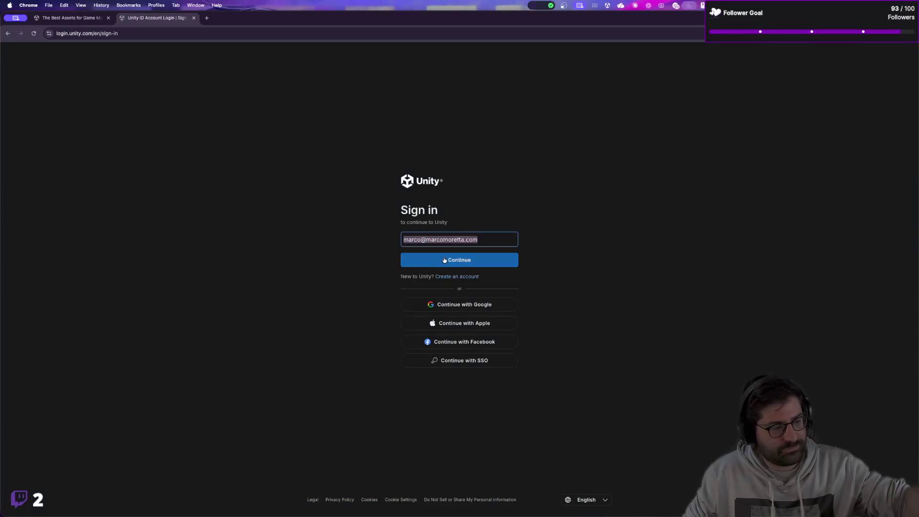
left_click(444, 259)
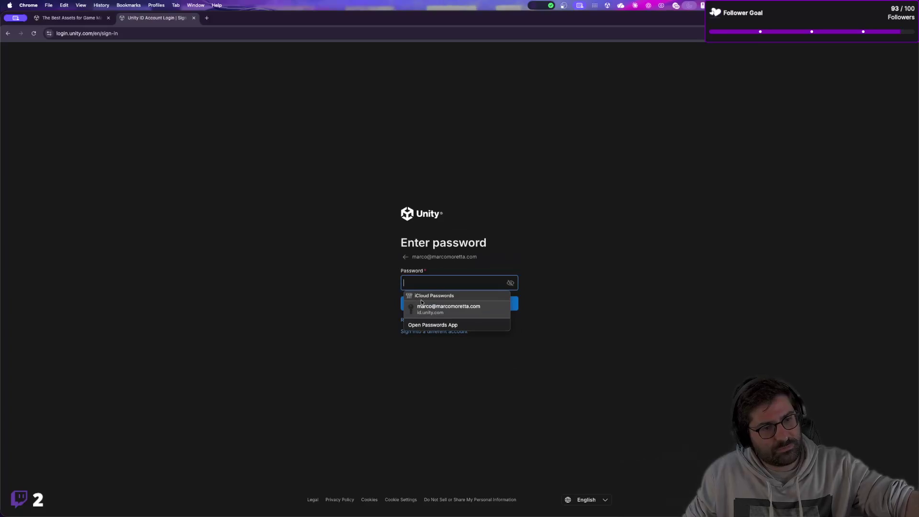
left_click(423, 307)
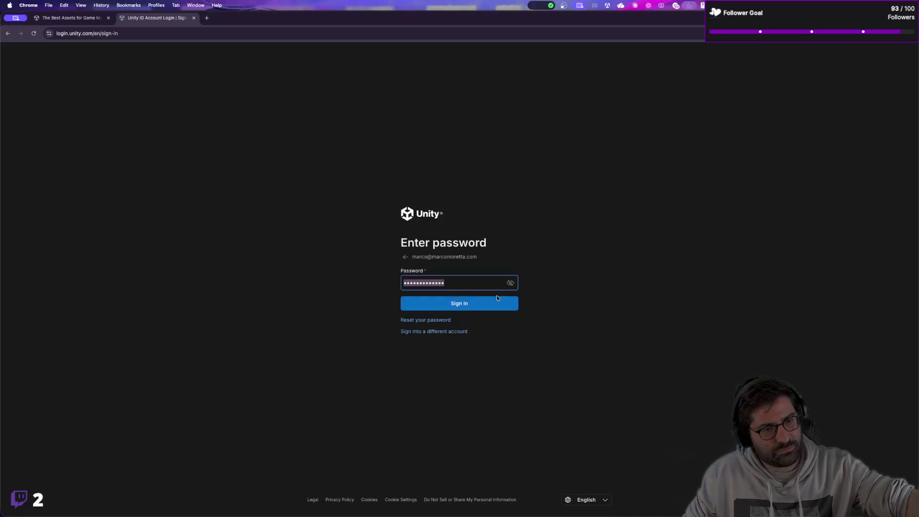
key("Return")
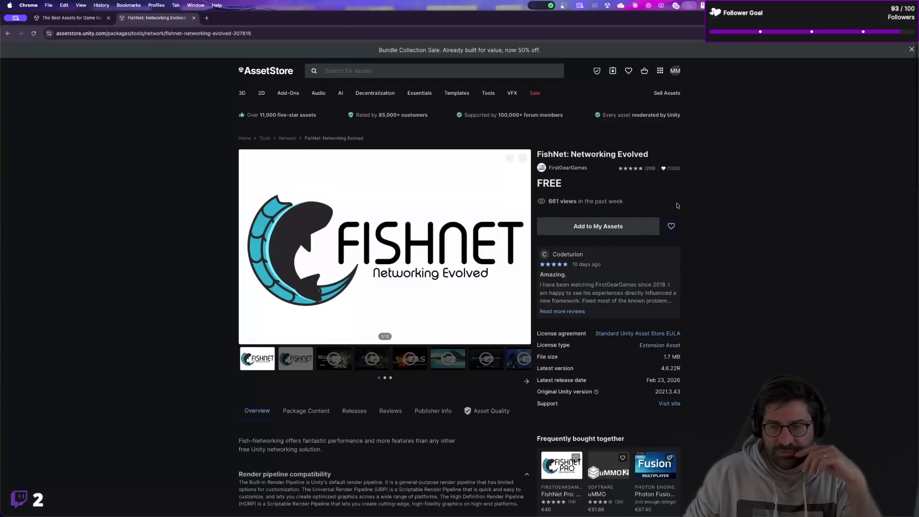
Add FishNet: Networking Evolved to My Assets, accepting the Terms of Service and dismissing the banner
left_click(607, 232)
left_click(504, 318)
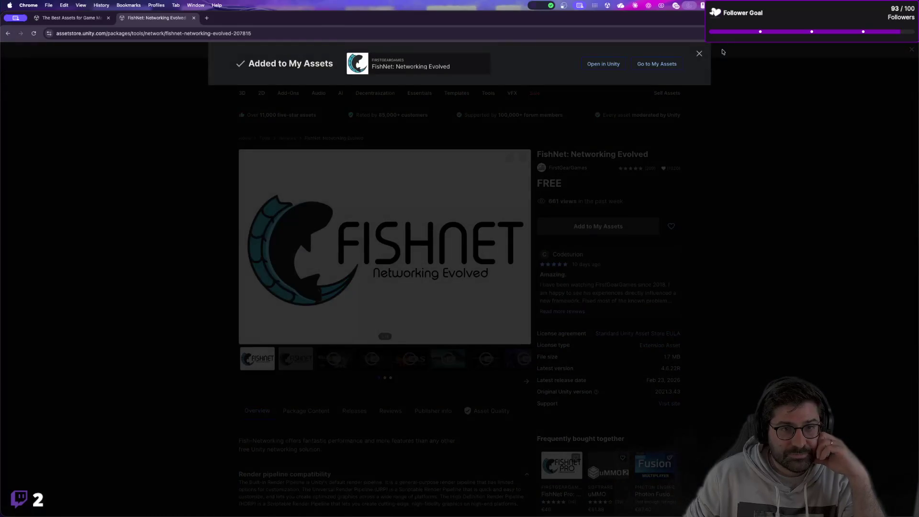
left_click(698, 54)
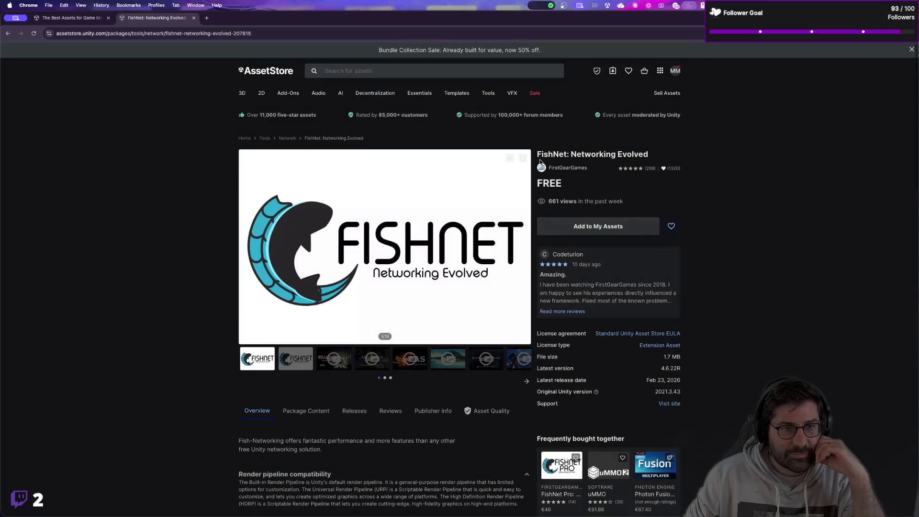
key("ctrl+Right")
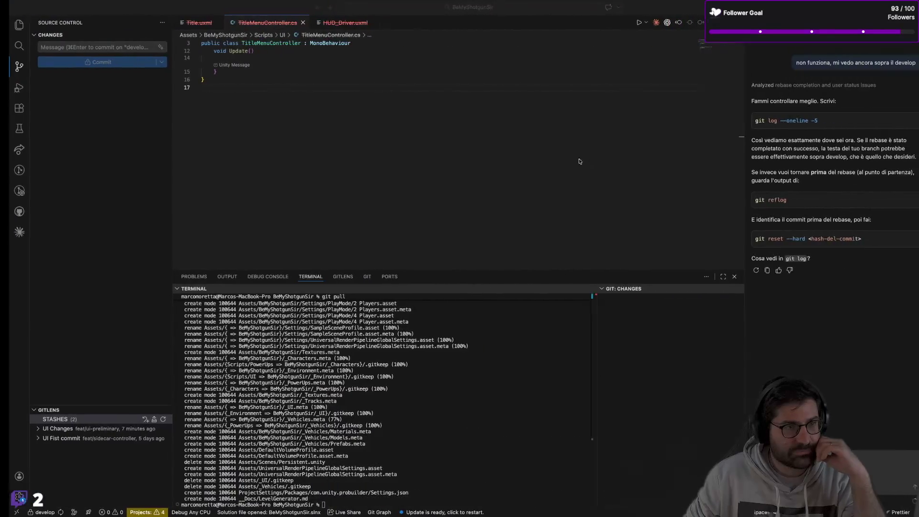
Find FishNet via 'fish' in Package Manager's My Assets, download it, and import all 4.6.22R files
key("ctrl+Right")
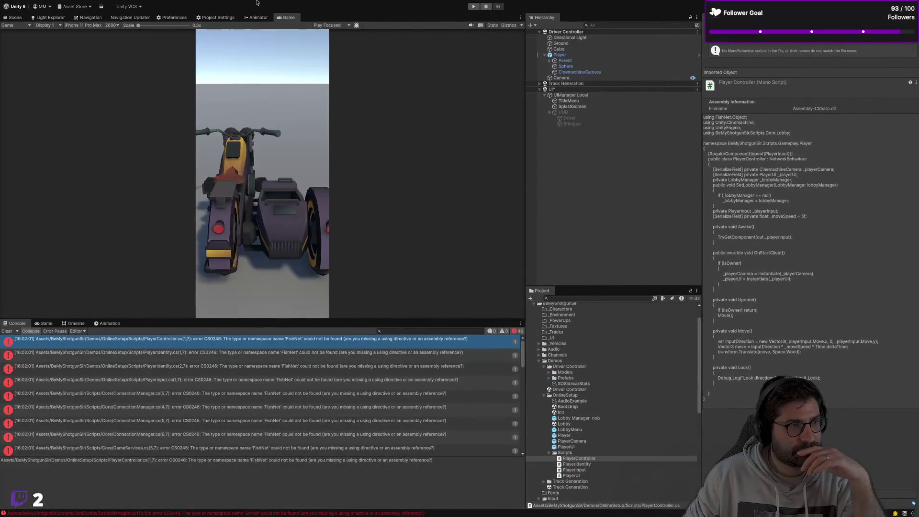
left_click(105, 9)
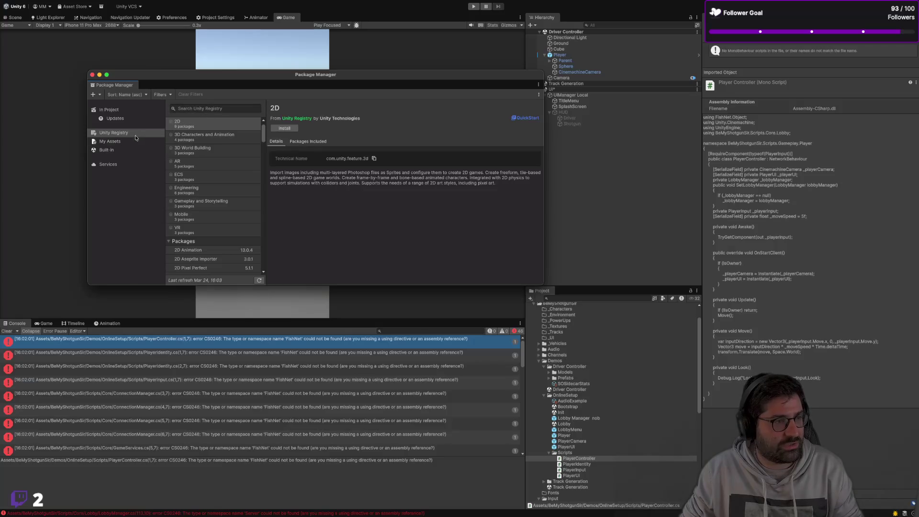
left_click(109, 141)
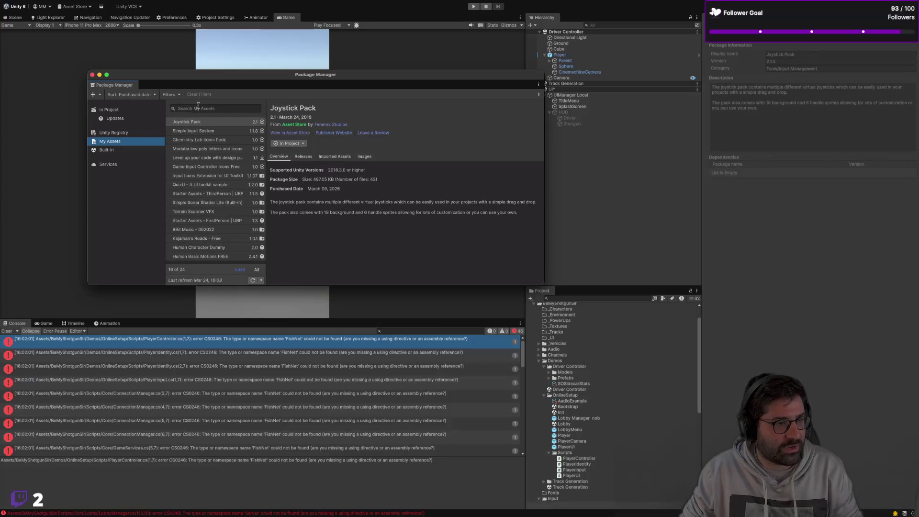
left_click(215, 108)
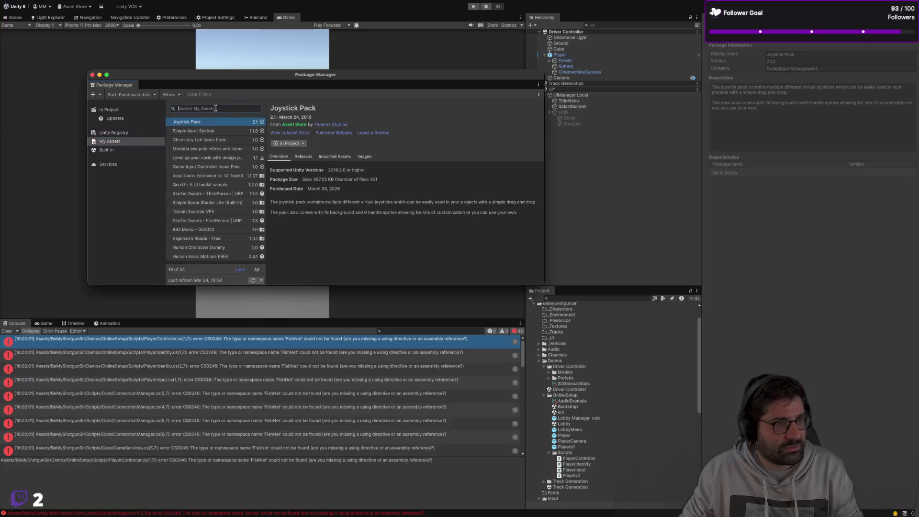
type("fish")
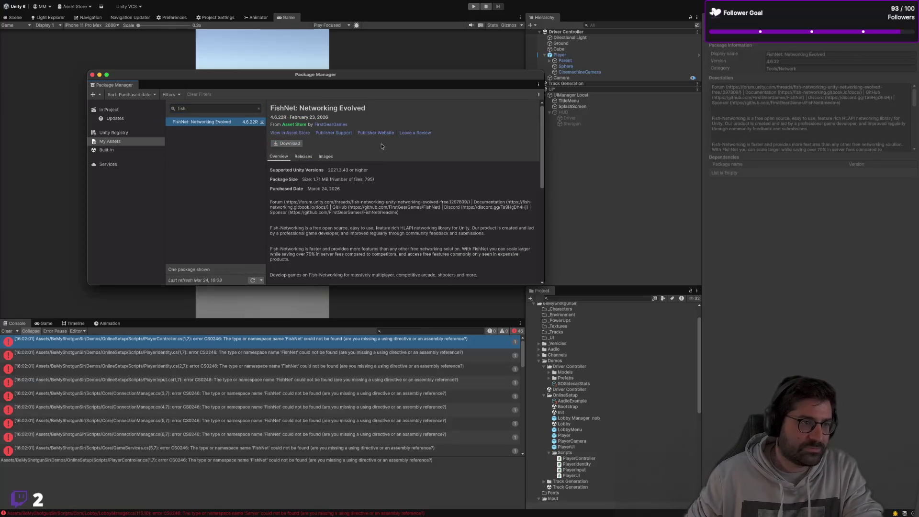
left_click(281, 144)
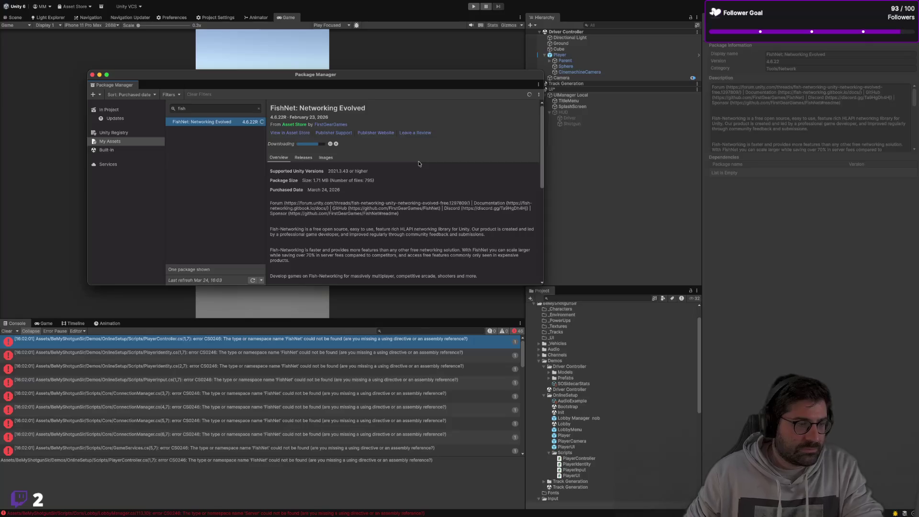
left_click(308, 145)
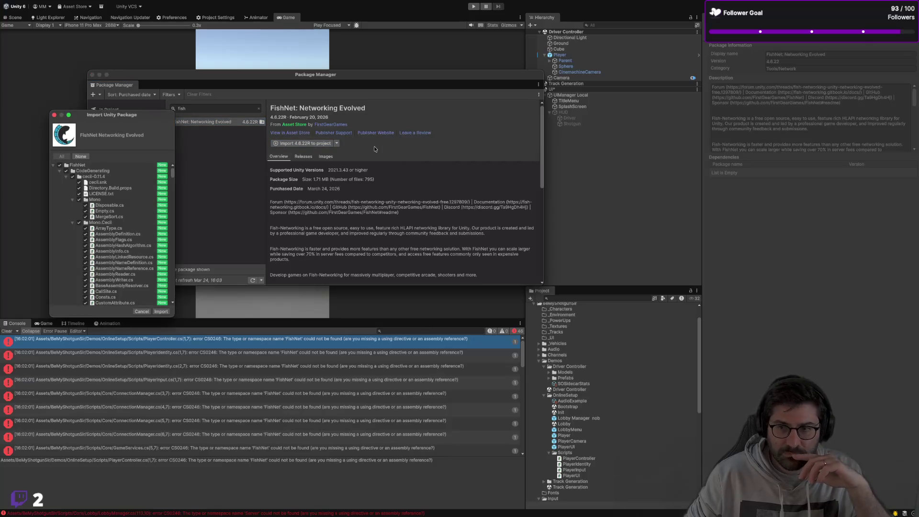
left_click(161, 312)
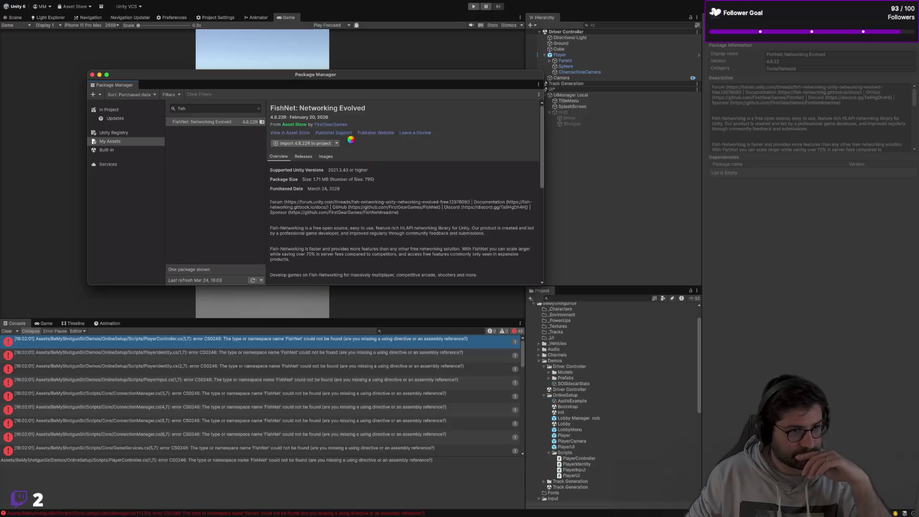
Move the Package Manager window aside while FishNet scripts compile, then close it
left_click_drag(338, 78, 335, 114)
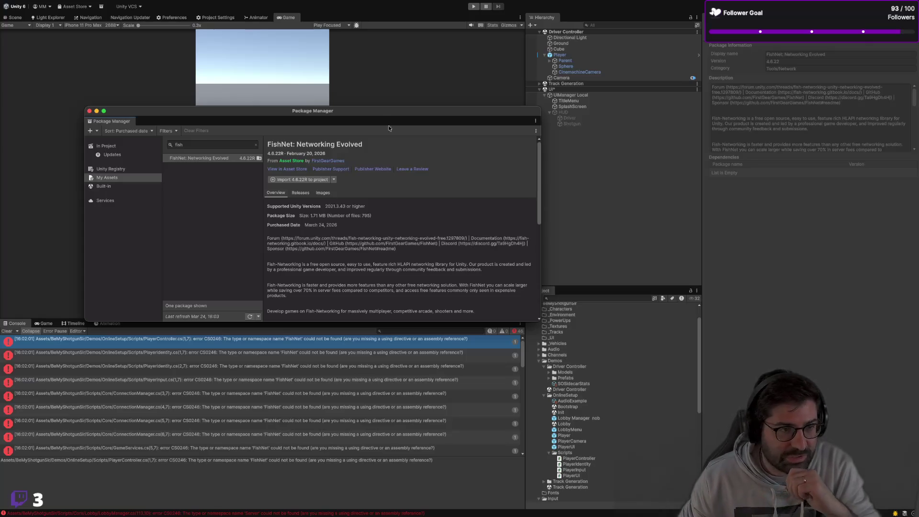
left_click_drag(362, 115, 452, 121)
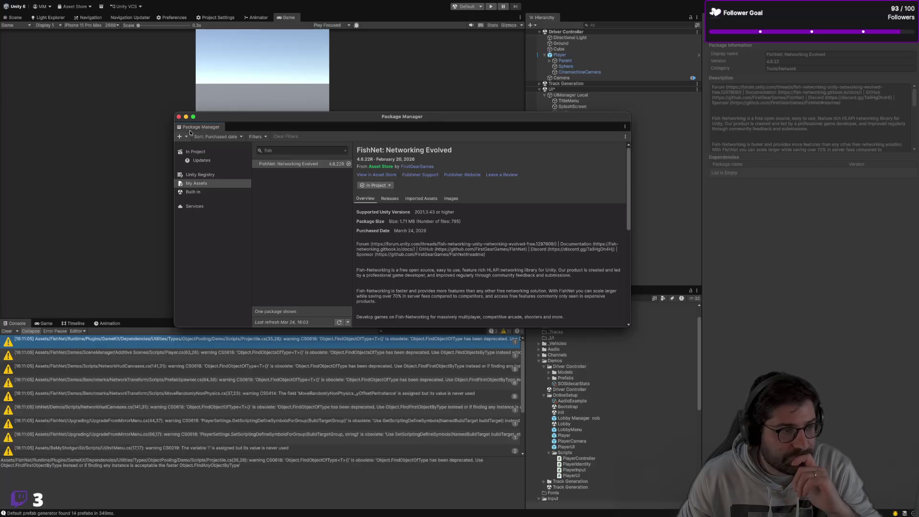
left_click(179, 117)
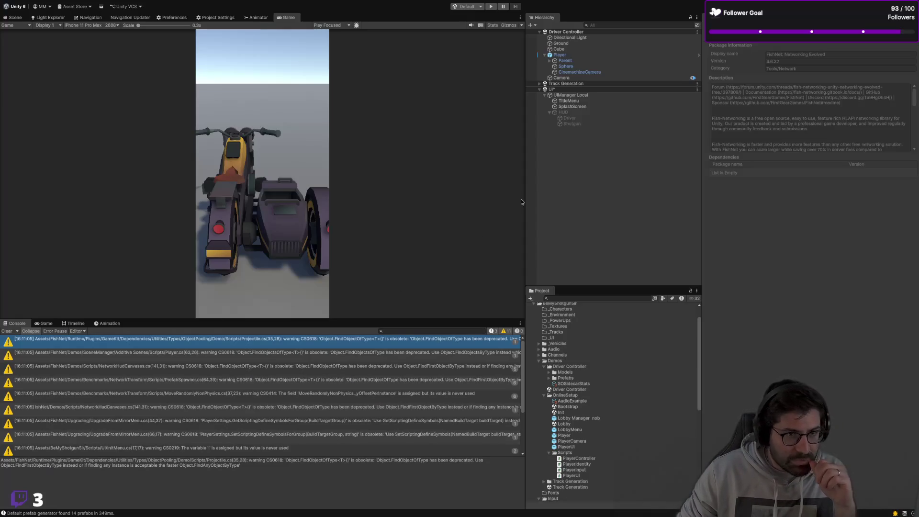
Inspect the HUD object, collapse the Demos folder, and select the Player's Sphere object
left_click(564, 112)
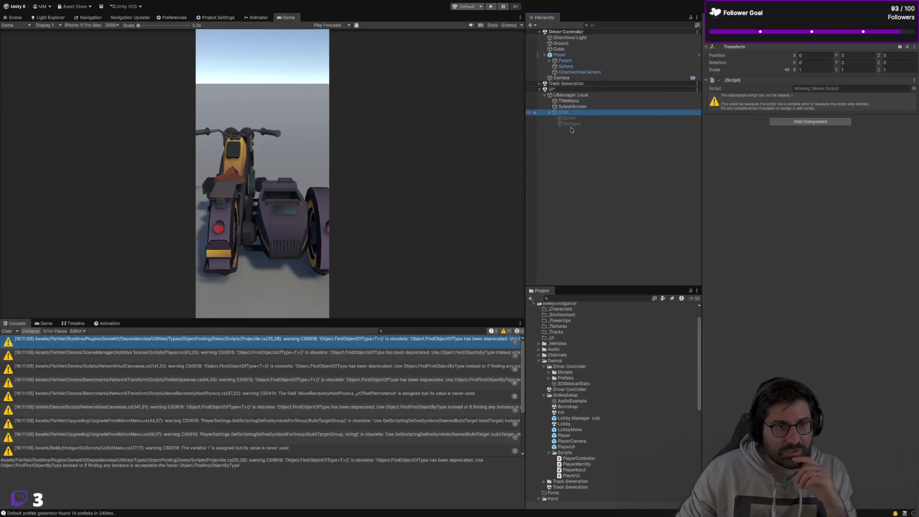
scroll(556, 361, "up", 2)
left_click(538, 381)
left_click(539, 381)
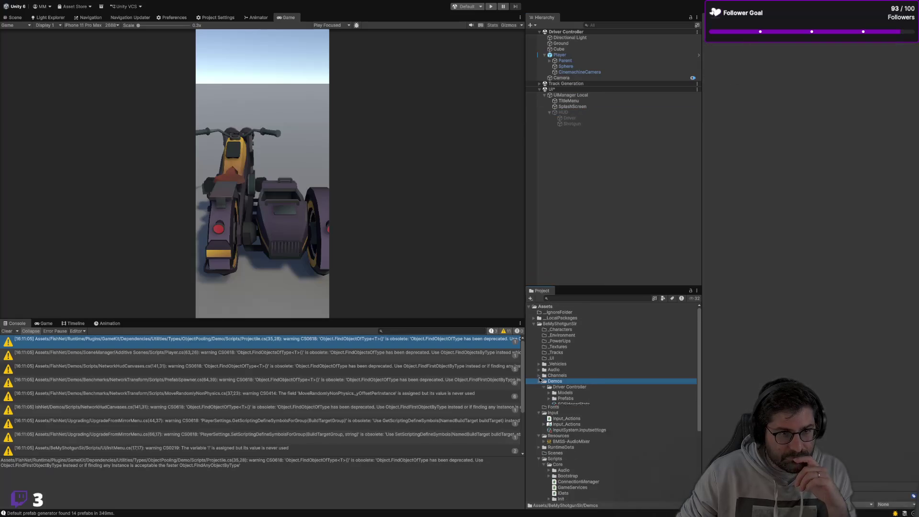
left_click(540, 380, "ctrl")
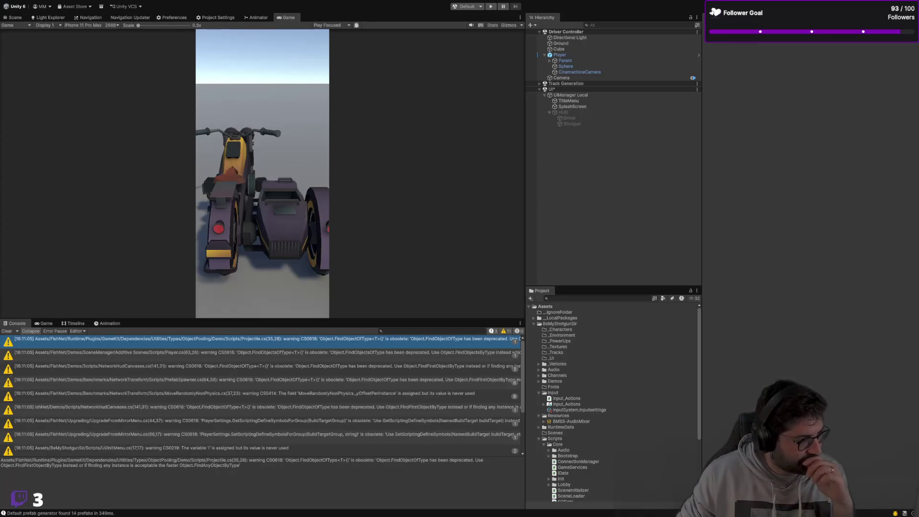
left_click(565, 66)
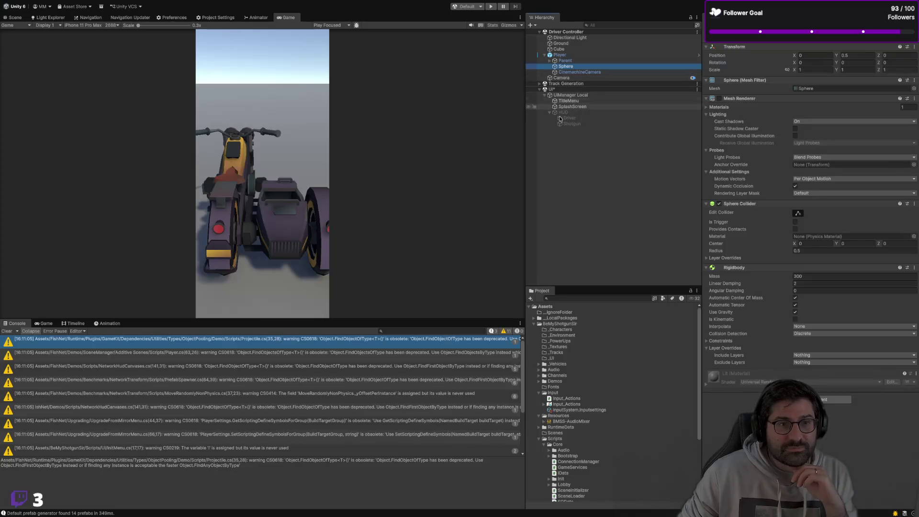
Collapse the Input and Resources folders and expand Demos in the Project window
left_click(554, 387)
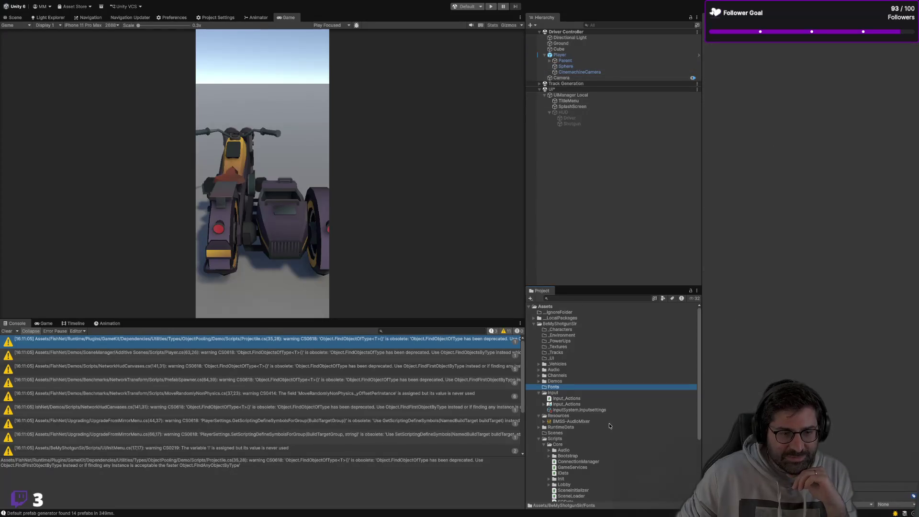
key("Down")
key("Down")
key("Up")
key("Left")
key("Down")
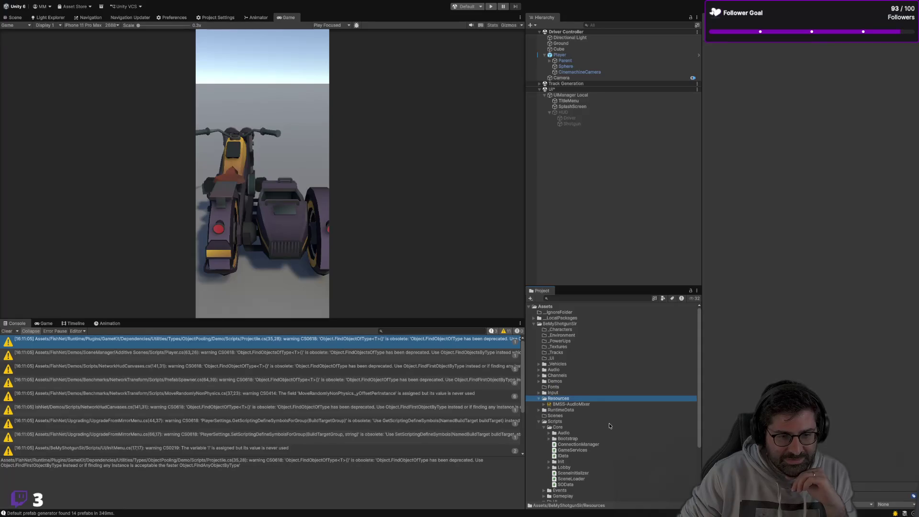
key("Left")
key("Down")
key("Down")
key("Down")
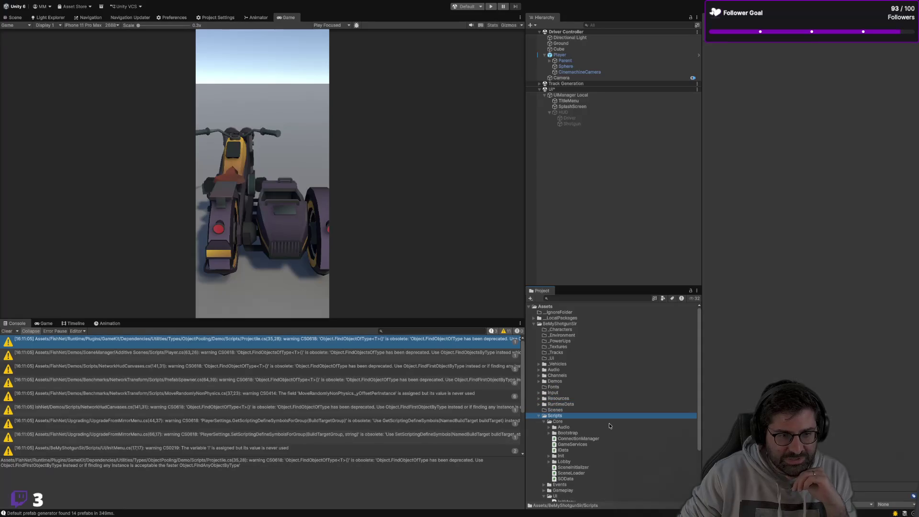
key("Up")
key("Up")
key("Up")
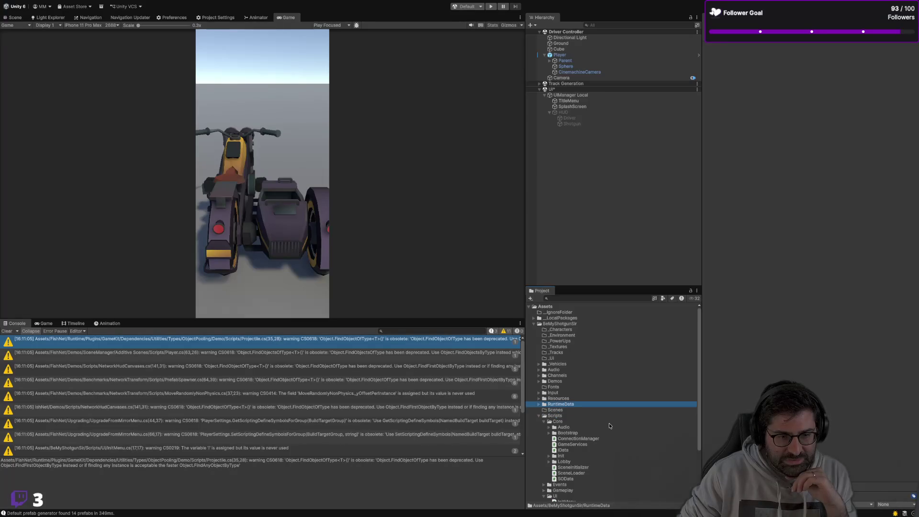
Expand Driver Controller and inspect SOSidecarStats, PlayerIdentity, PlayerUI and the Player prefab
key("Right")
key("Right")
key("Right")
key("Down")
key("Down")
key("Down")
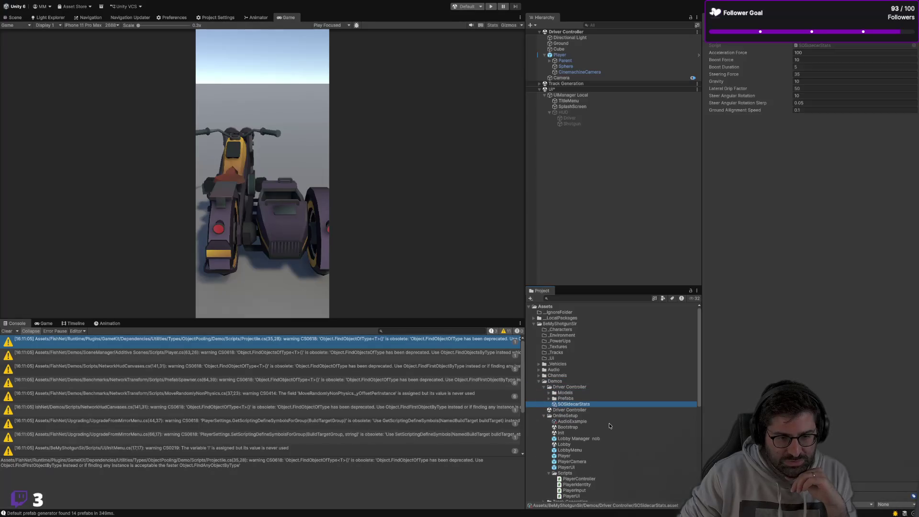
scroll(610, 416, "down", 3)
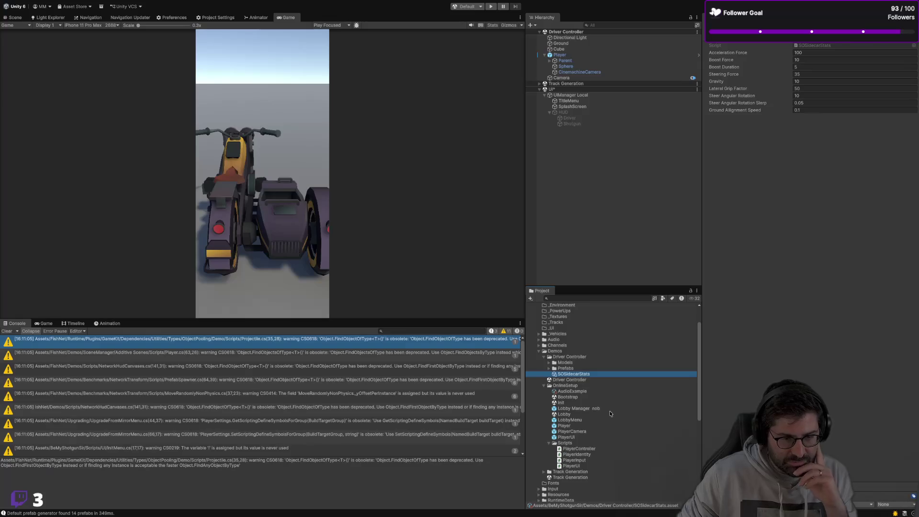
left_click(574, 455)
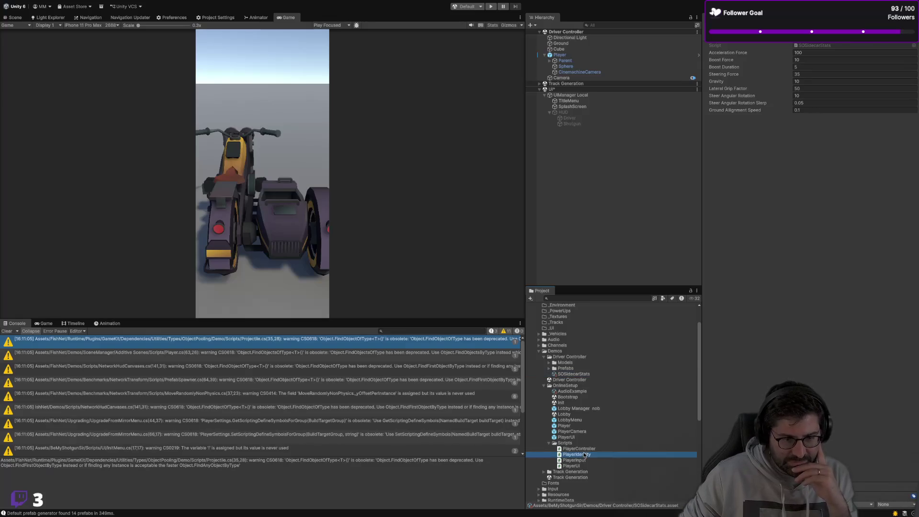
left_click(576, 438)
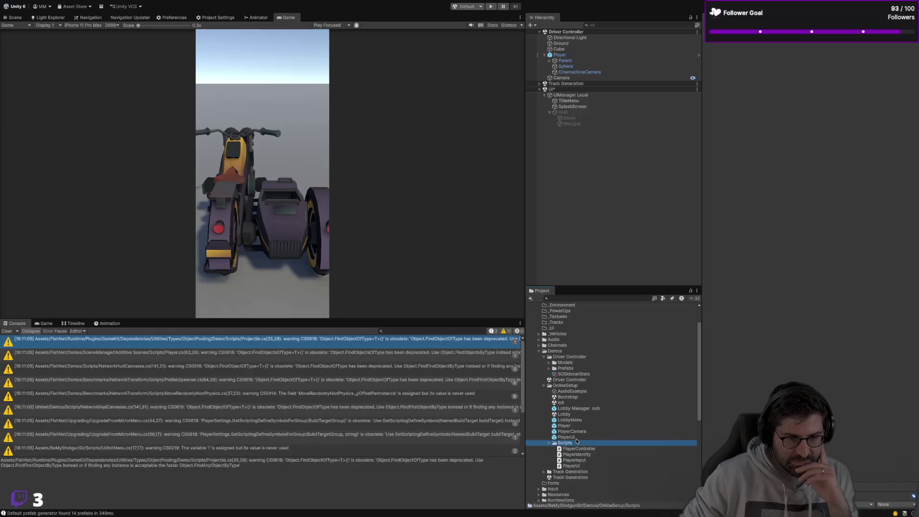
key("Up")
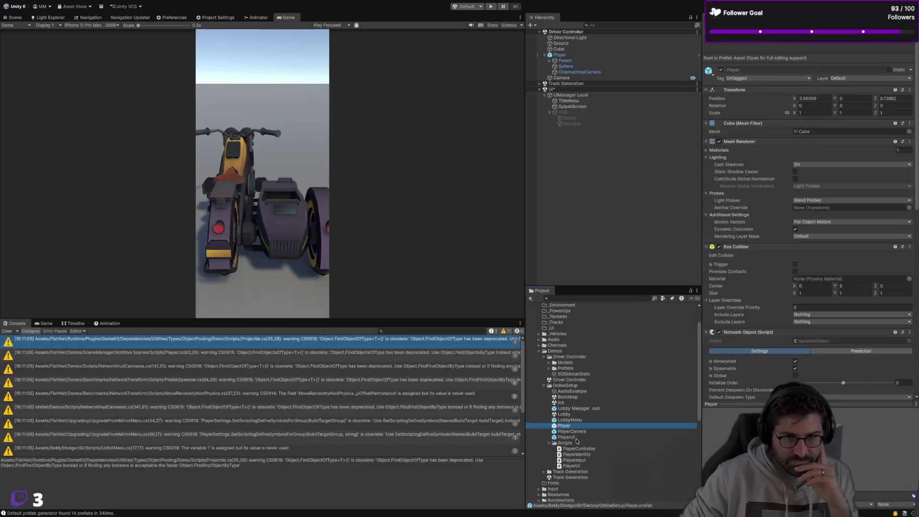
Check the LobbyMenu prefab and add the OnlineSetup Lobby scene to the open scenes
key("Up")
key("Up")
key("Up")
key("Up")
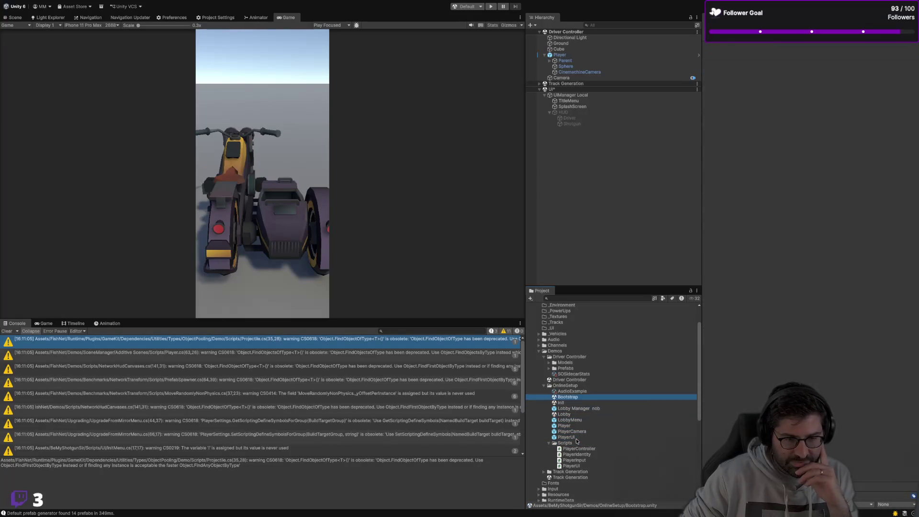
key("Down")
key("Down")
key("Down")
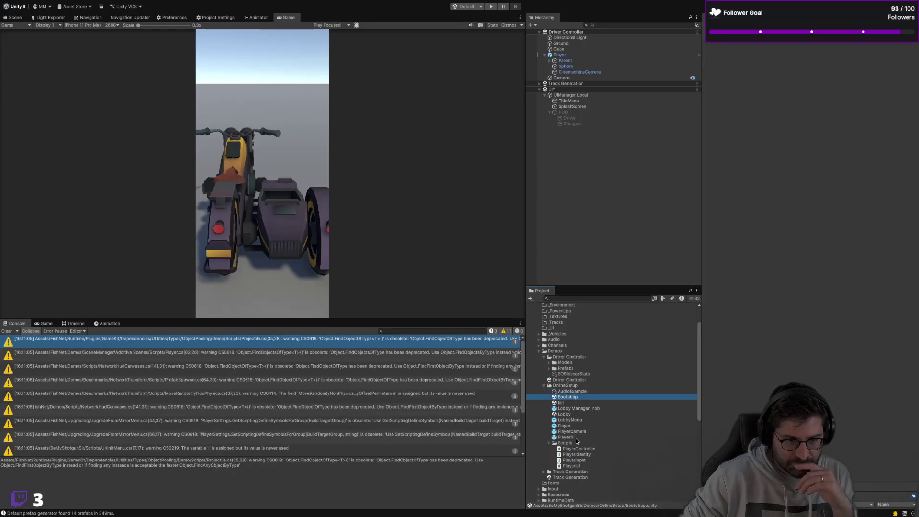
key("Up")
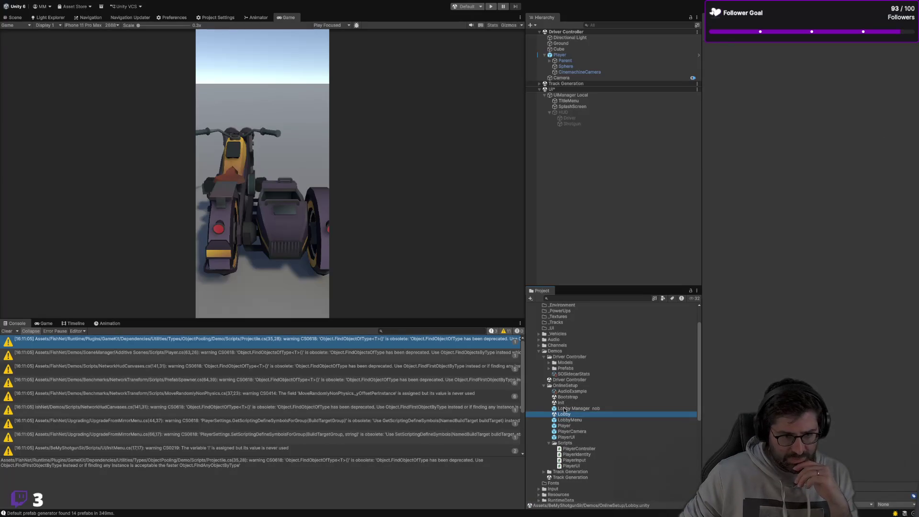
mouse_move(564, 415)
left_mouse_down()
mouse_move(622, 246)
mouse_move(613, 231)
left_mouse_up()
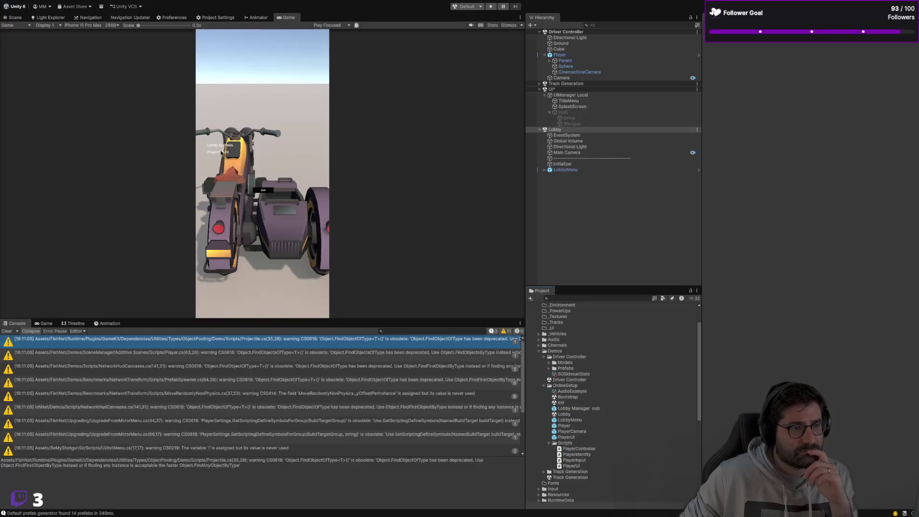
left_click(545, 170)
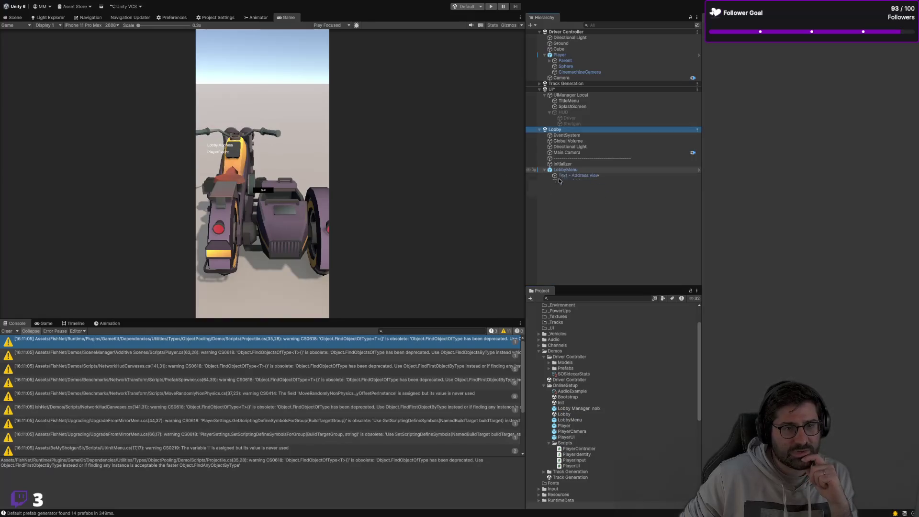
left_click(569, 180)
left_click(568, 198)
left_click(581, 226)
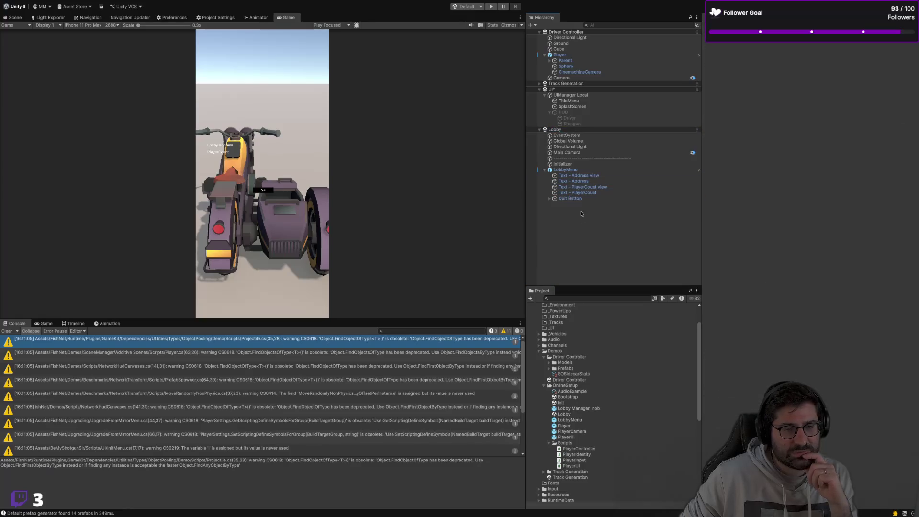
right_click(578, 90)
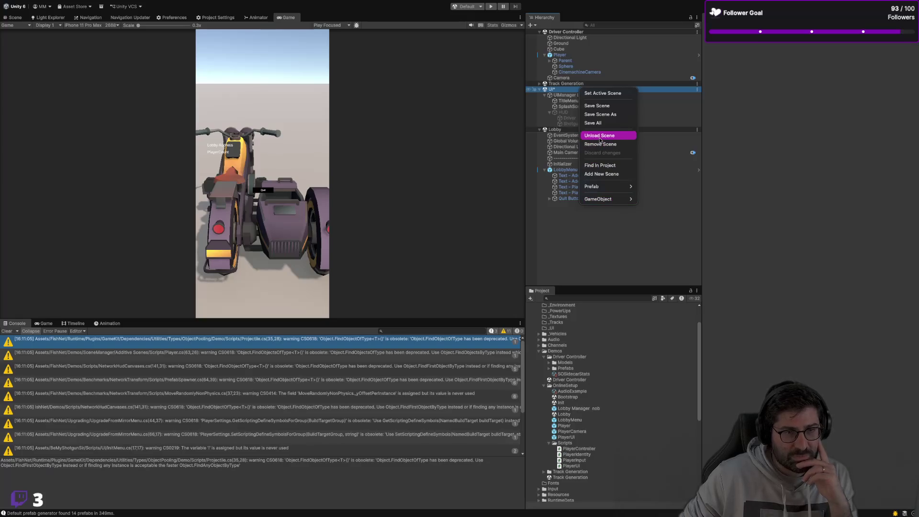
left_click(582, 231)
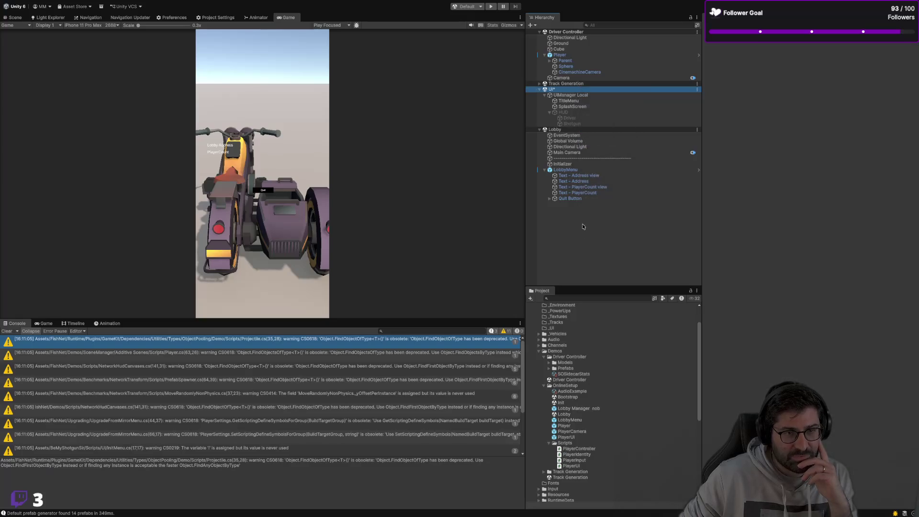
right_click(581, 129)
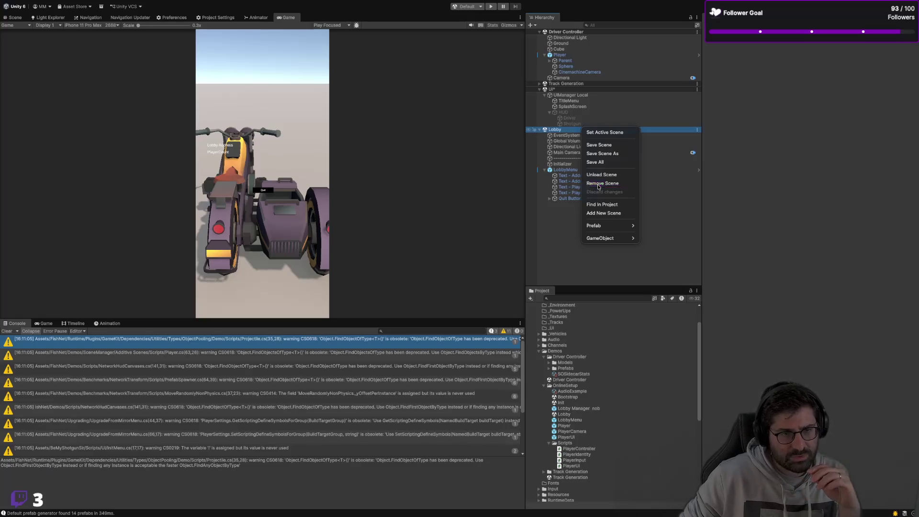
left_click(598, 184)
key("alt+Tab")
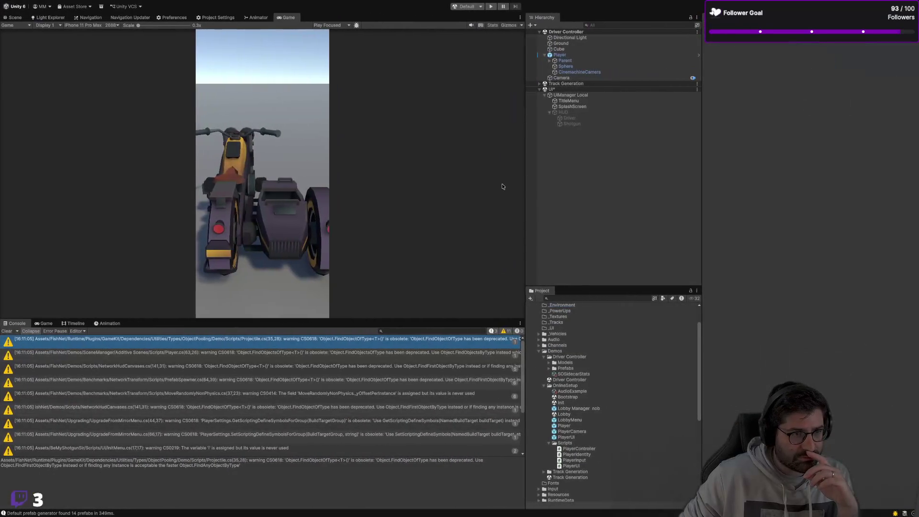
key("ctrl+Left")
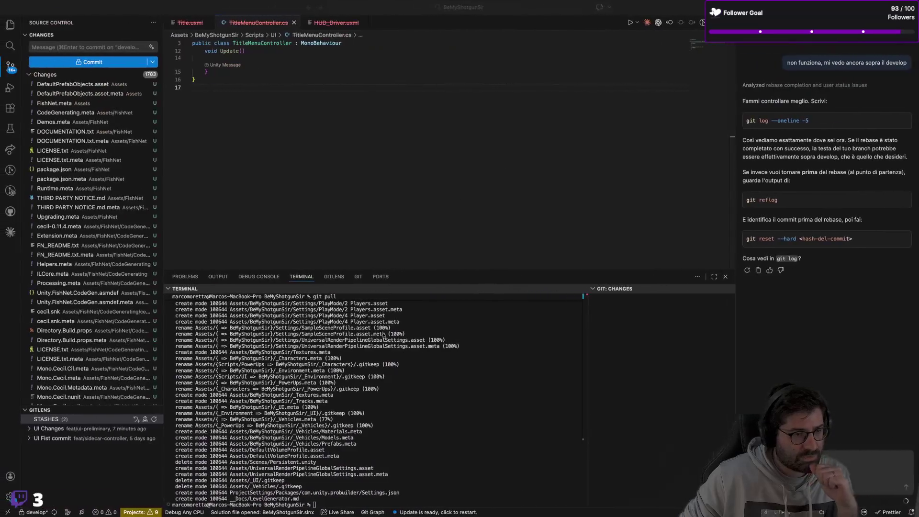
Run git switch feat/ui-preliminary in the terminal, which aborts over ProjectSettings.asset changes
left_click(504, 422)
type("git ")
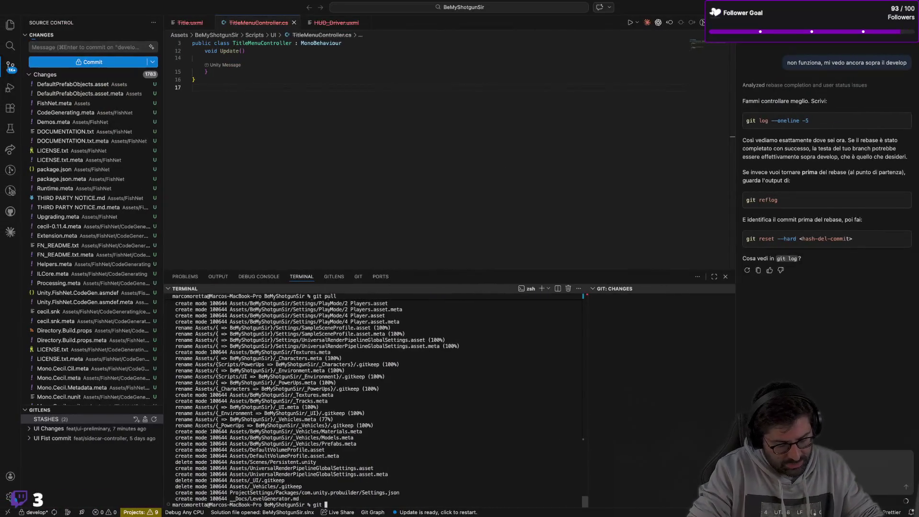
type("switch")
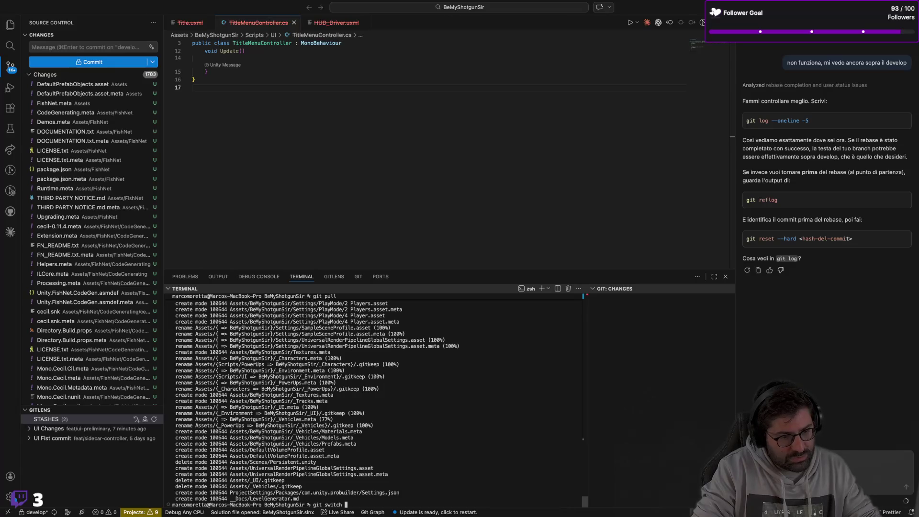
key("Tab")
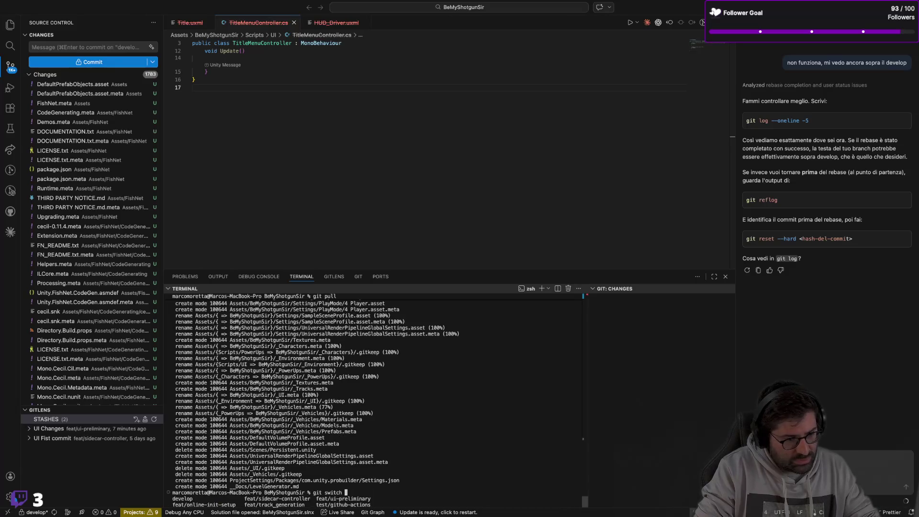
type("feat/")
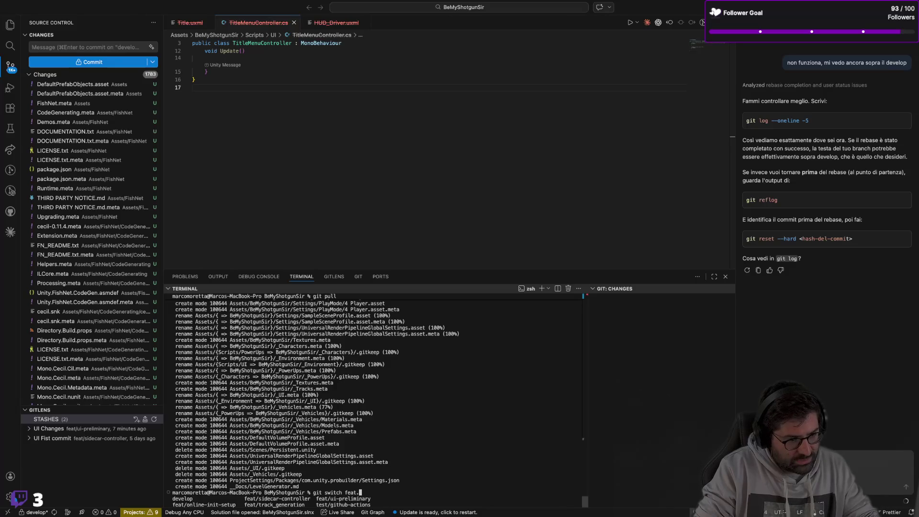
type("/")
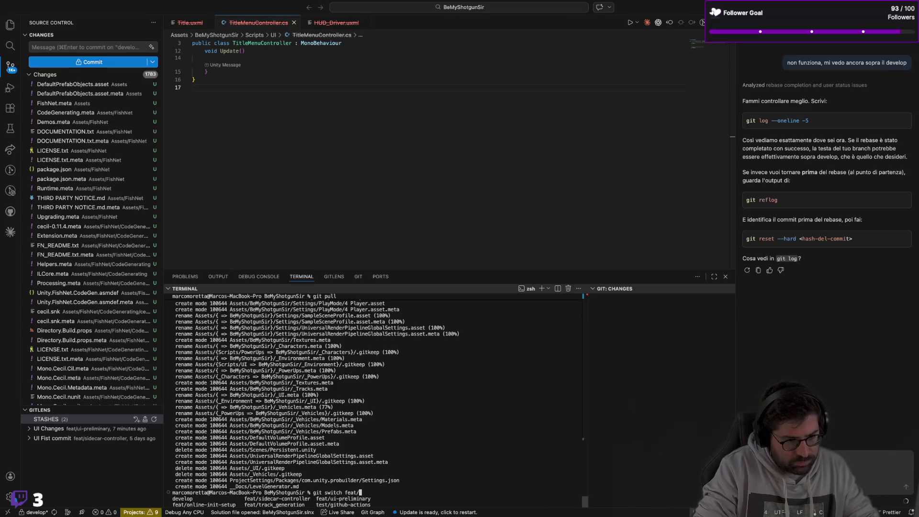
key("Tab")
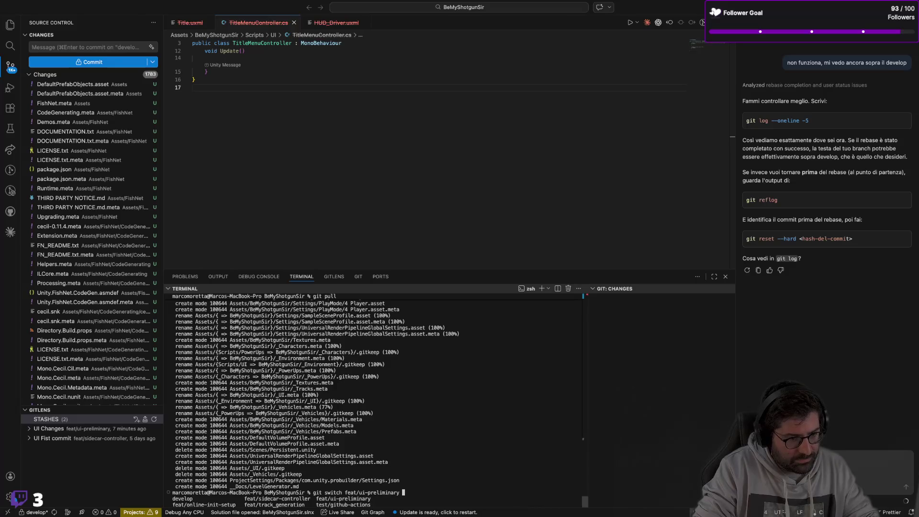
key("Return")
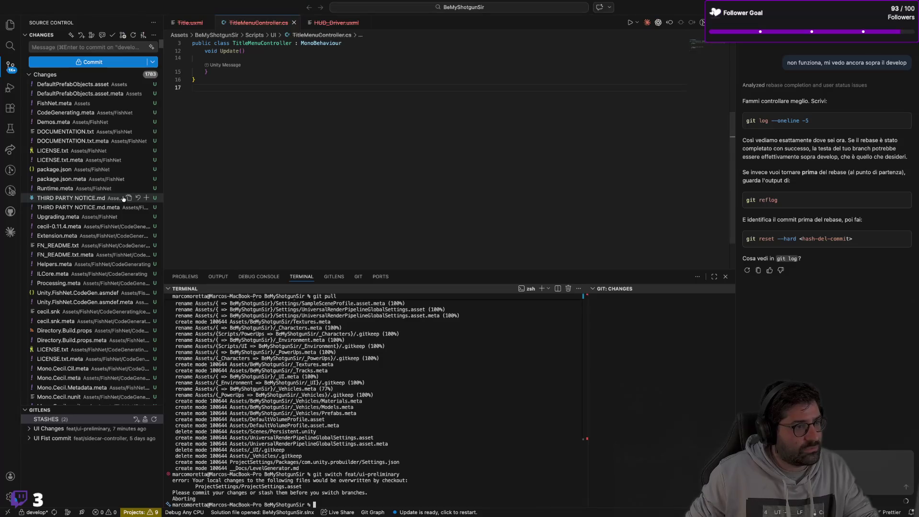
scroll(78, 254, "down", 15)
Collapse Demos and move the FishNet folder into _LocalPackages in Unity's Project window
scroll(78, 257, "up", 20)
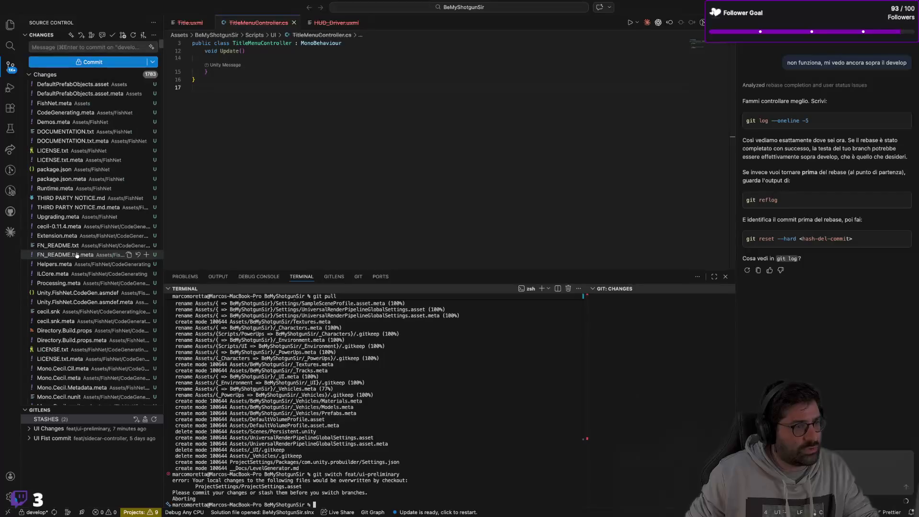
key("super+Tab")
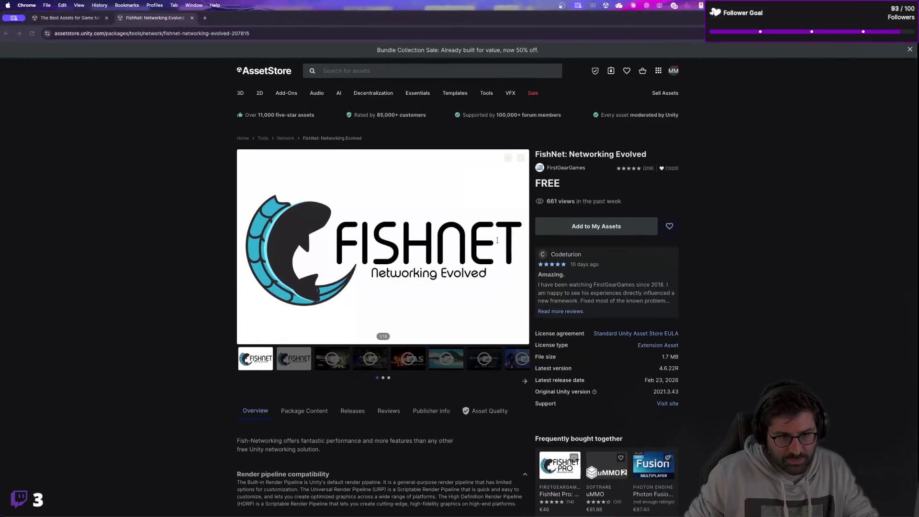
key("super+Tab")
key("super+Tab")
key("Tab")
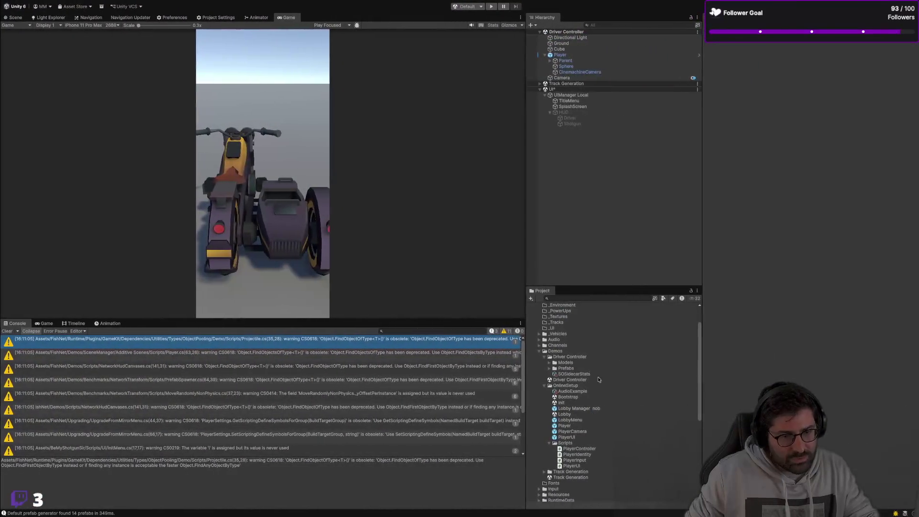
scroll(569, 367, "up", 3)
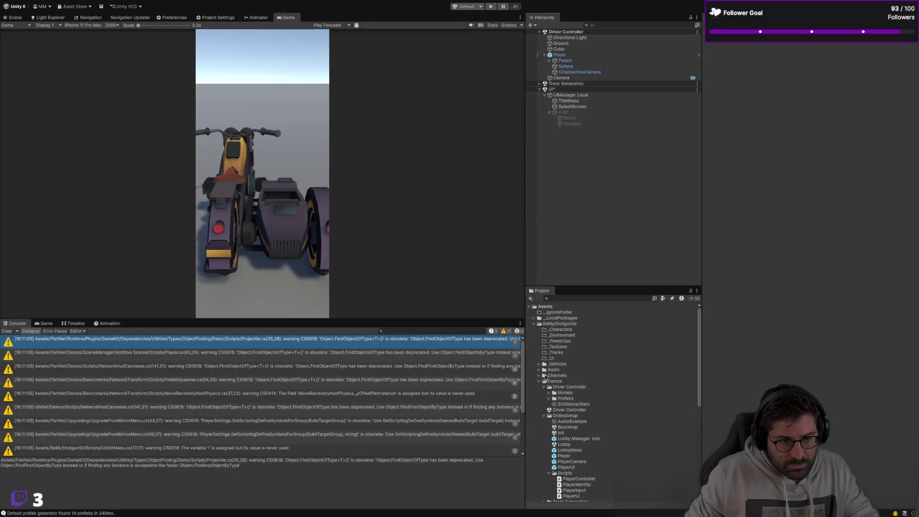
left_click(538, 382)
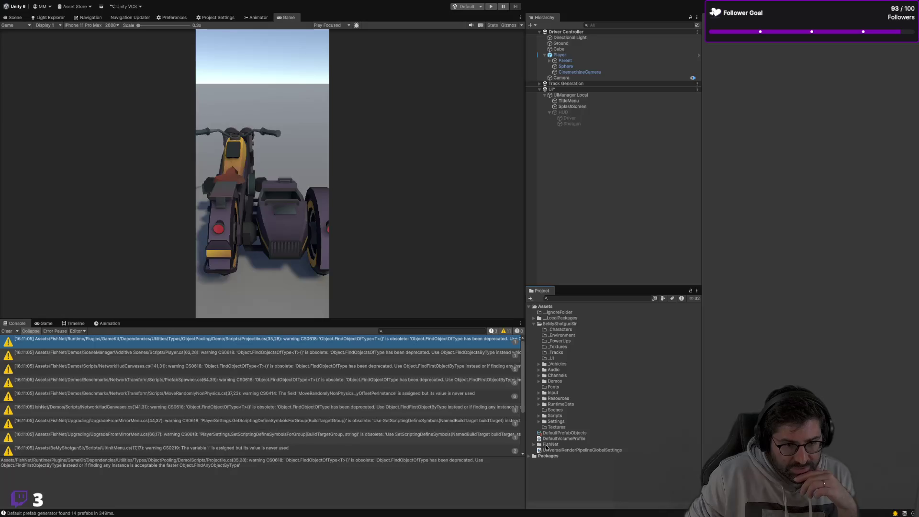
mouse_move(546, 447)
left_mouse_down()
mouse_move(593, 325)
mouse_move(582, 314)
mouse_move(572, 319)
left_mouse_up()
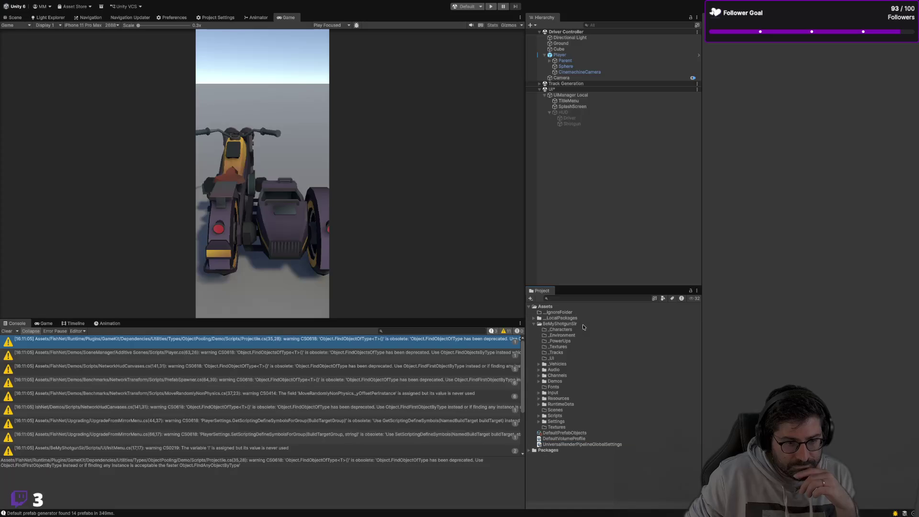
key("ctrl+Left")
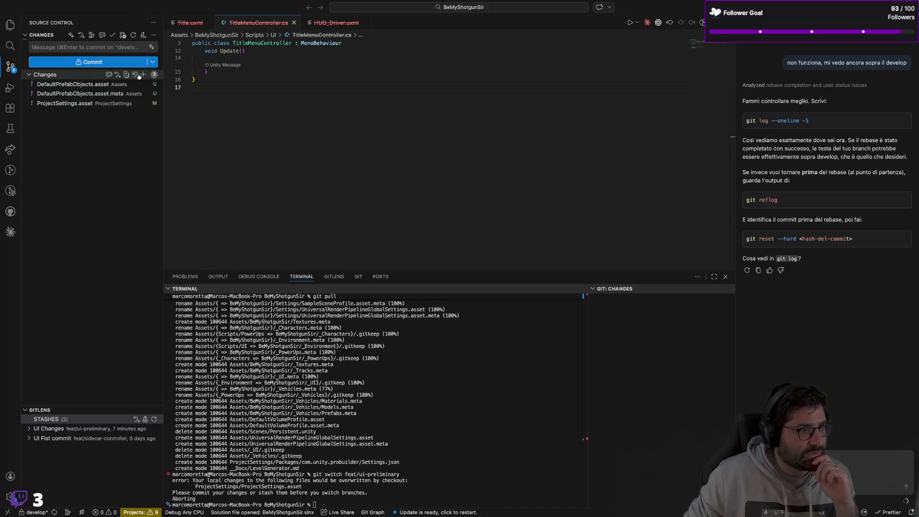
Discard all 3 pending changes and switch to feat/ui-preliminary
left_click(136, 75)
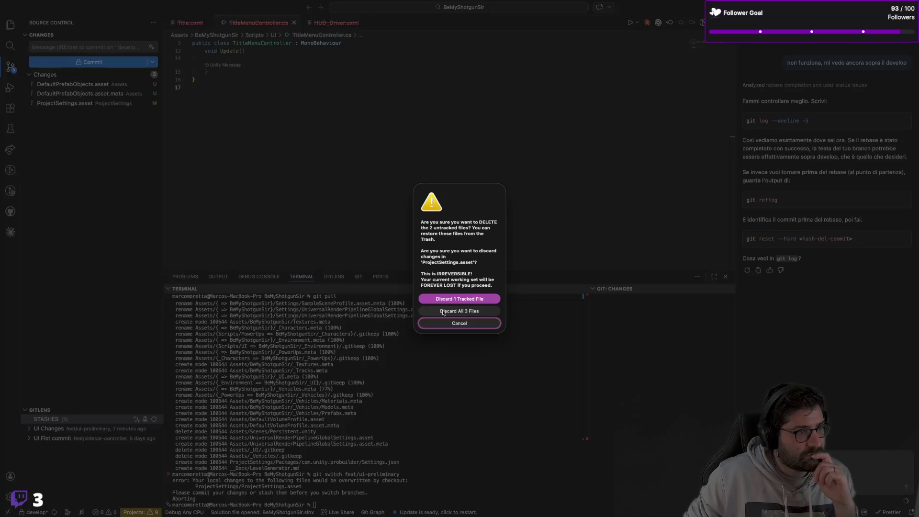
left_click(443, 312)
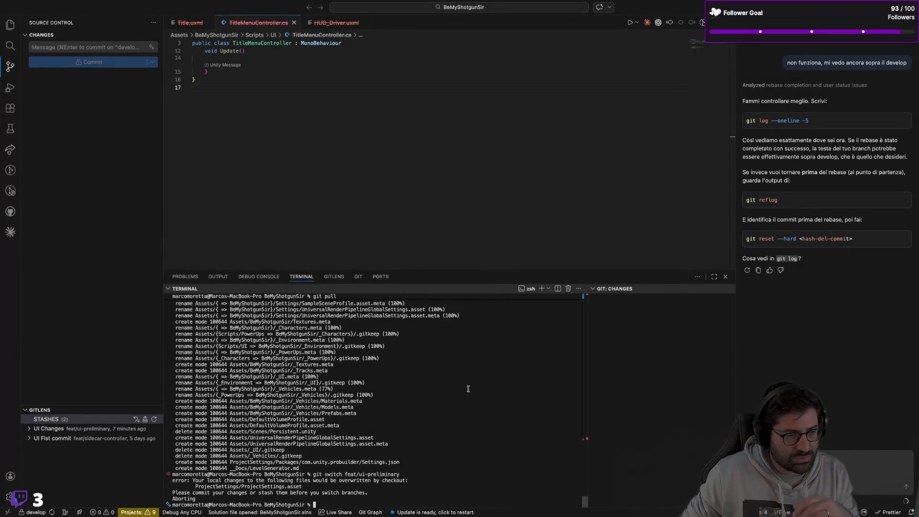
key("Up")
key("Return")
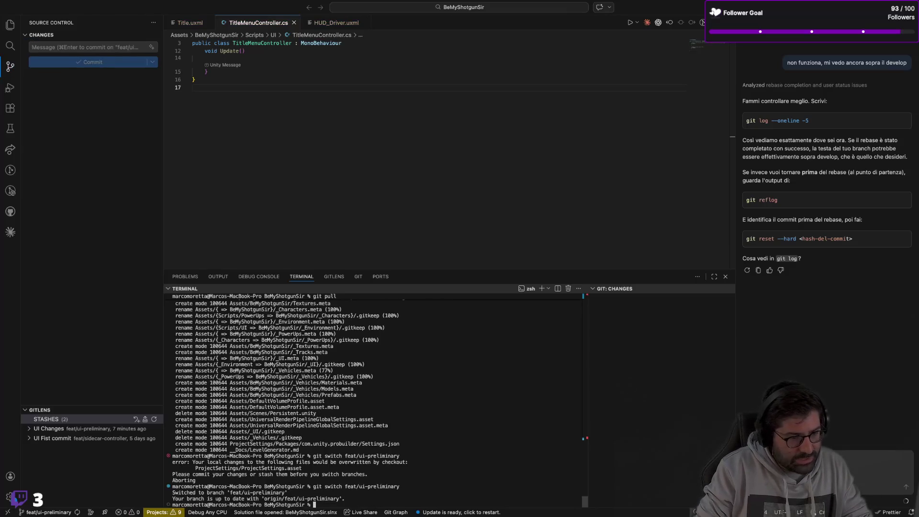
Run git fetch, then git rebase develop, which pauses on conflicts at af6200d
type("git fetch")
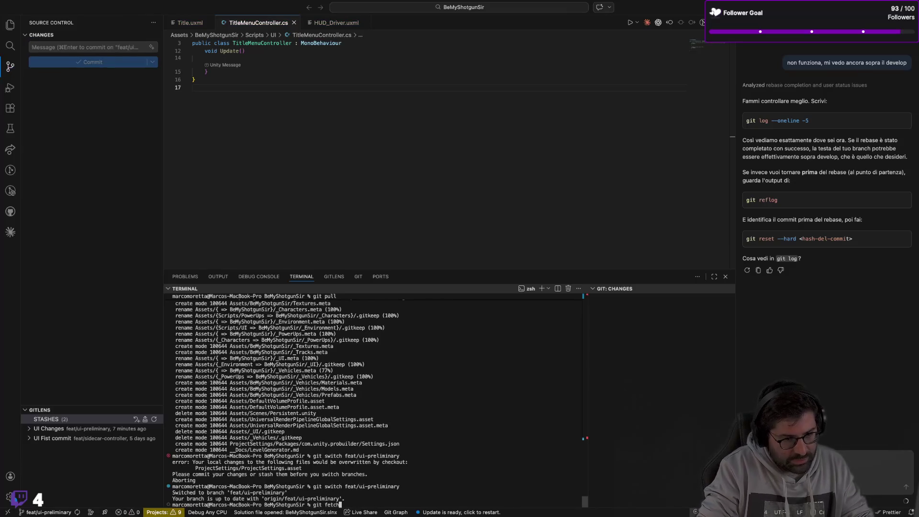
key("Return")
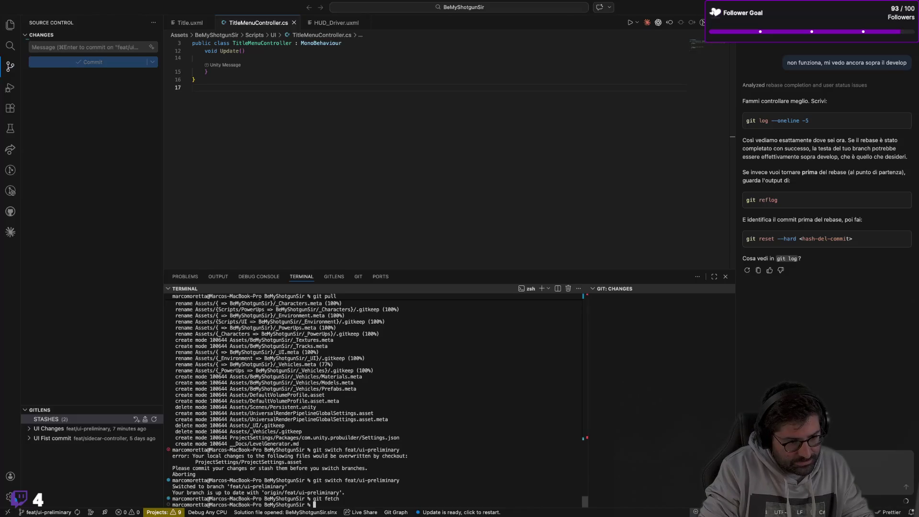
type("git ")
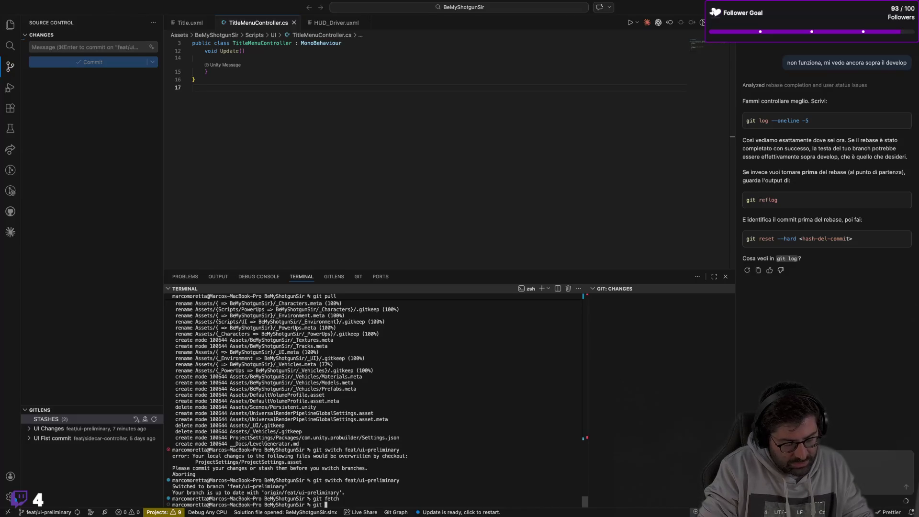
type("rebase develop")
key("Return")
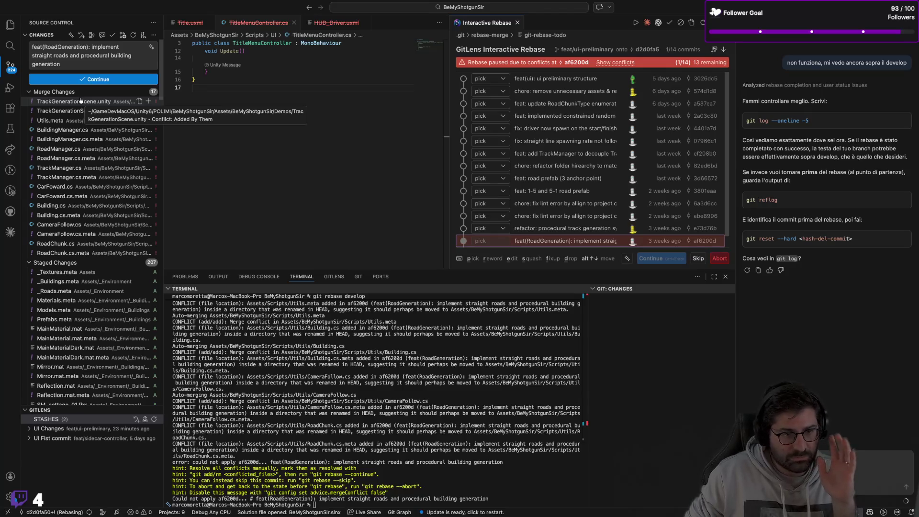
Review the TrackGenerationScene conflicts, keep the first commit as pick, and close the Interactive Rebase tab
left_click(81, 101)
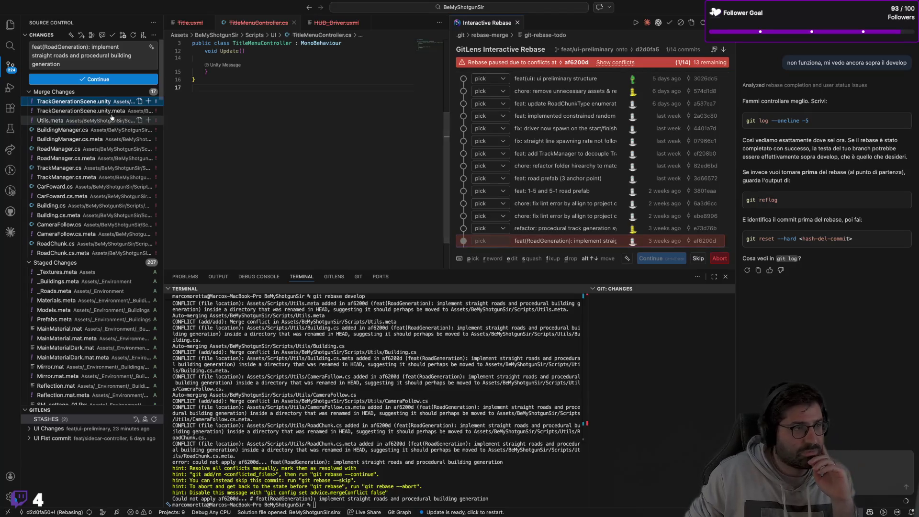
left_click(85, 108)
left_click(85, 102)
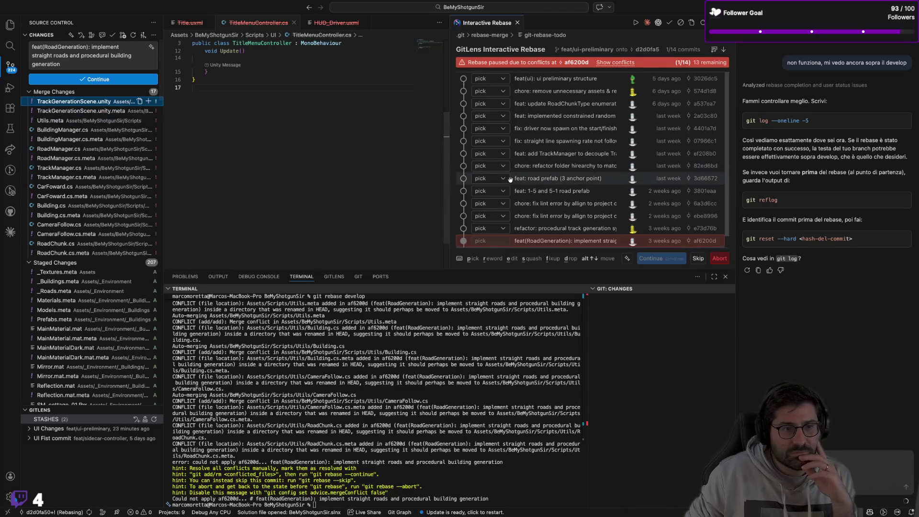
left_click(500, 82)
left_click(501, 81)
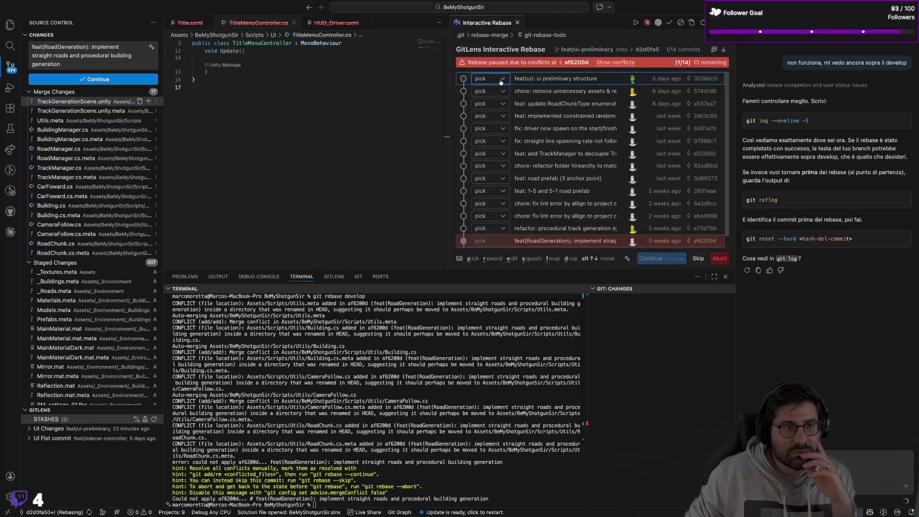
left_click(518, 23)
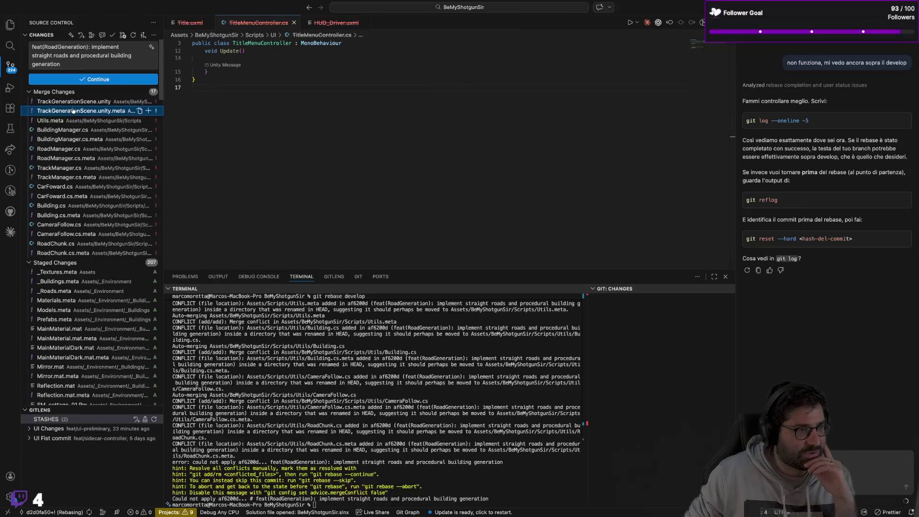
Try resolving Building.cs in the merge editor, retrying and dismissing the file-not-found error
left_click(69, 130)
left_click(51, 206)
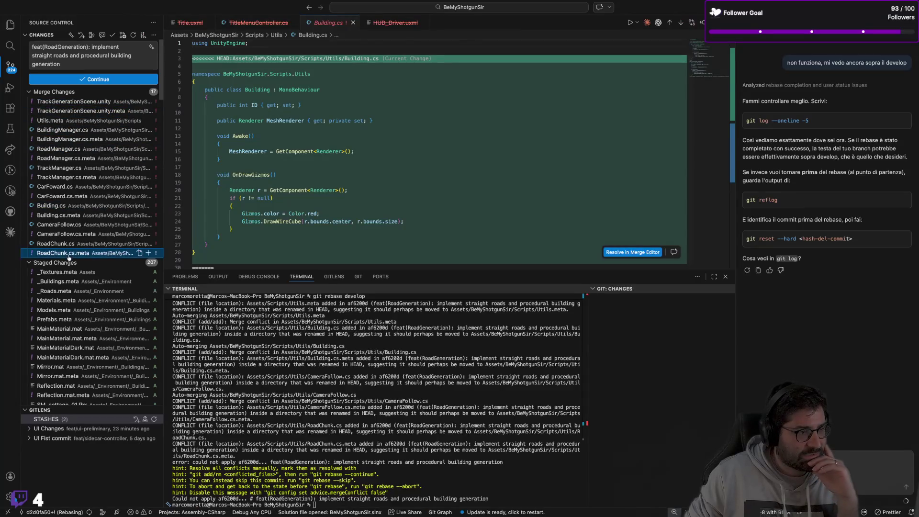
left_click(75, 158)
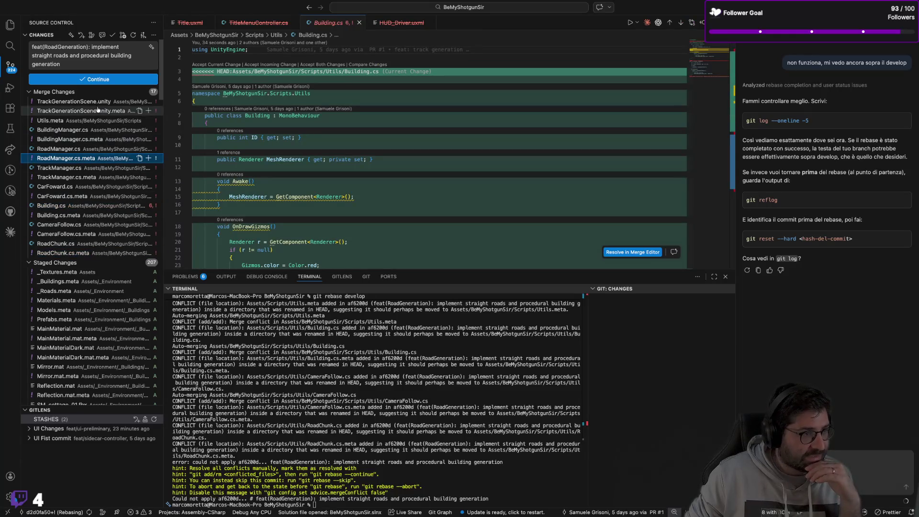
left_click(79, 130)
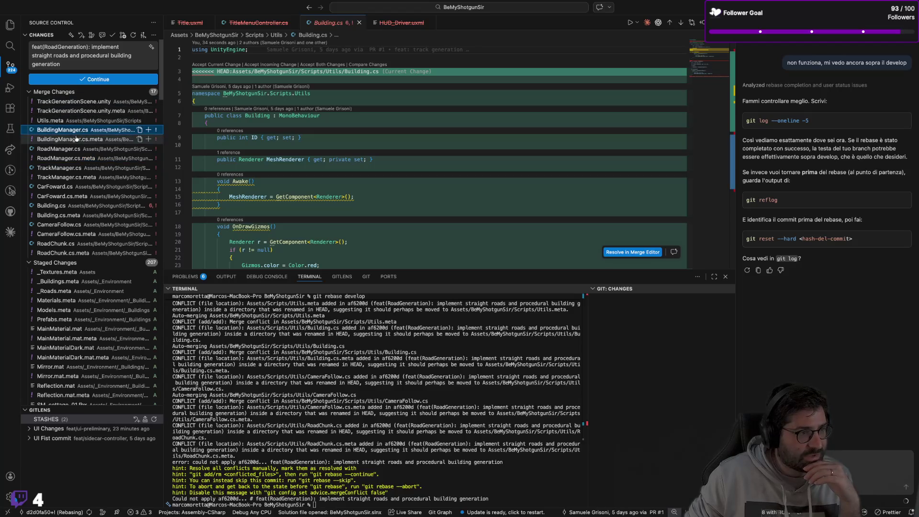
left_click(625, 252)
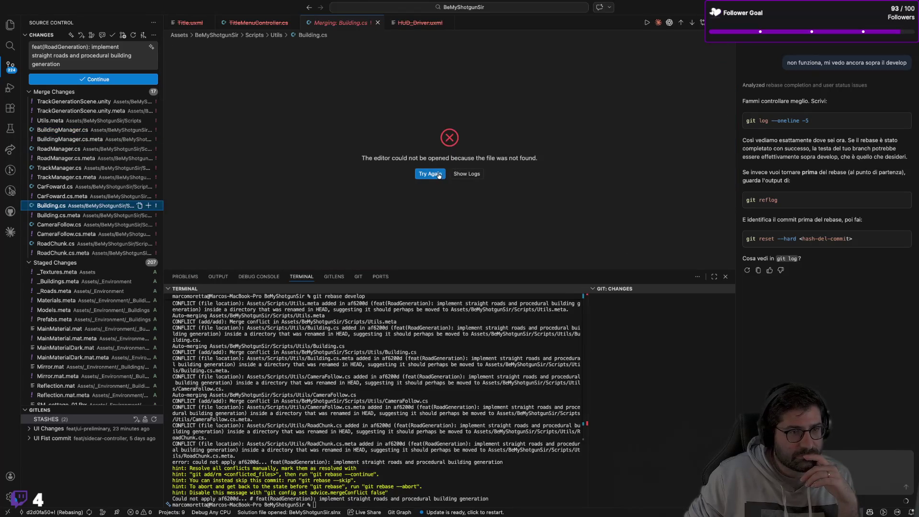
left_click(431, 174)
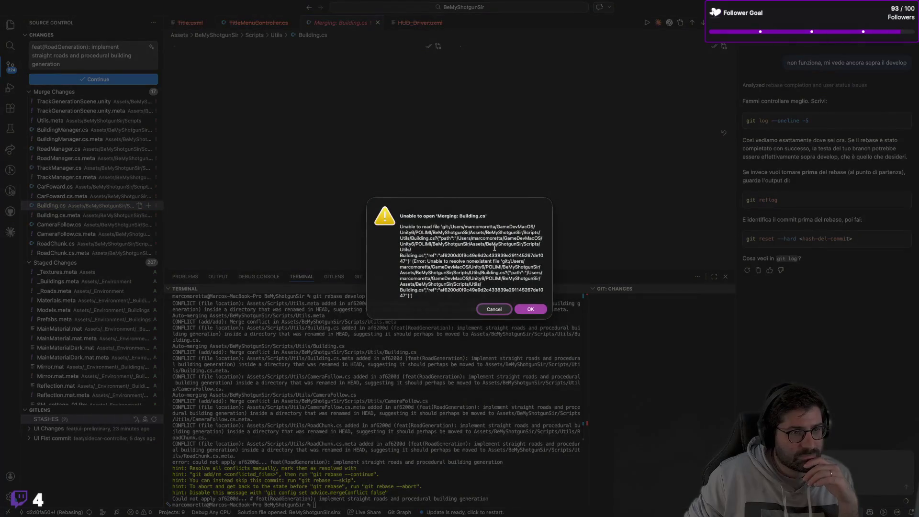
left_click(529, 311)
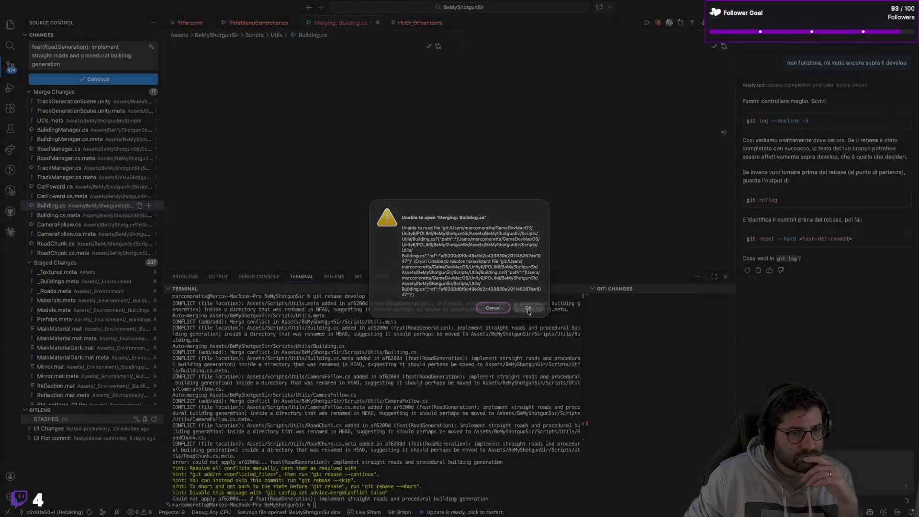
Browse the RoadManager.cs, TrackManager.cs.meta and CarFoward.cs.meta conflict entries
left_click(94, 148)
left_click(84, 178)
left_click(74, 197)
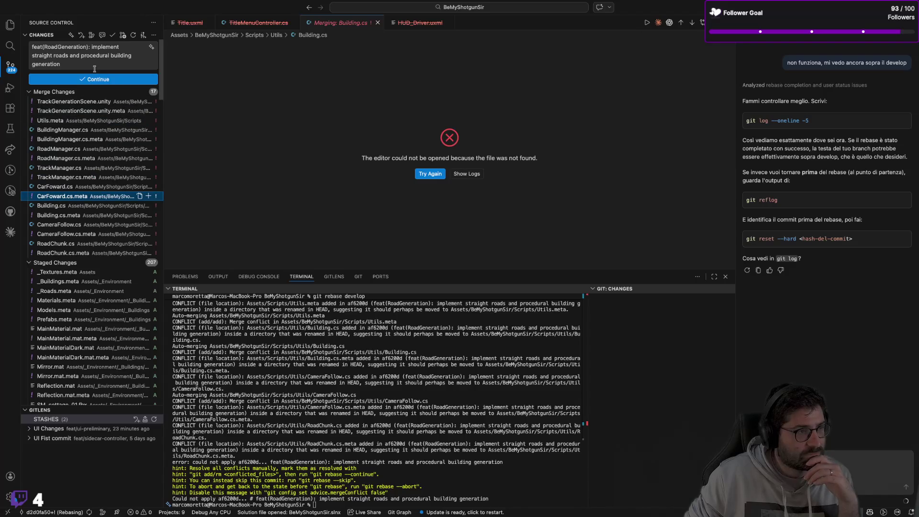
left_click(440, 419)
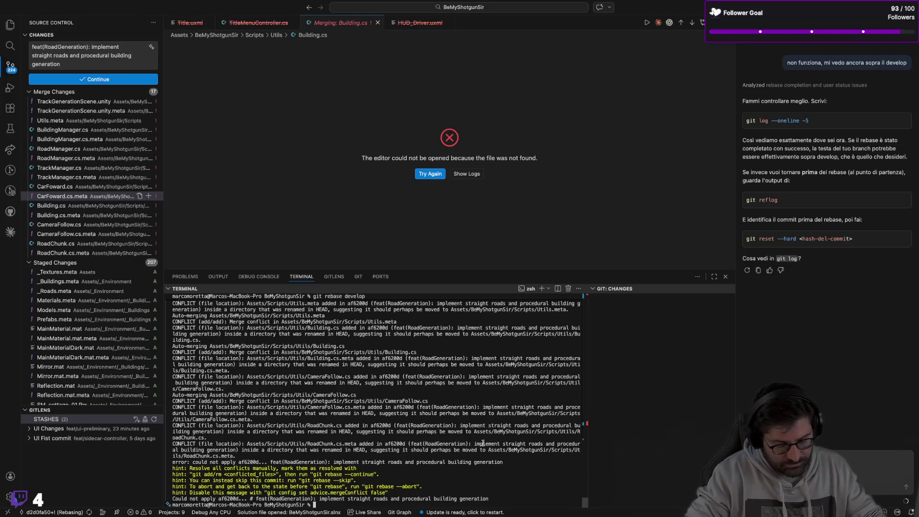
Run git rebase --abort, dismiss the error, and close the Merging: Building.cs tab
type("git reba")
key("BackSpace")
type("--abort")
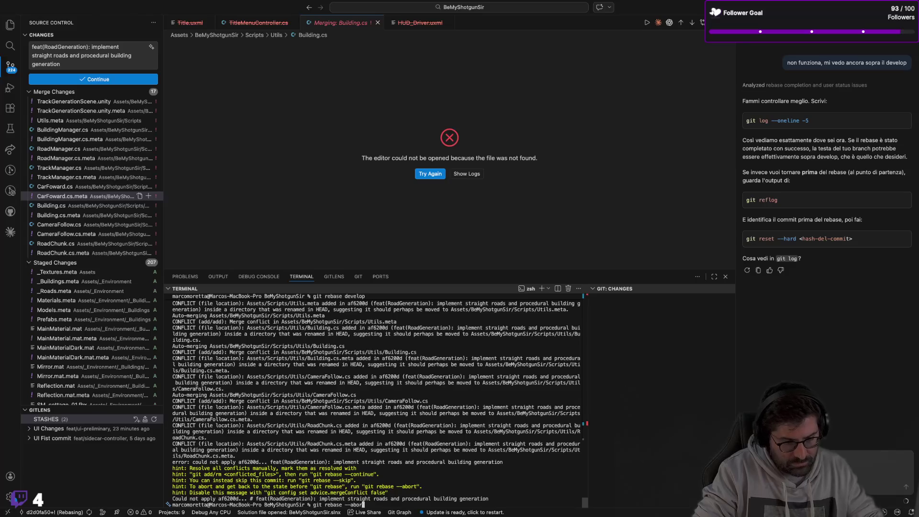
key("Return")
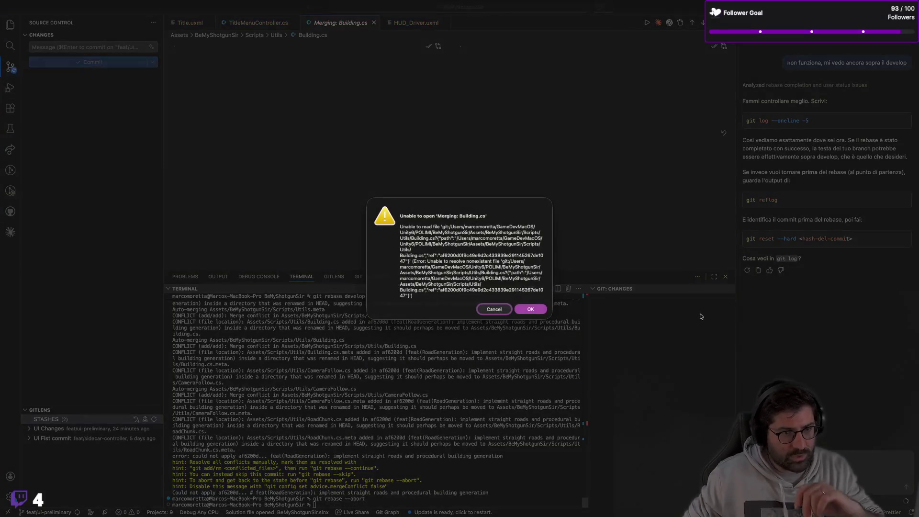
left_click(531, 309)
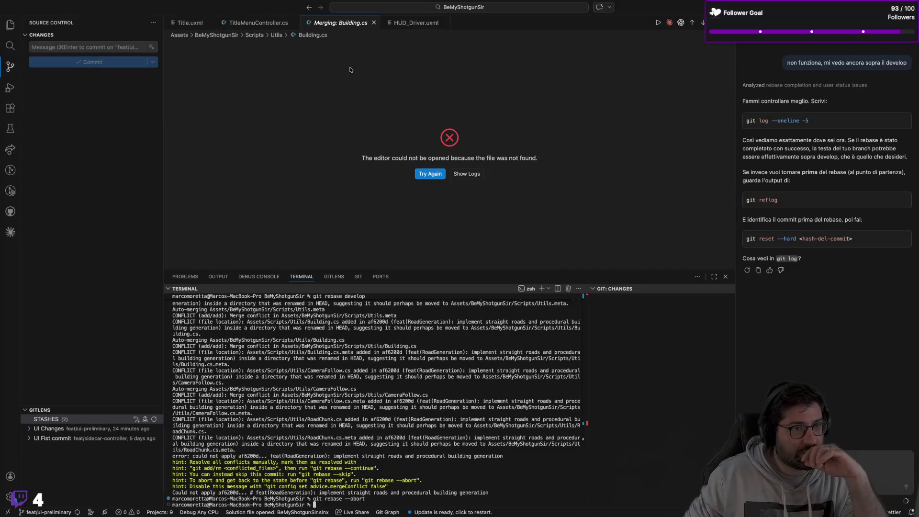
left_click(375, 23)
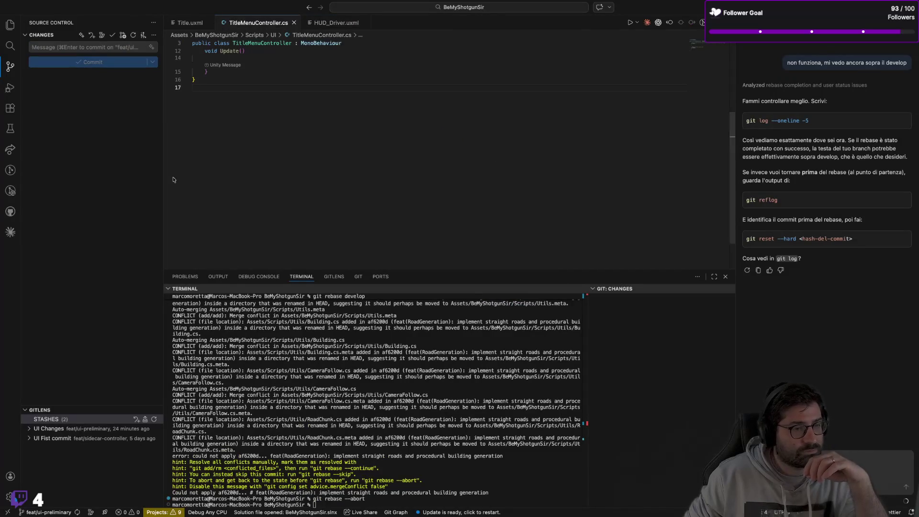
Review the GitLens commit graph, then return to the terminal
left_click(334, 276)
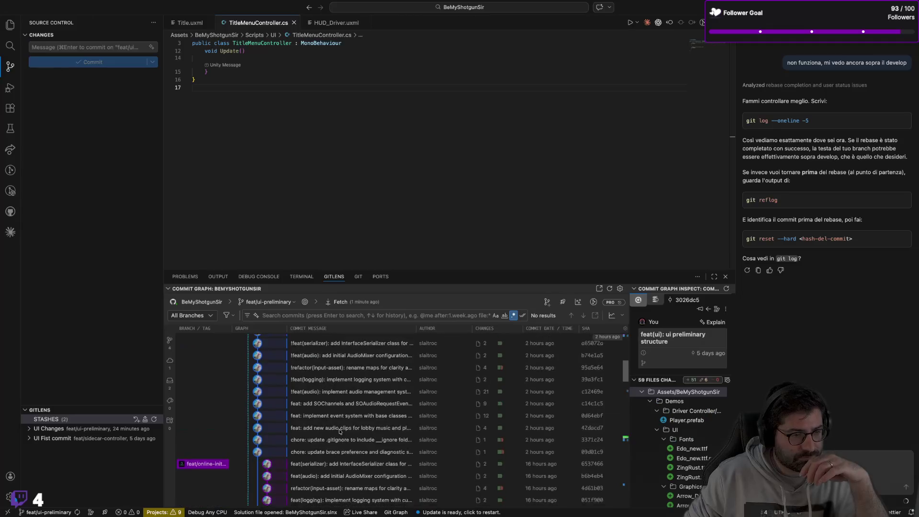
scroll(356, 429, "up", 10)
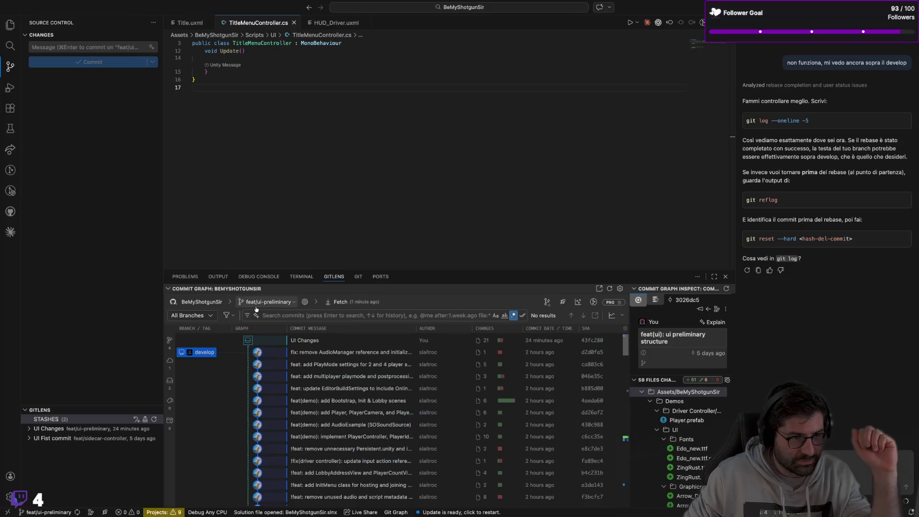
scroll(382, 372, "down", 10)
scroll(383, 372, "down", 10)
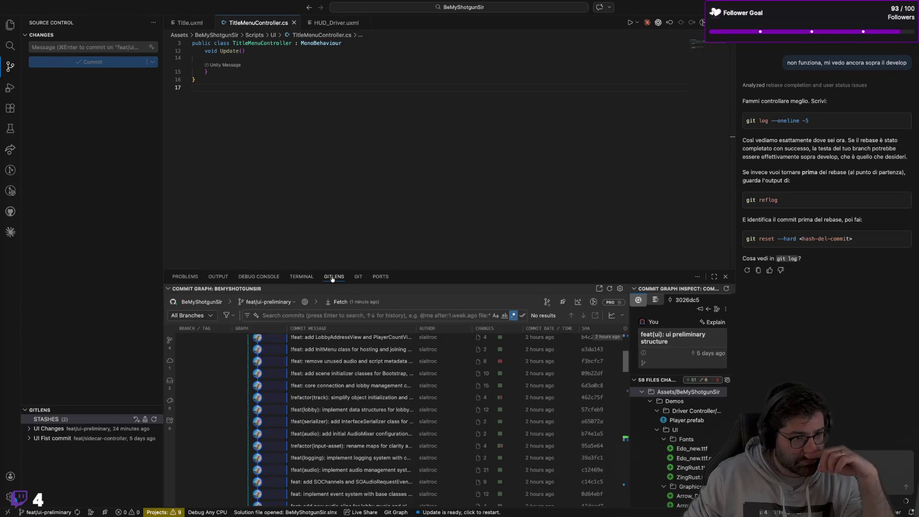
left_click(301, 277)
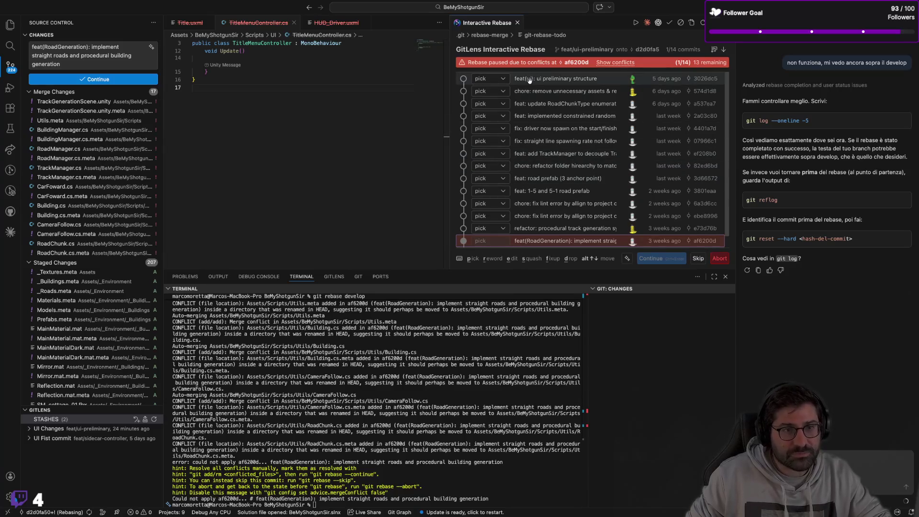
scroll(537, 230, "down", 1)
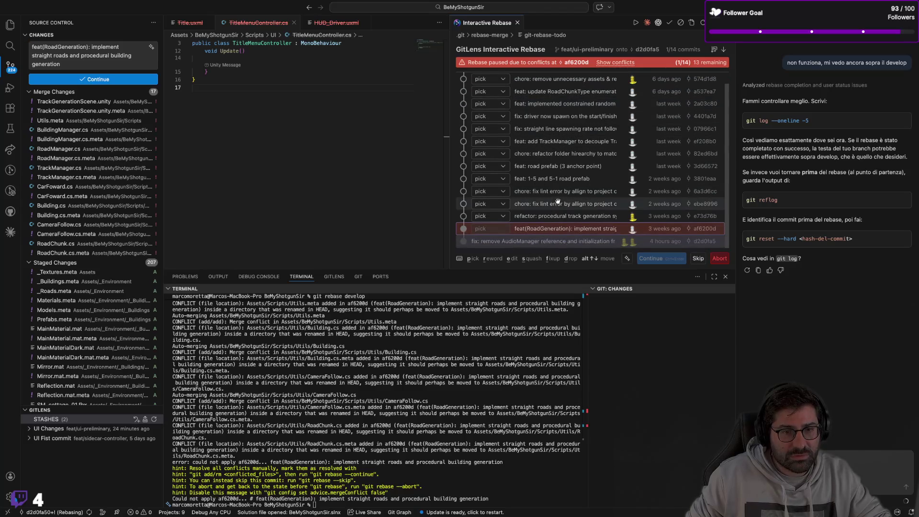
scroll(551, 225, "up", 1)
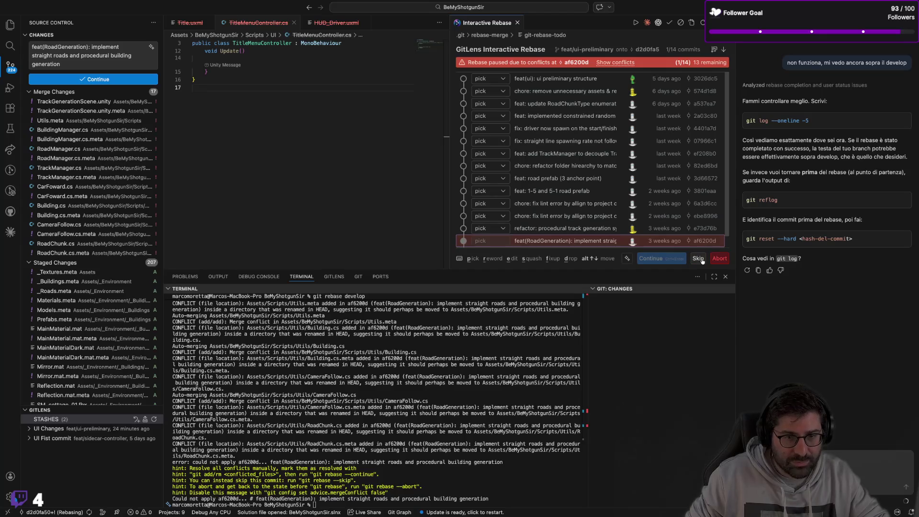
left_click(101, 130)
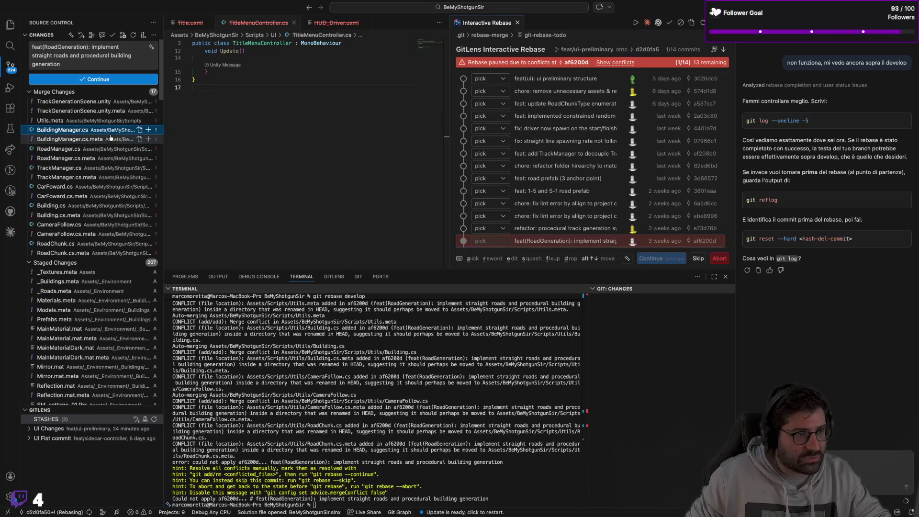
Start comparing BuildingManager.cs with another revision, then cancel the revision picker without choosing one
right_click(115, 133)
mouse_move(115, 134)
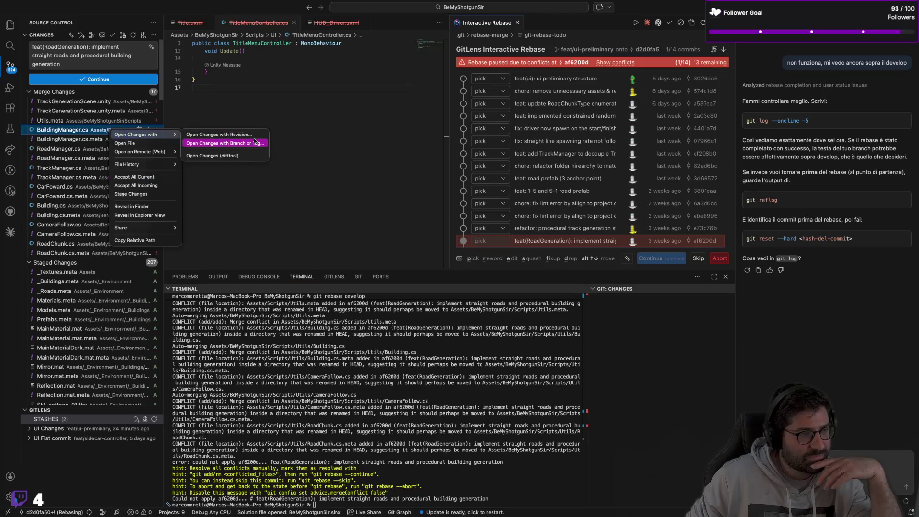
left_click(348, 146)
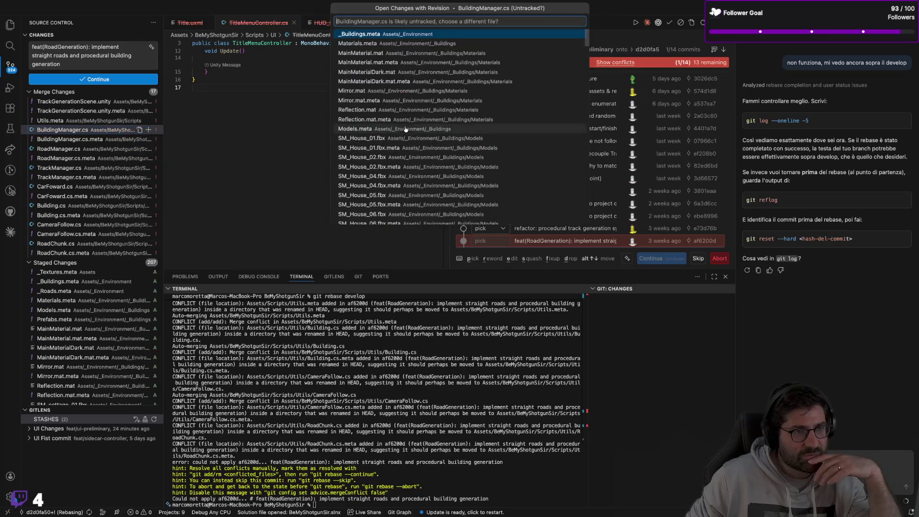
key("Escape")
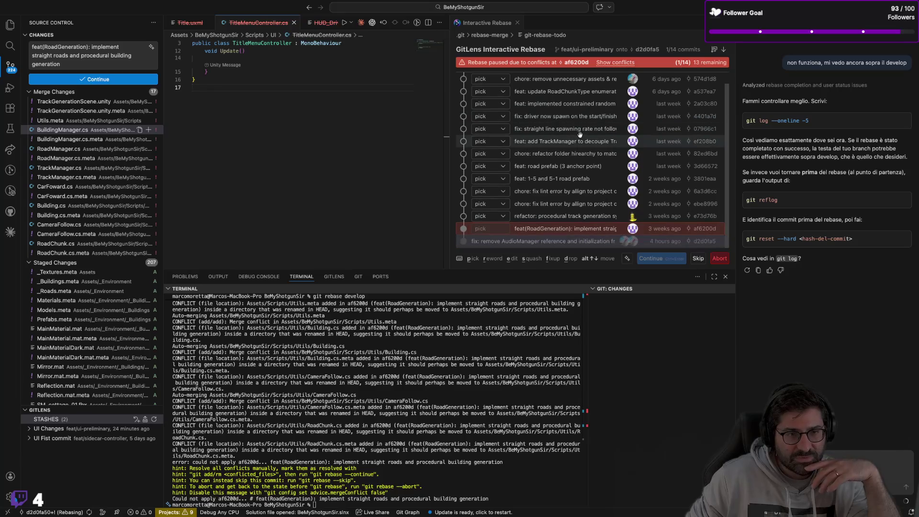
Skip the conflicting af6200d commit in the Interactive Rebase editor
scroll(551, 86, "down", 1)
scroll(549, 80, "up", 1)
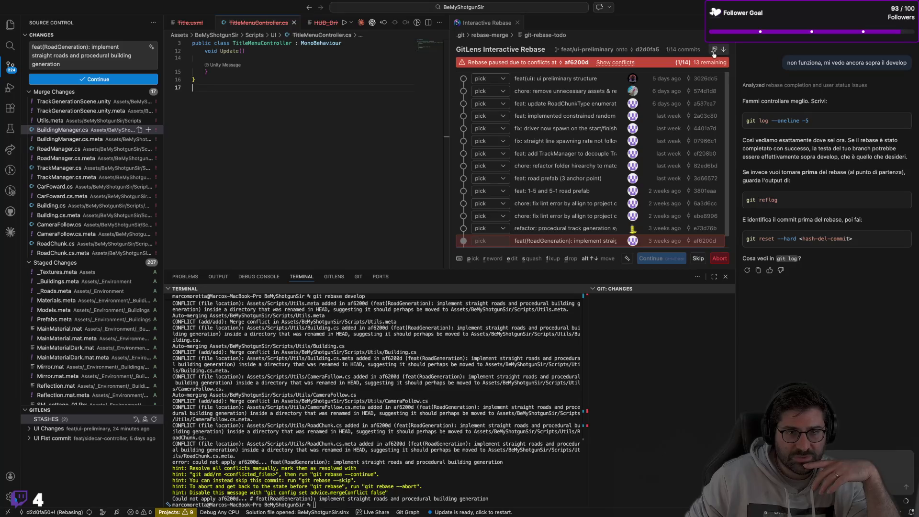
left_click(698, 259)
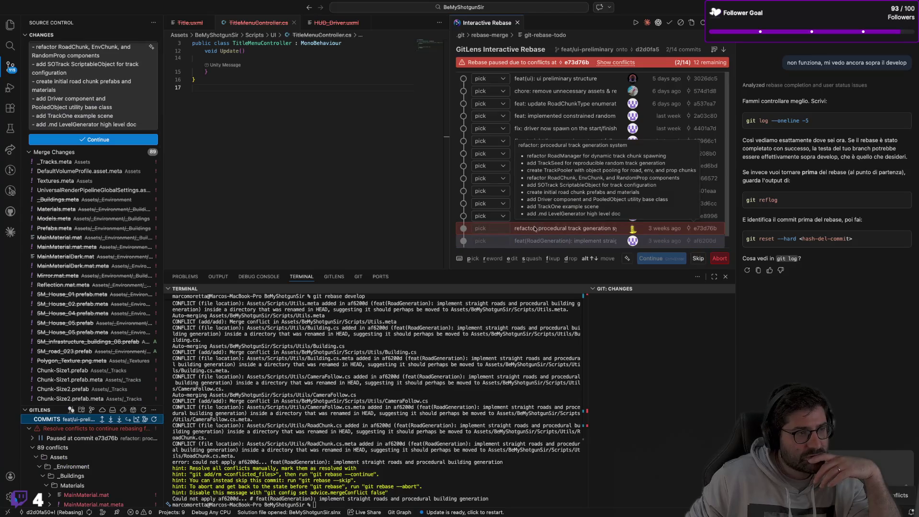
Abort the rebase with git rebase --abort and rerun git rebase develop in the terminal
left_click(507, 450)
type("git rebase --abort")
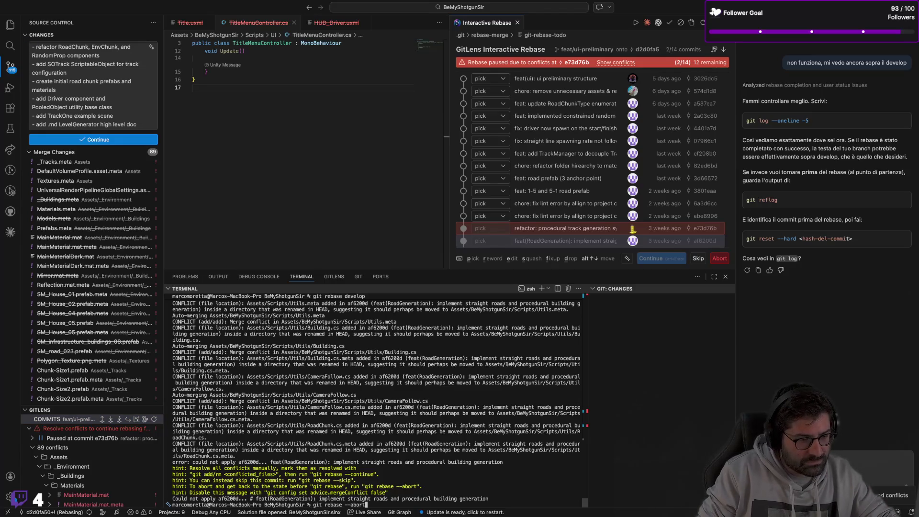
key("Return")
key("Up")
key("Up")
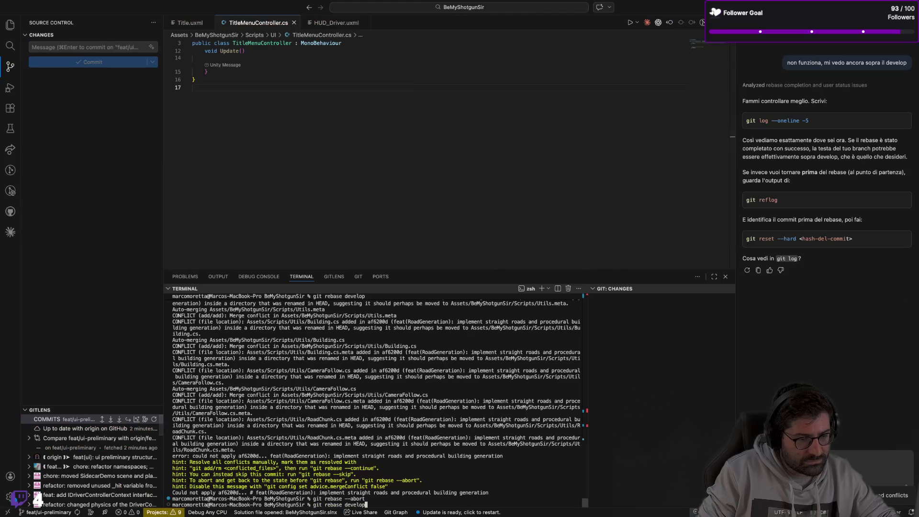
key("Return")
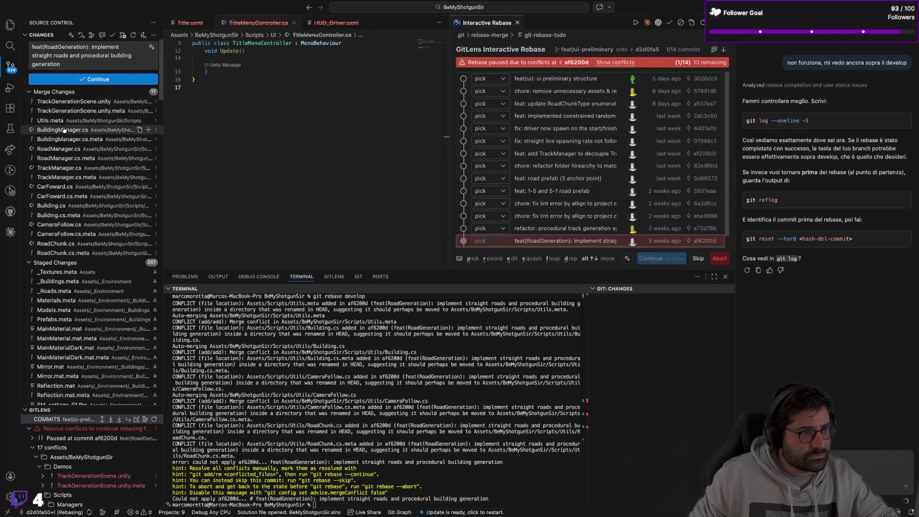
Select the conflicted BuildingManager.cs and bring up actions on the paused af6200d commit
left_click(64, 130)
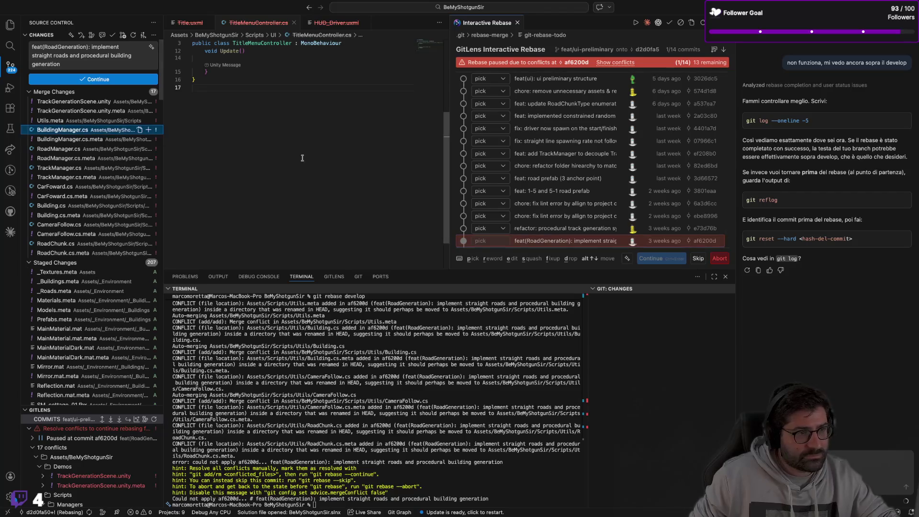
scroll(580, 237, "down", 1)
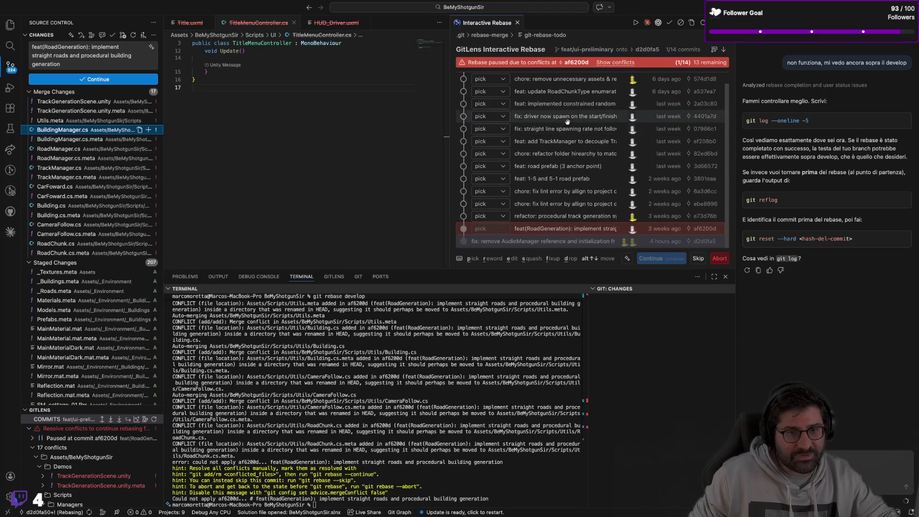
right_click(564, 231)
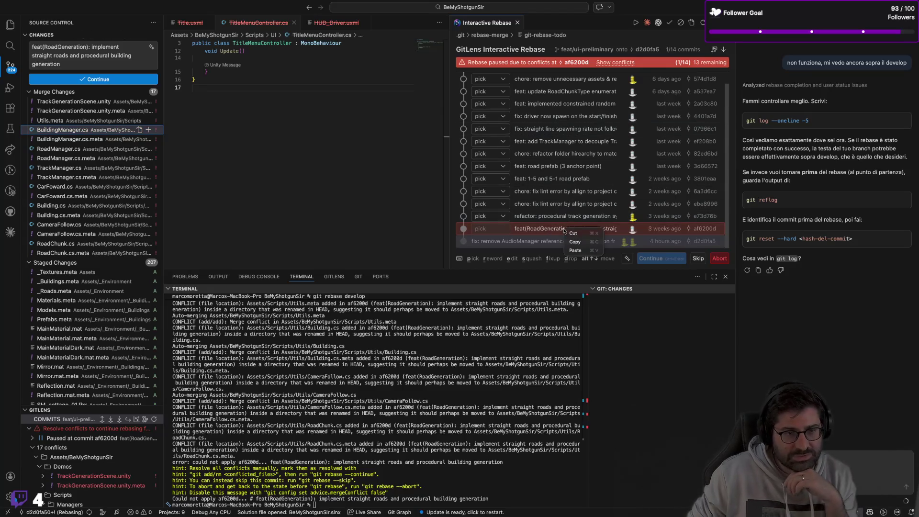
Rebase feat/ui-preliminary onto develop from the Commit Graph and confirm the Rebase
left_click(524, 237)
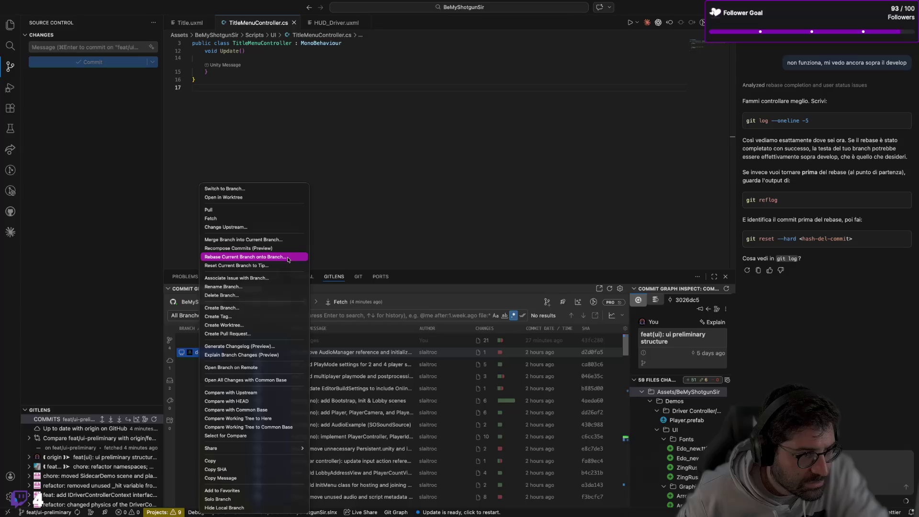
left_click(287, 259)
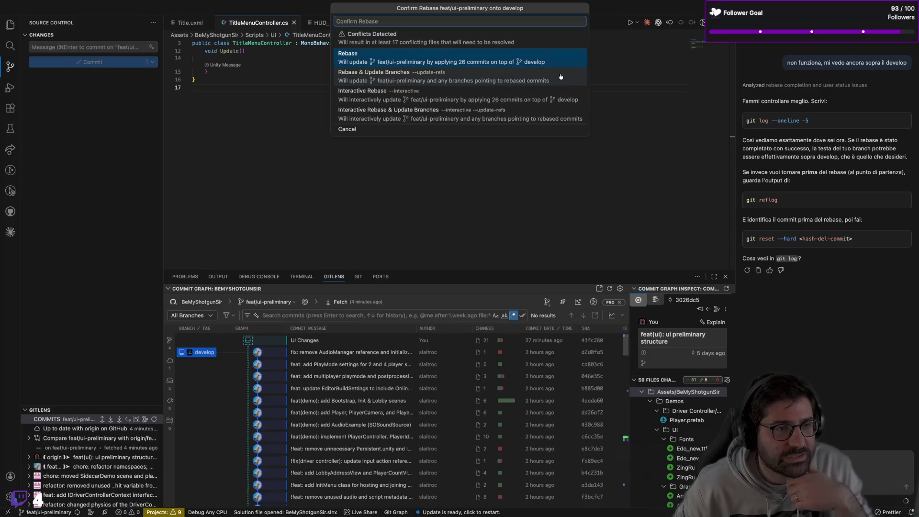
left_click(551, 57)
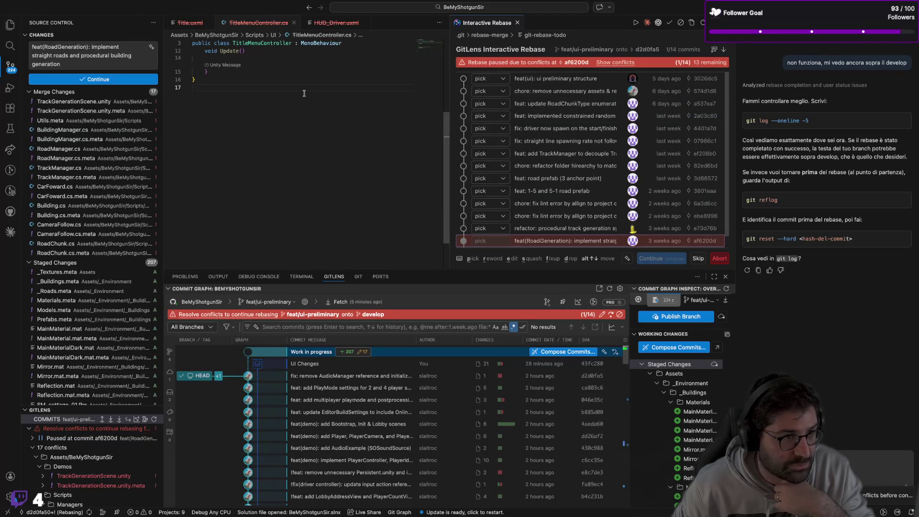
left_click(69, 131)
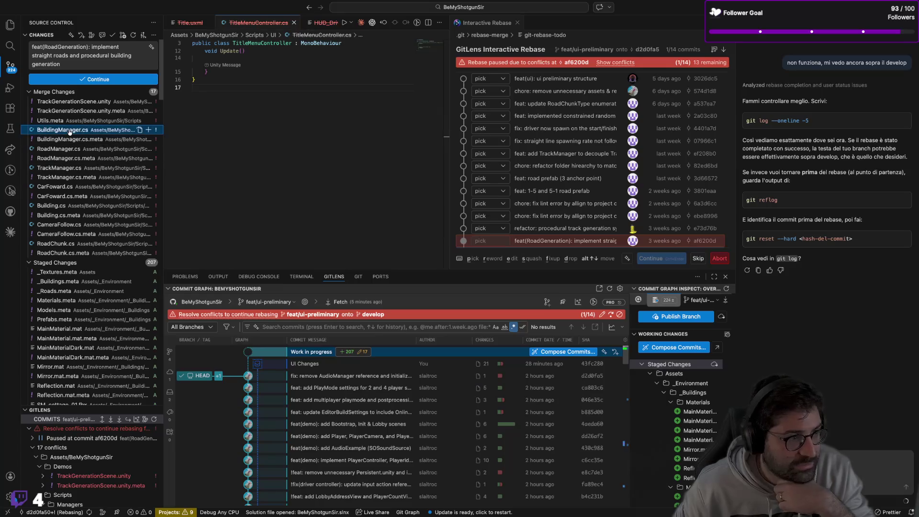
right_click(70, 132)
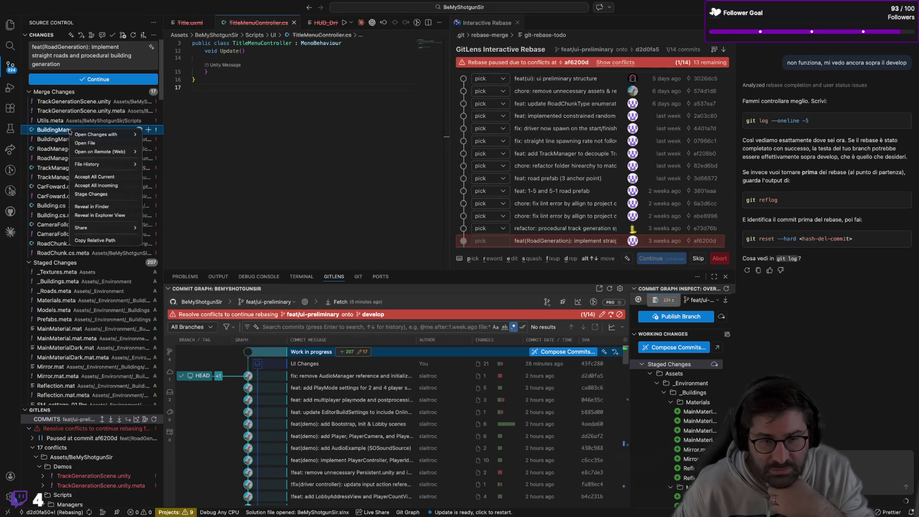
mouse_move(83, 138)
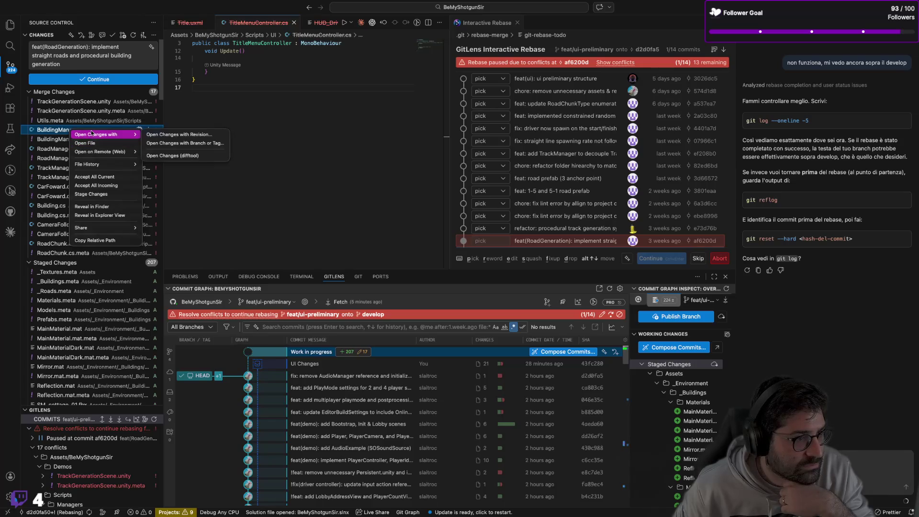
left_click(182, 157)
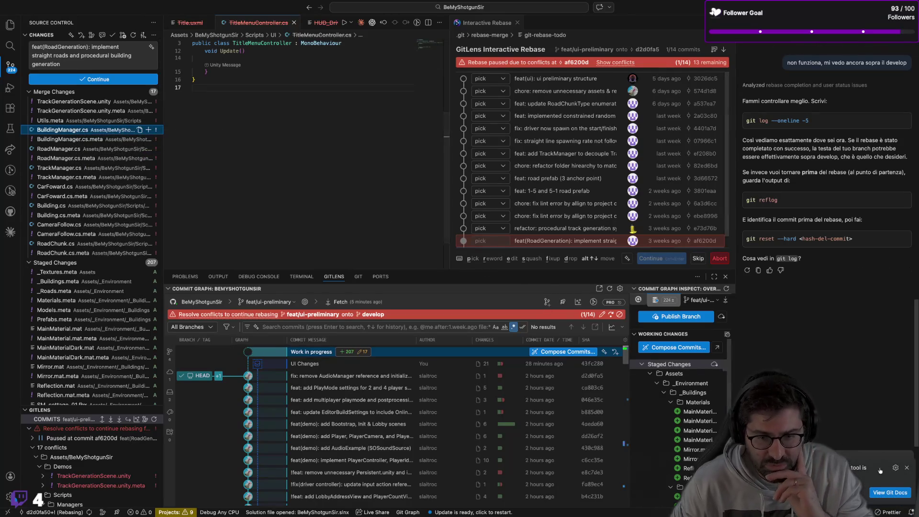
left_click(906, 471)
right_click(101, 130)
mouse_move(144, 133)
left_click(185, 132)
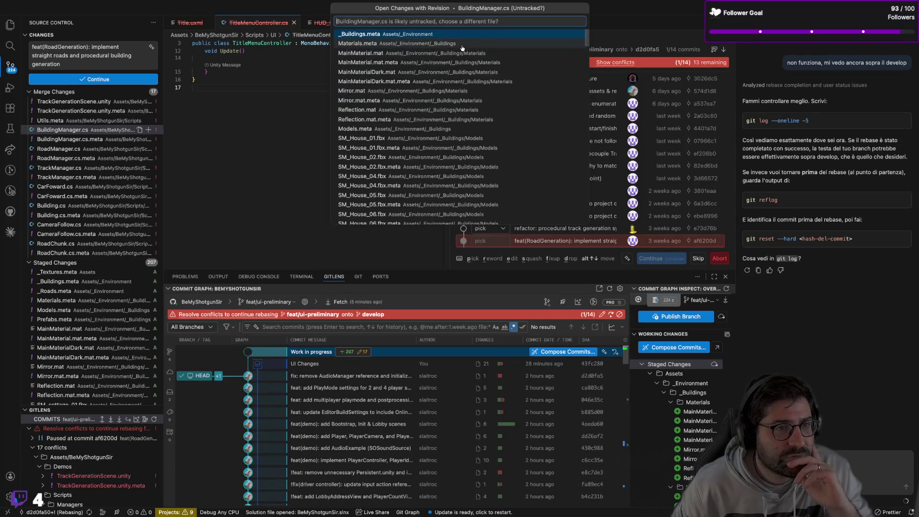
left_click(277, 123)
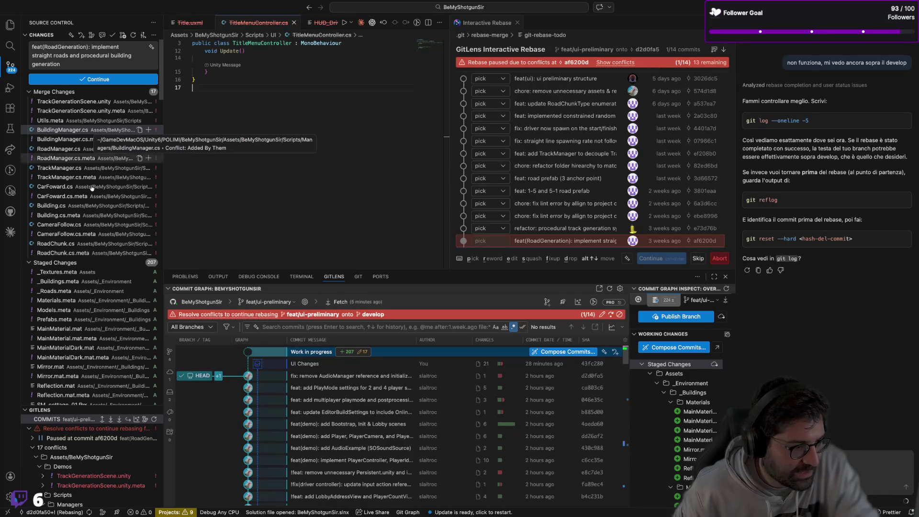
Accept the current version for the BuildingManager.cs and RoadManager.cs conflicts
scroll(86, 239, "down", 15)
scroll(86, 354, "up", 15)
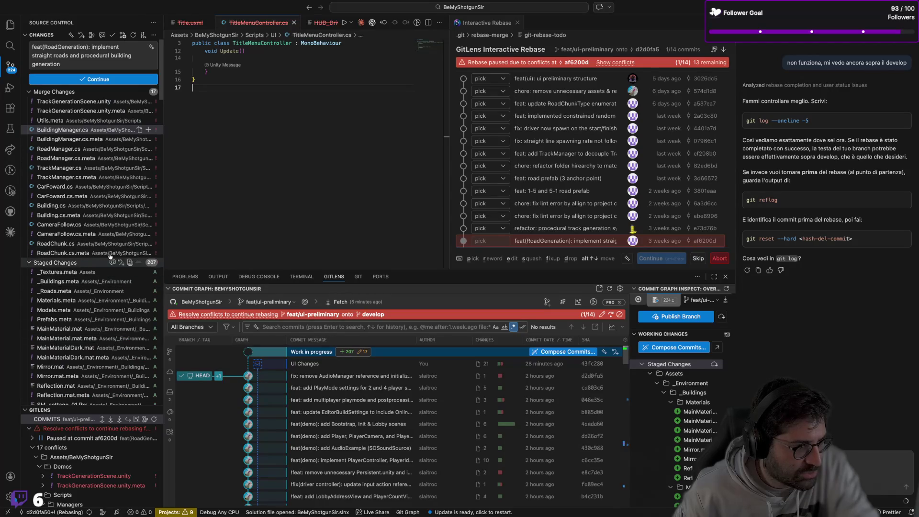
right_click(104, 135)
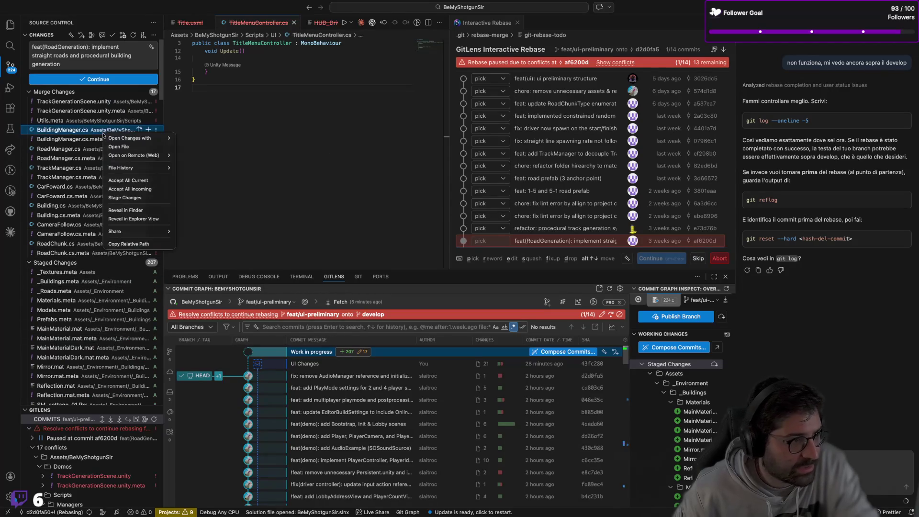
left_click(142, 183)
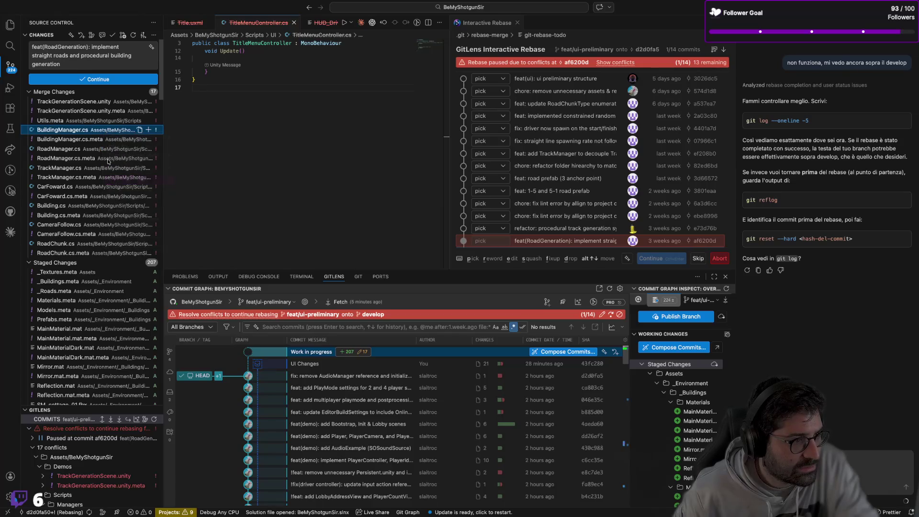
right_click(72, 150)
left_click(101, 194)
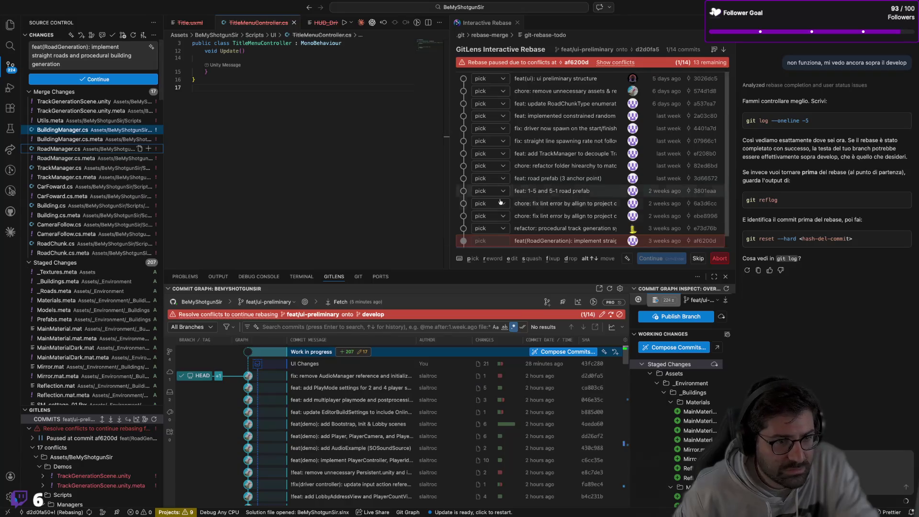
Accept the current version for CameraFollow.cs and RoadChunk.cs, then return to the rebase view
right_click(65, 168)
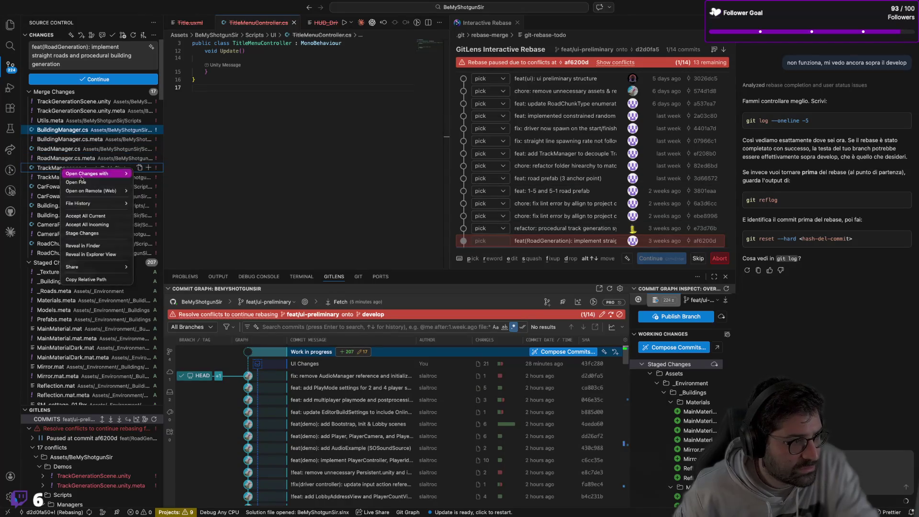
right_click(58, 185)
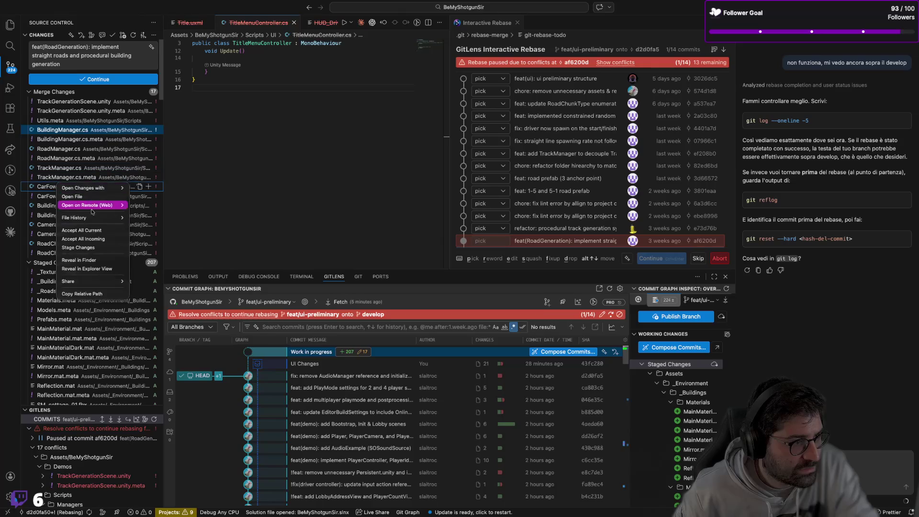
key("Escape")
right_click(66, 209)
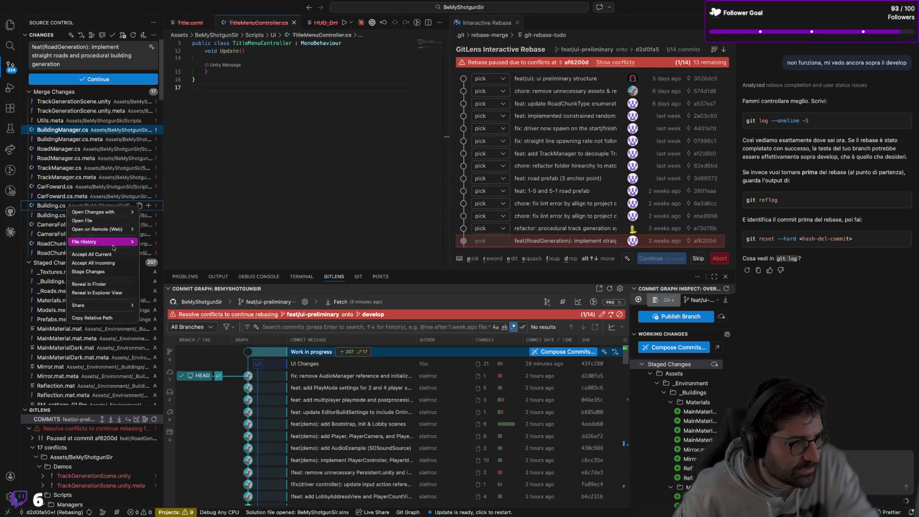
right_click(61, 224)
right_click(62, 224)
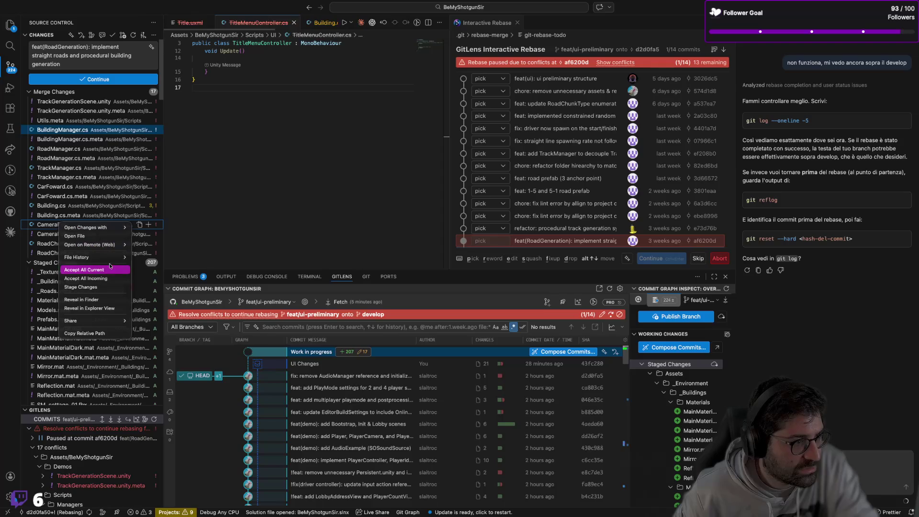
left_click(77, 236)
right_click(68, 244)
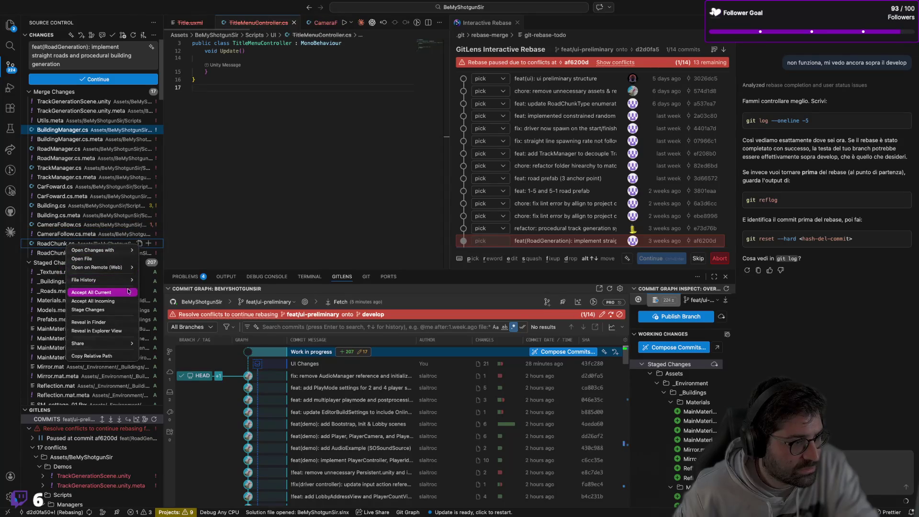
left_click(128, 292)
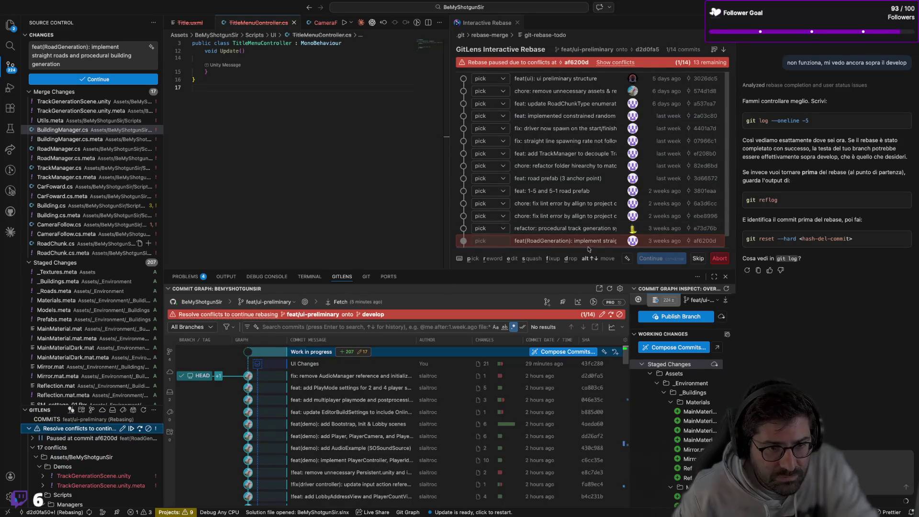
left_click(652, 244)
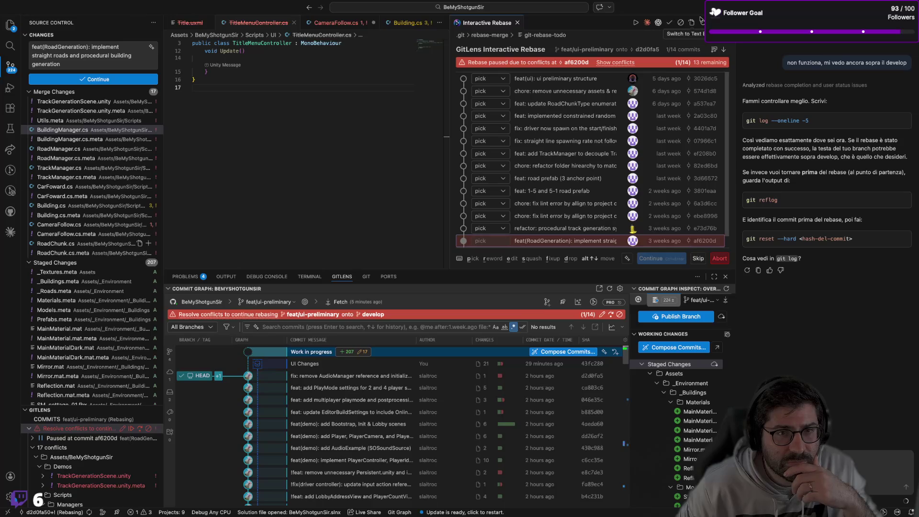
Show the conflicted files and drag the GitLens pane taller to list all 17
left_click(632, 63)
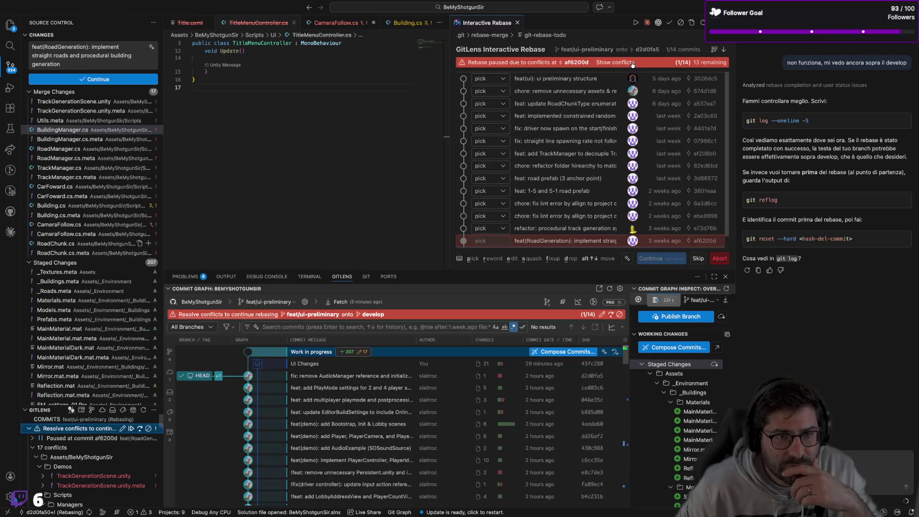
left_click_drag(75, 406, 74, 287)
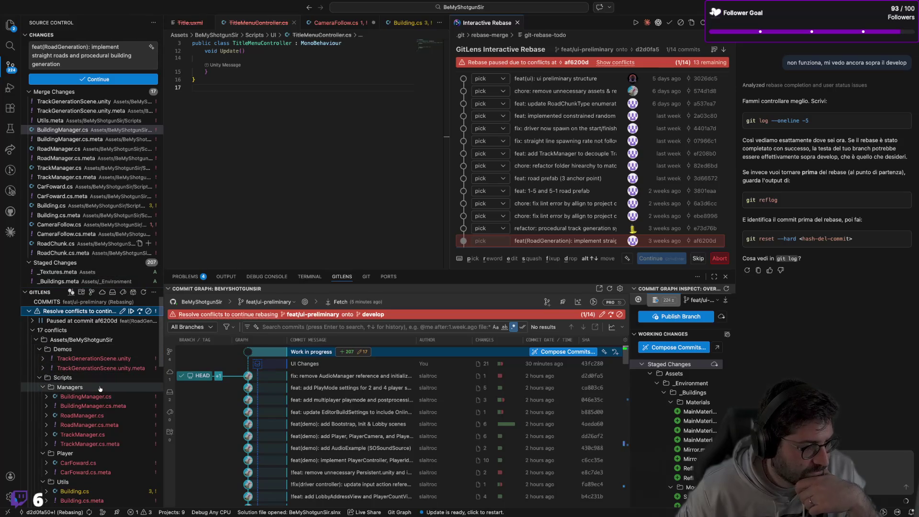
Open BuildingManager.cs and its 'Deleted in HEAD' comparison, then bring back the terminal output
left_click(93, 398)
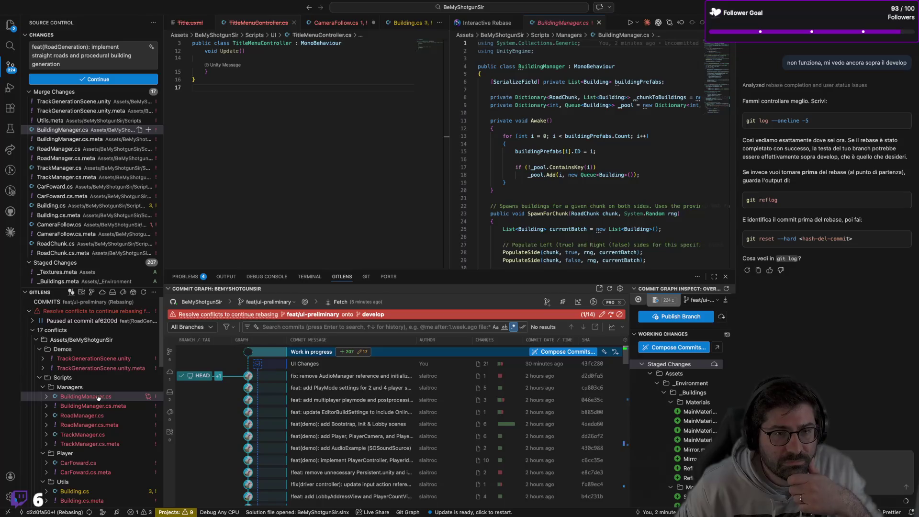
left_click(149, 398)
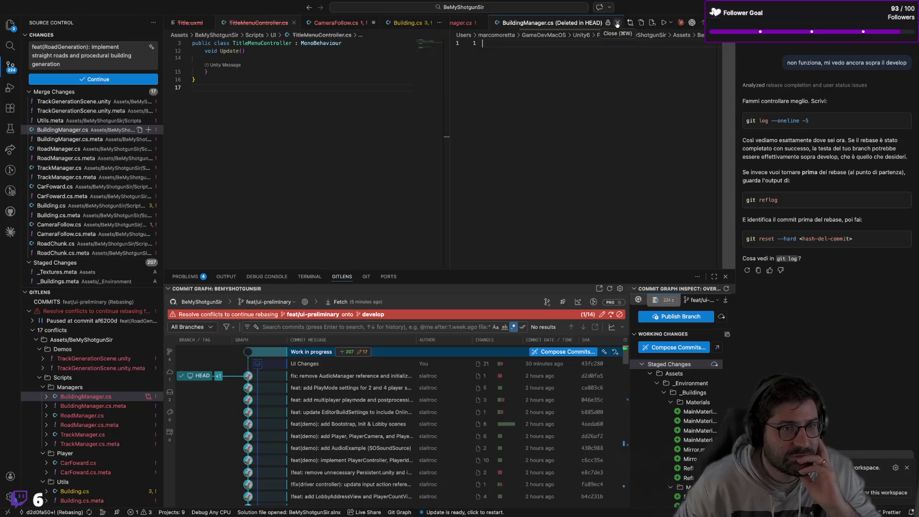
scroll(57, 196, "down", 10)
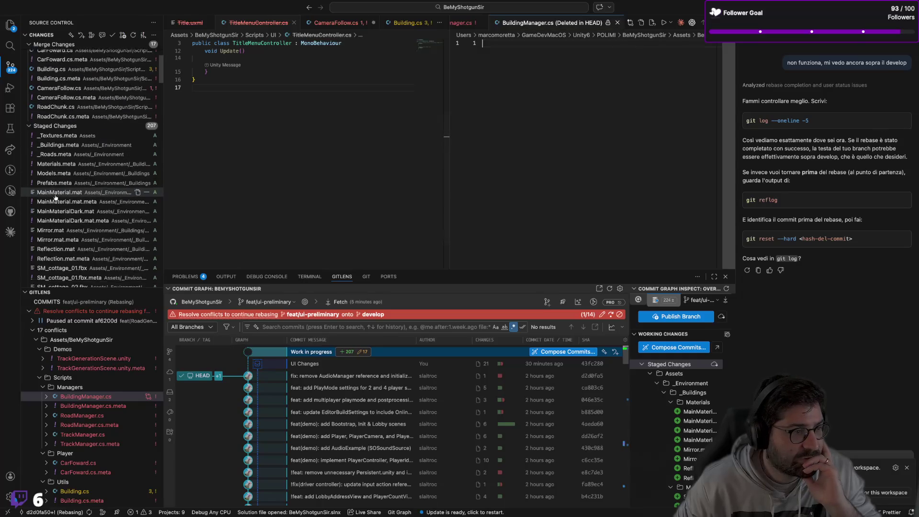
scroll(57, 196, "up", 10)
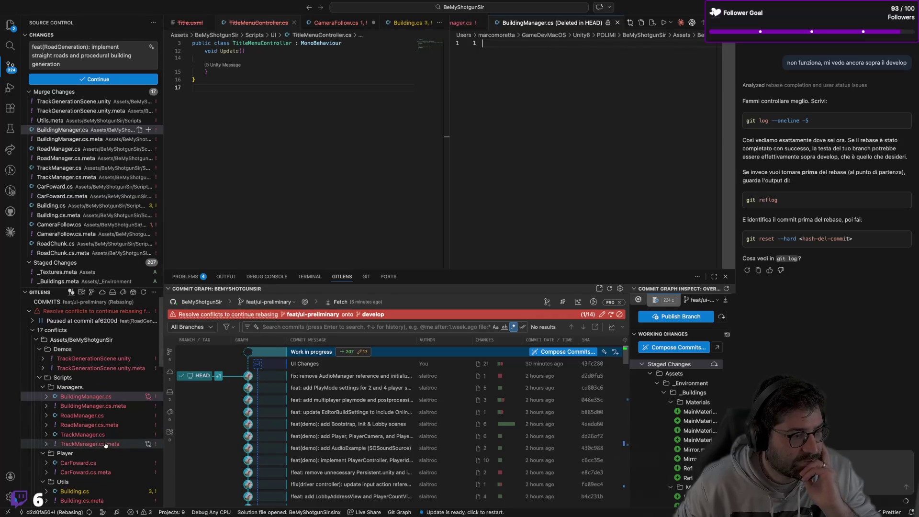
scroll(311, 383, "down", 1)
scroll(362, 397, "up", 1)
mouse_move(195, 376)
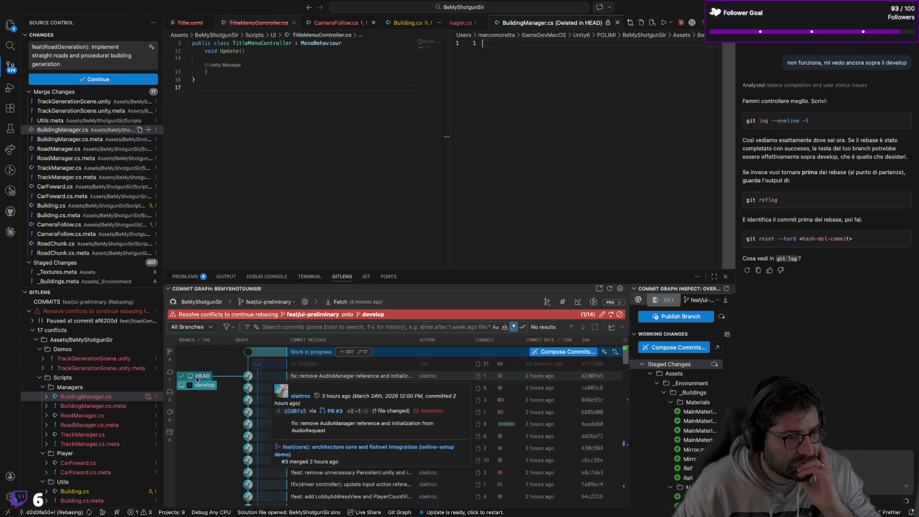
scroll(209, 399, "down", 10)
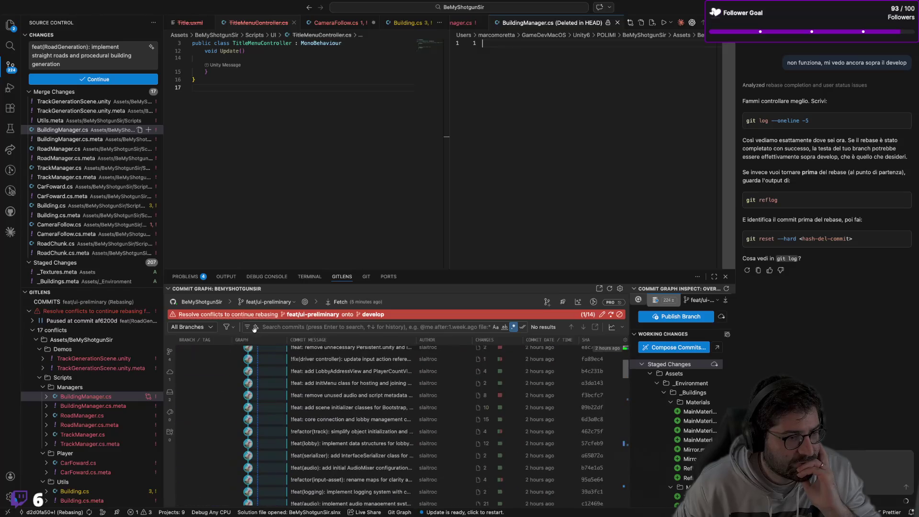
left_click(310, 276)
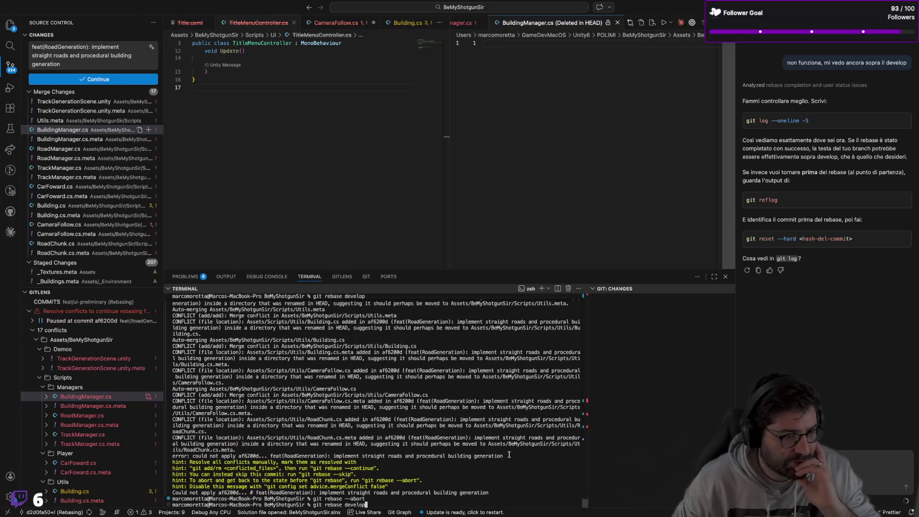
Recall and run git rebase --abort, then git rebase develop again
key("Up")
key("Return")
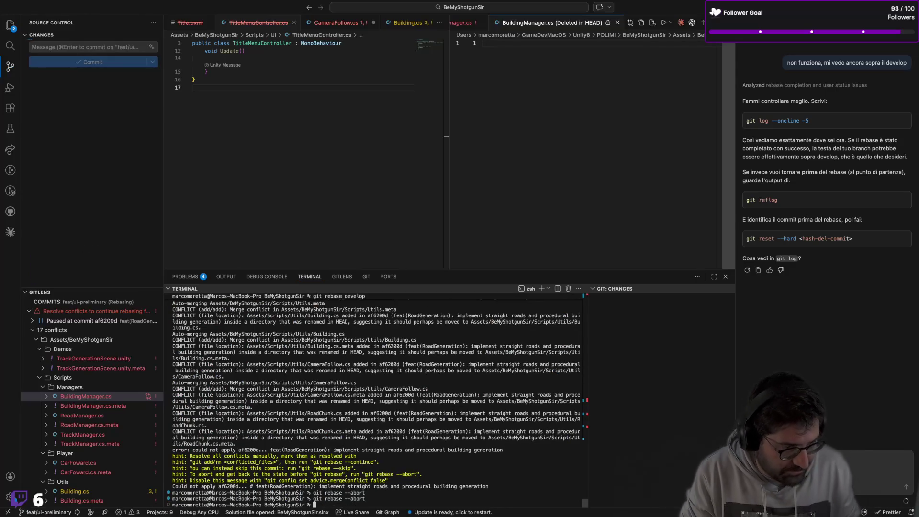
key("Up")
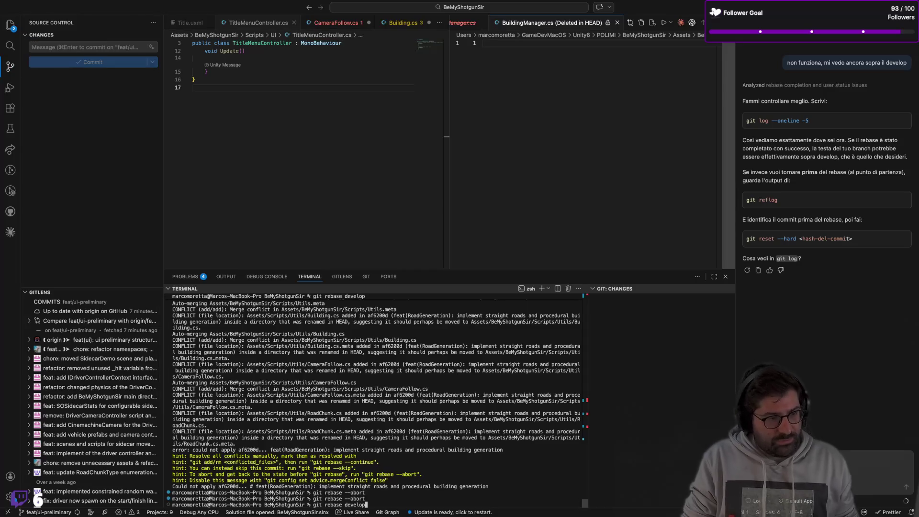
key("Up")
key("Up")
key("Return")
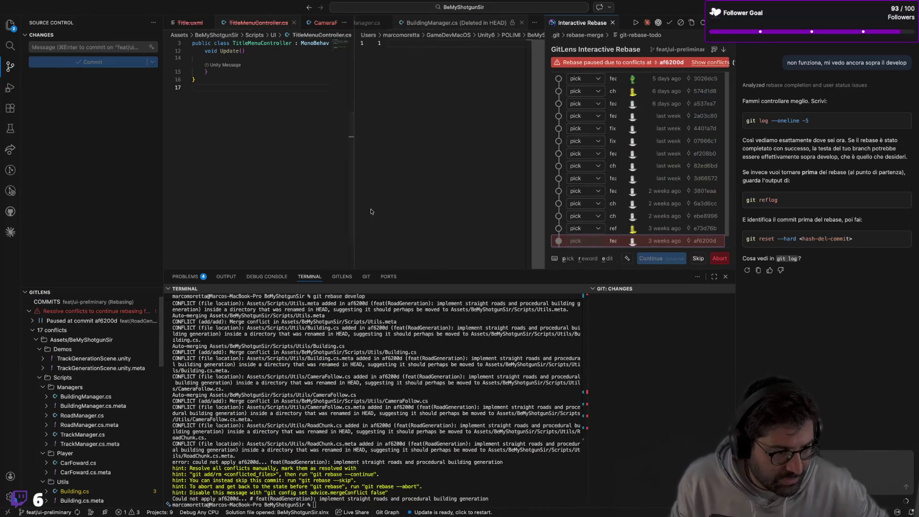
Close both BuildingManager.cs tabs and narrow the chat panel to widen the rebase view
left_click(522, 22)
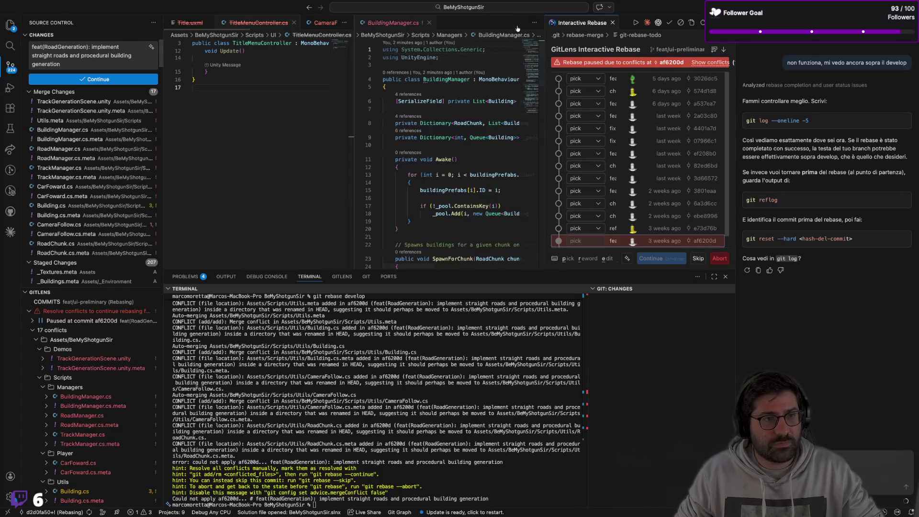
left_click(430, 22)
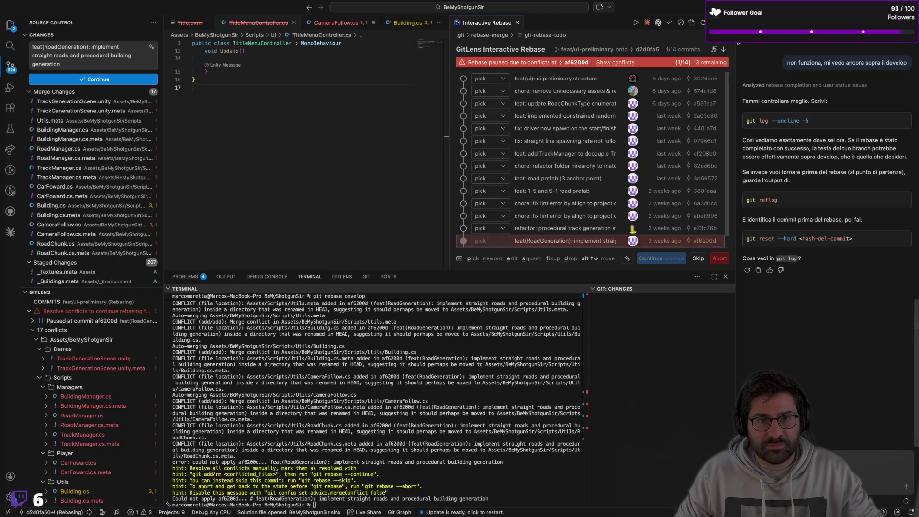
left_click_drag(736, 49, 783, 49)
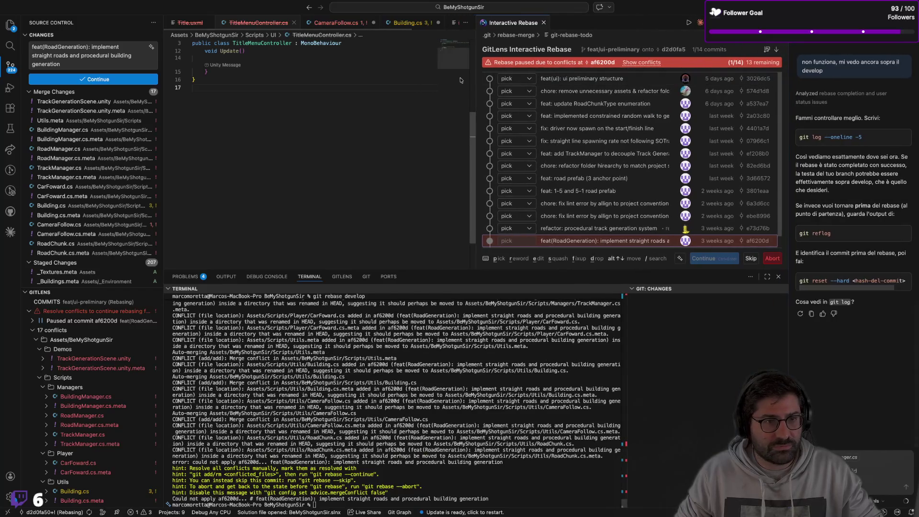
Widen the rebase list and ask the chat assistant, in Italian, about the rebase window's conflicts
left_click_drag(476, 72, 404, 71)
type("è aperta una")
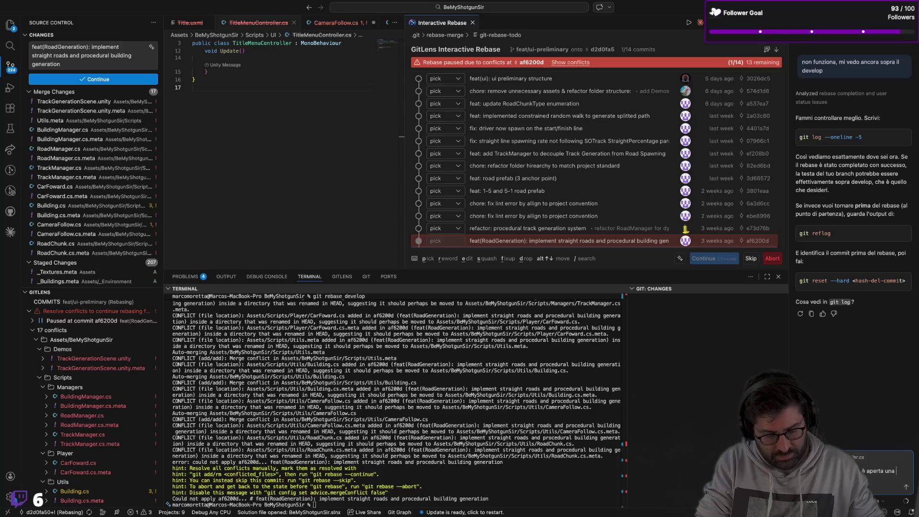
type("finestra")
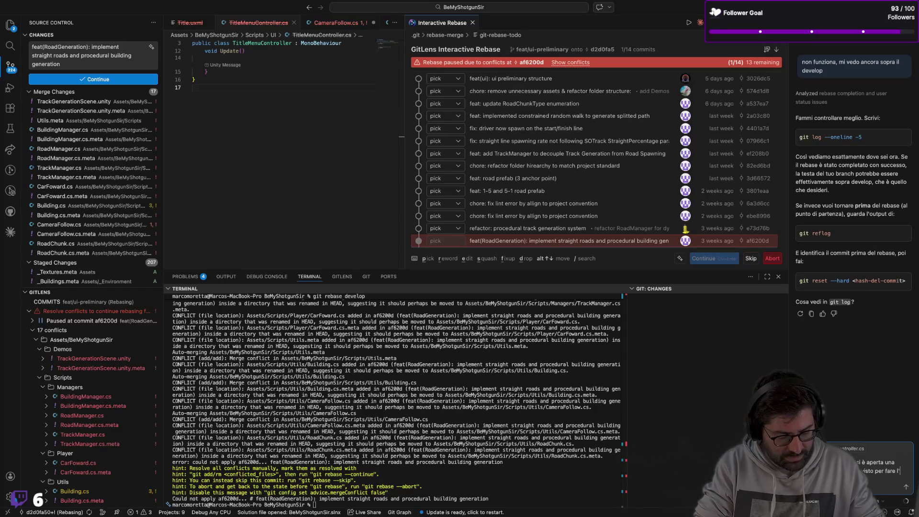
type("abort")
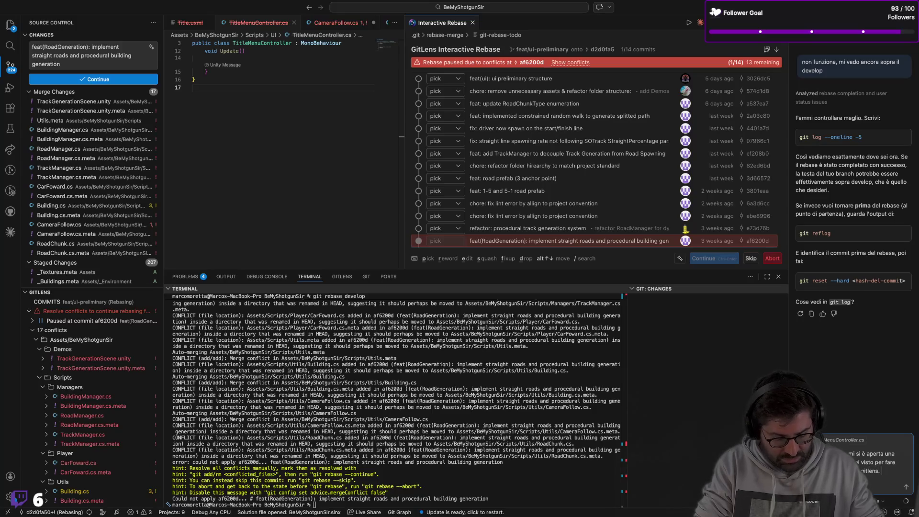
type("tamente")
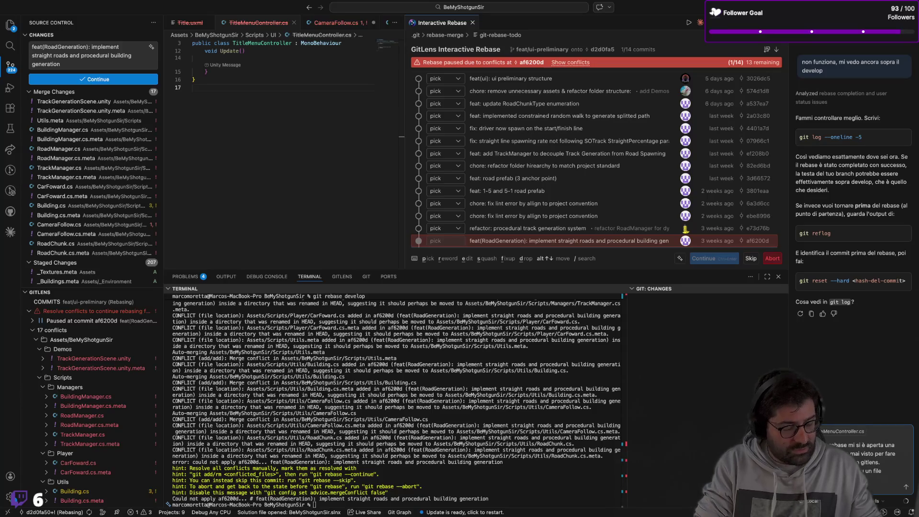
type("conflitti")
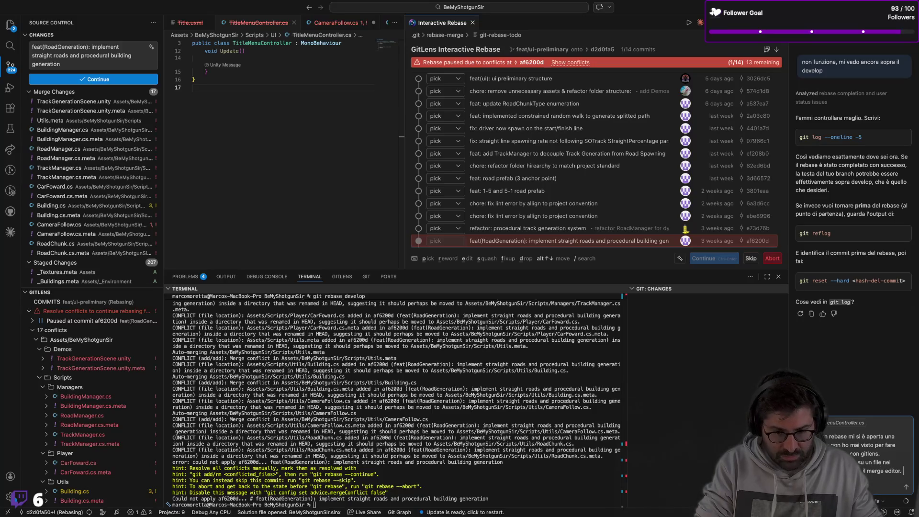
type("ma")
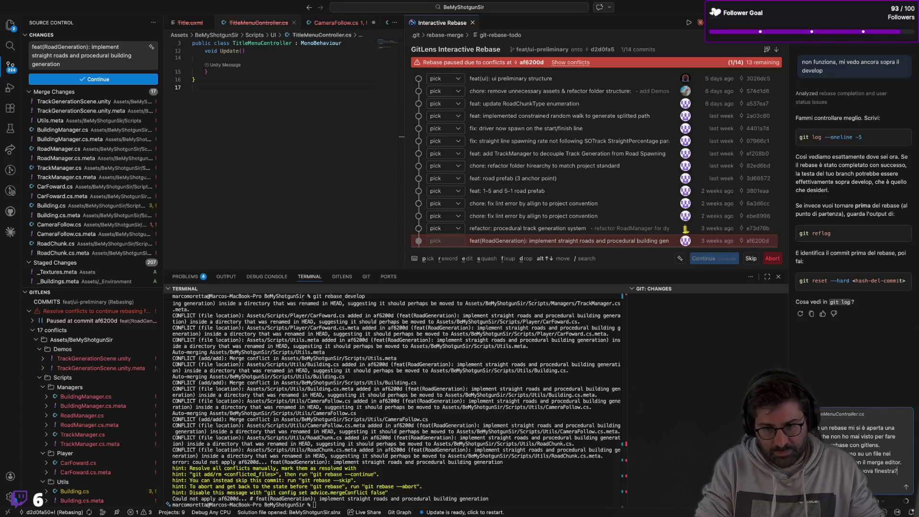
key("Return")
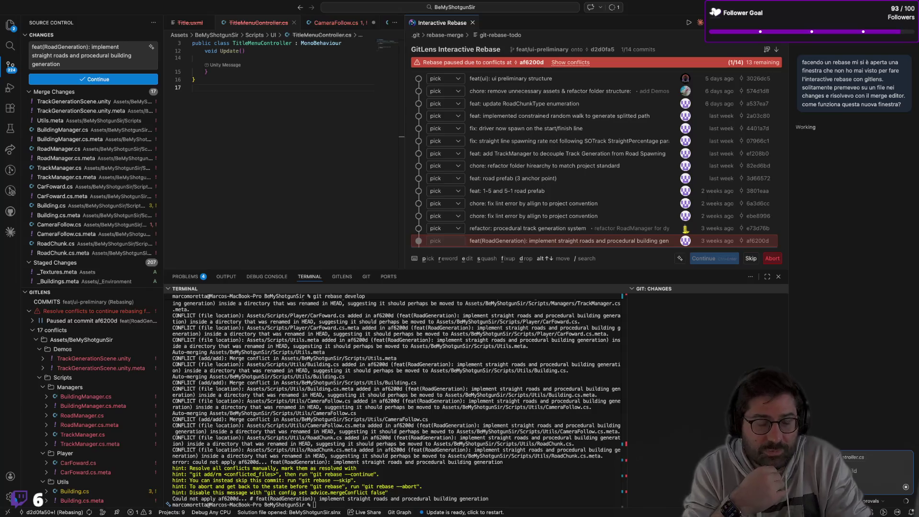
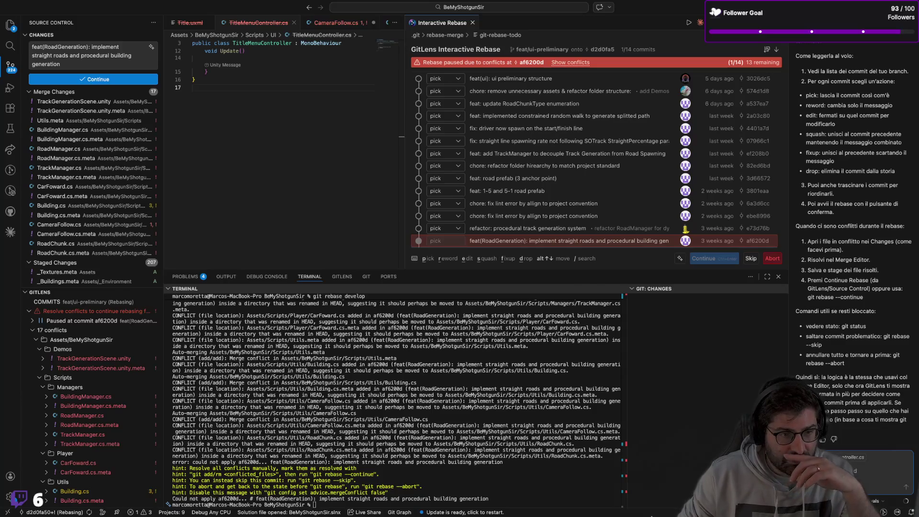
Open the feat(RoadGeneration) commit af6200d from the rebase list in the GitLens Commit Graph
scroll(452, 242, "down", 1)
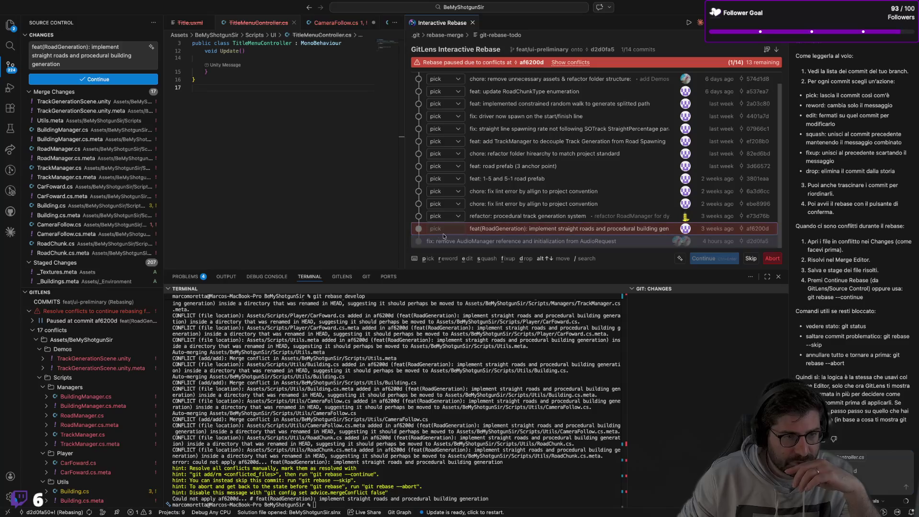
double_click(446, 230)
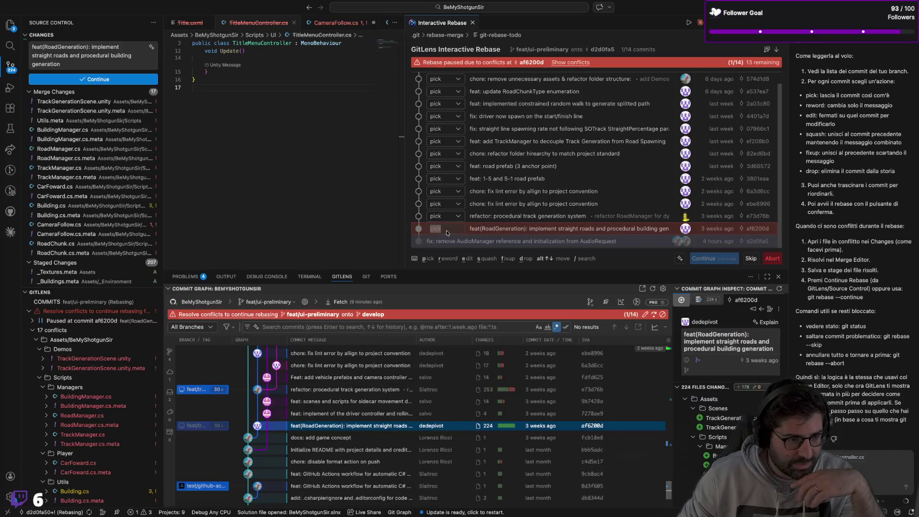
mouse_move(266, 425)
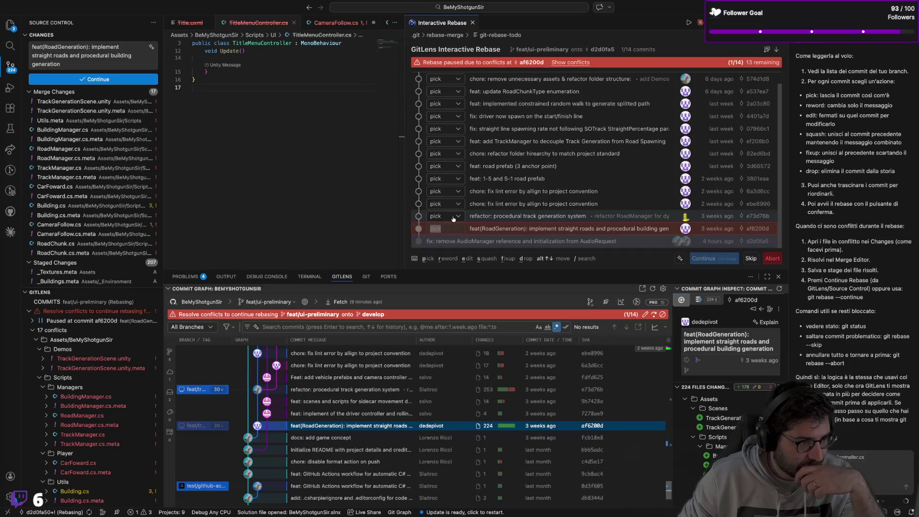
scroll(455, 219, "up", 1)
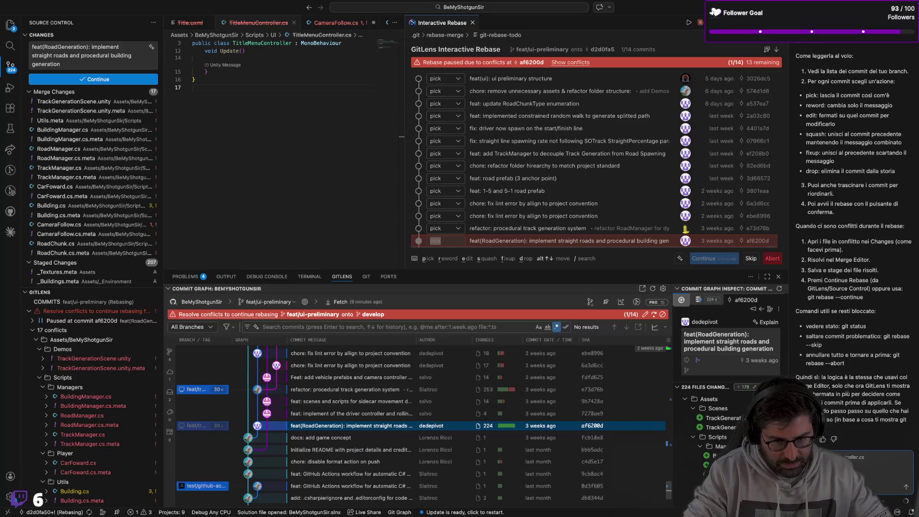
Ask ChatGPT, in Italian, how to accept all develop changes for the commit's conflicts, given the stashed local work
type("lo")
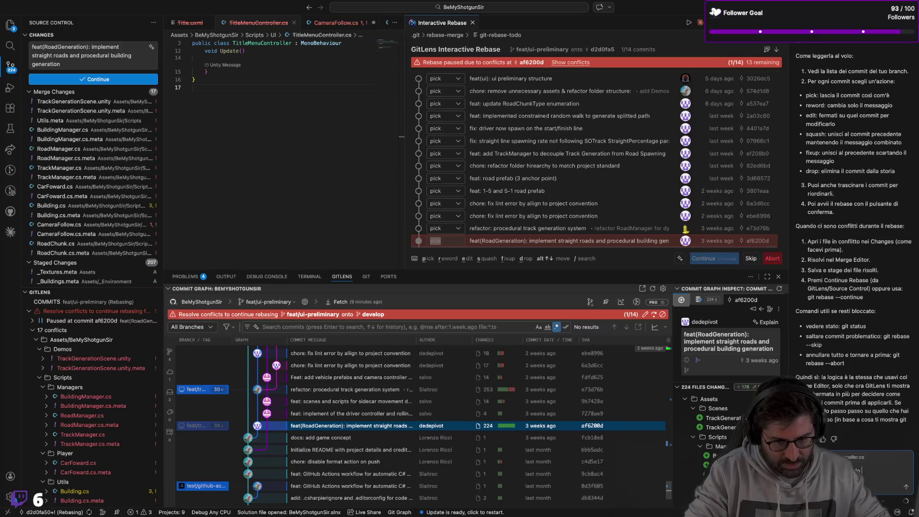
type(" il commit del")
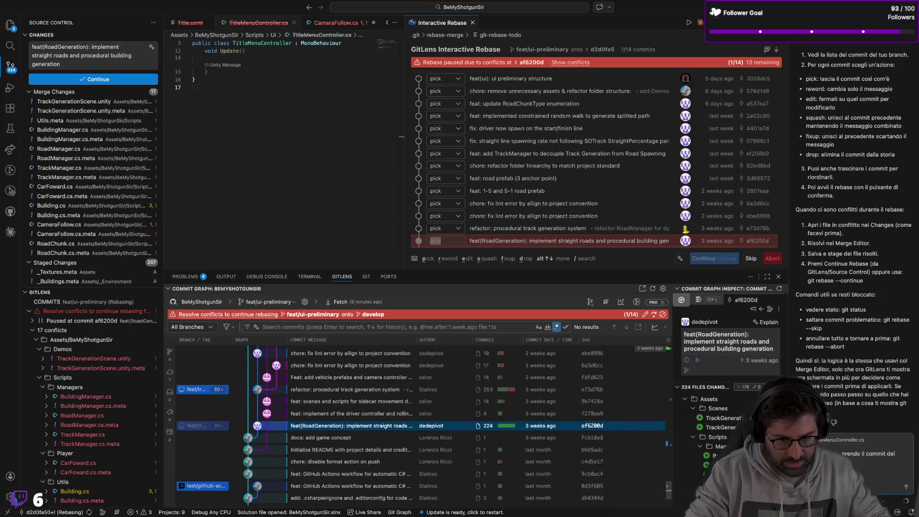
type("conflitti generati da")
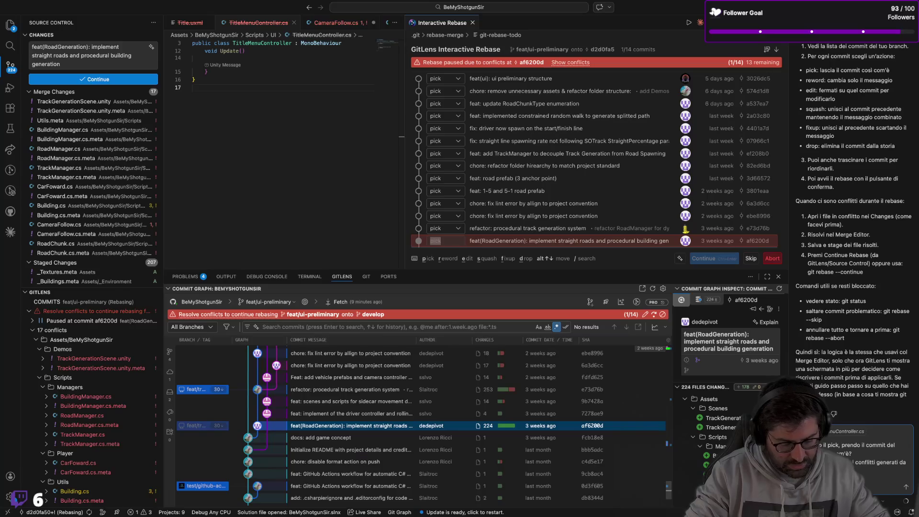
type("accettare tutti i com")
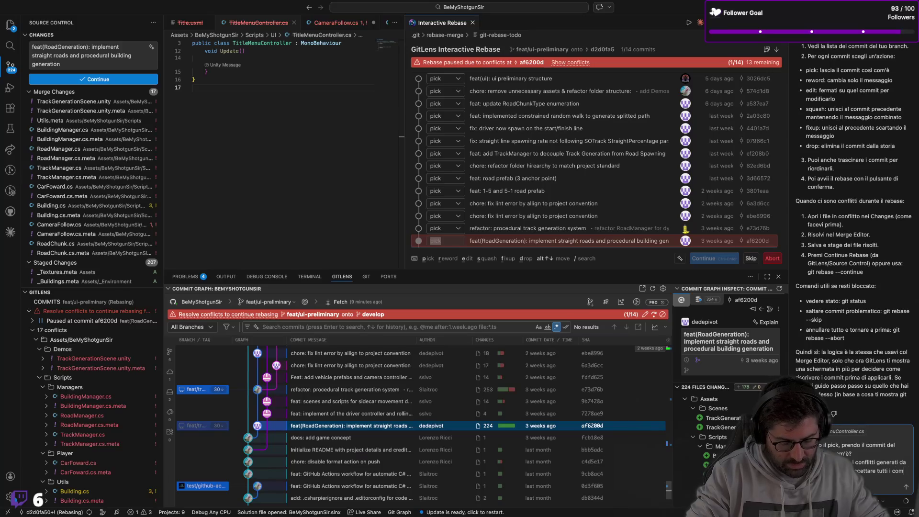
type("cambiamenti")
type(" dal develop")
type("enza")
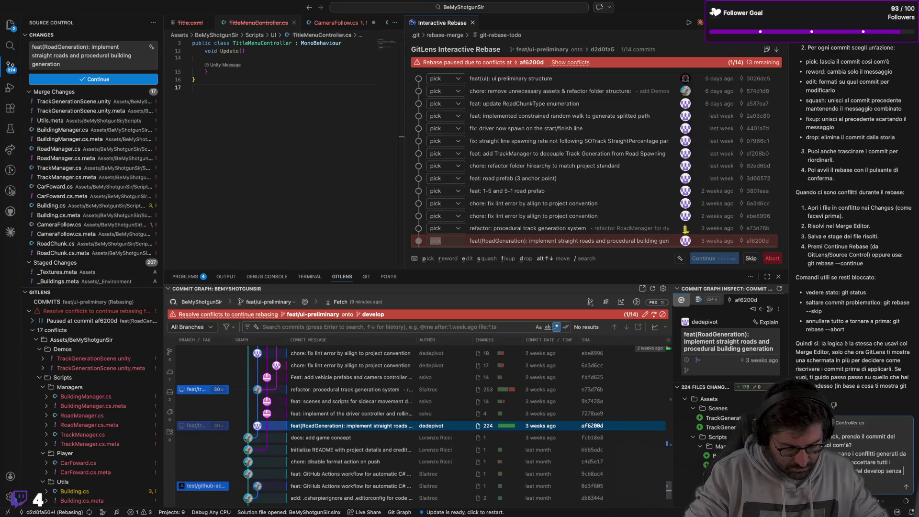
key("shift+Return")
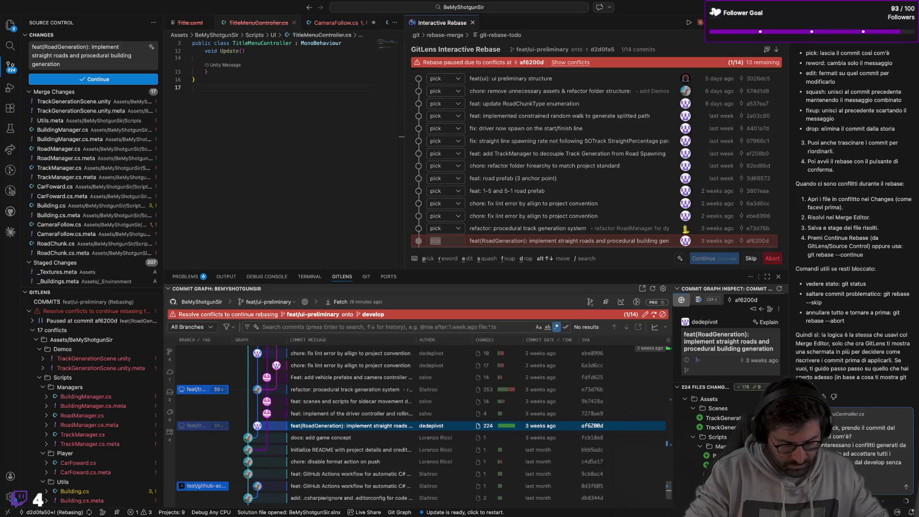
type("stashate 1")
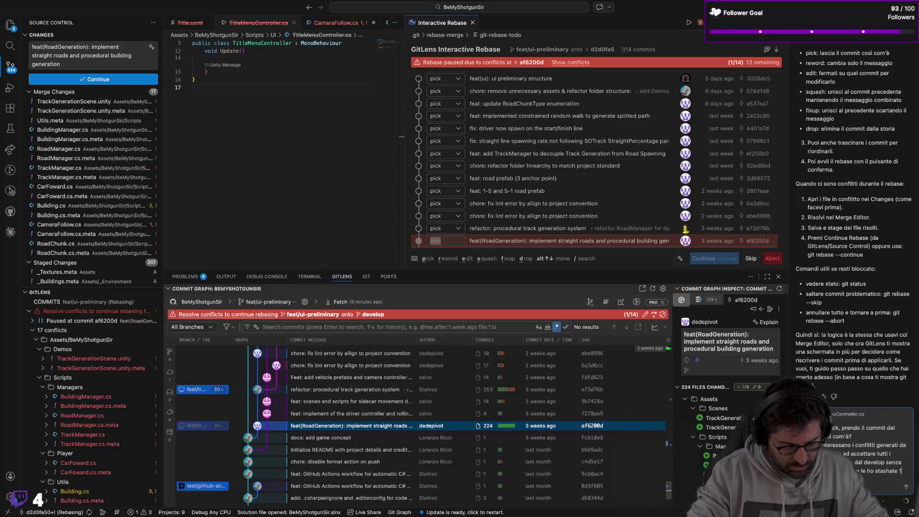
key("shift+Return")
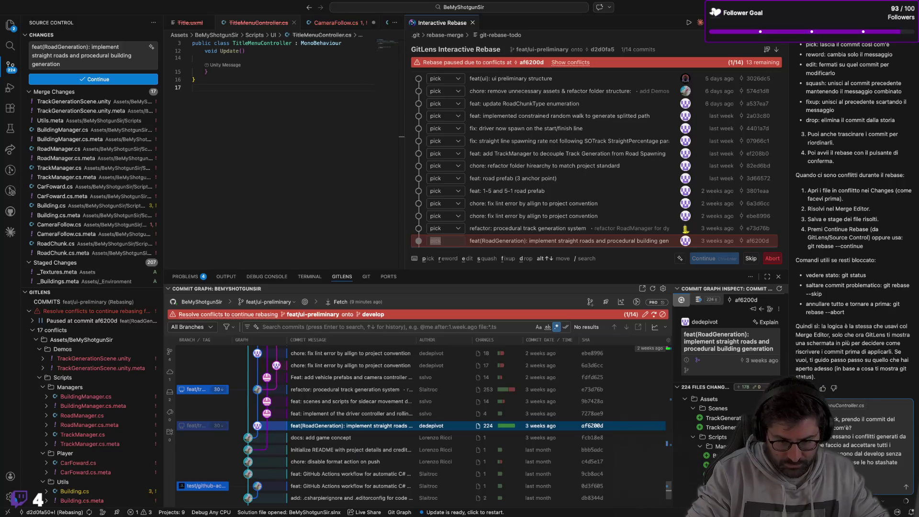
key("Return")
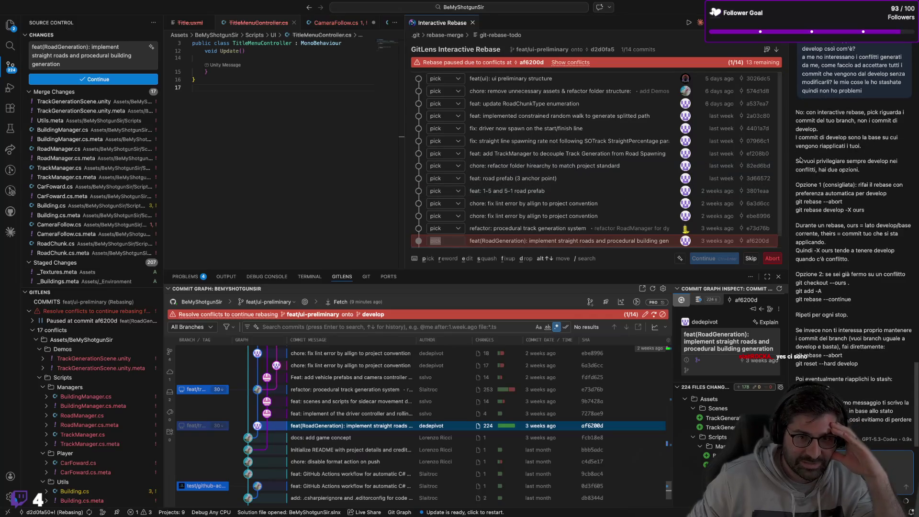
Widen the ChatGPT panel to read its full reply, then return focus to the editor
left_click_drag(787, 156, 776, 156)
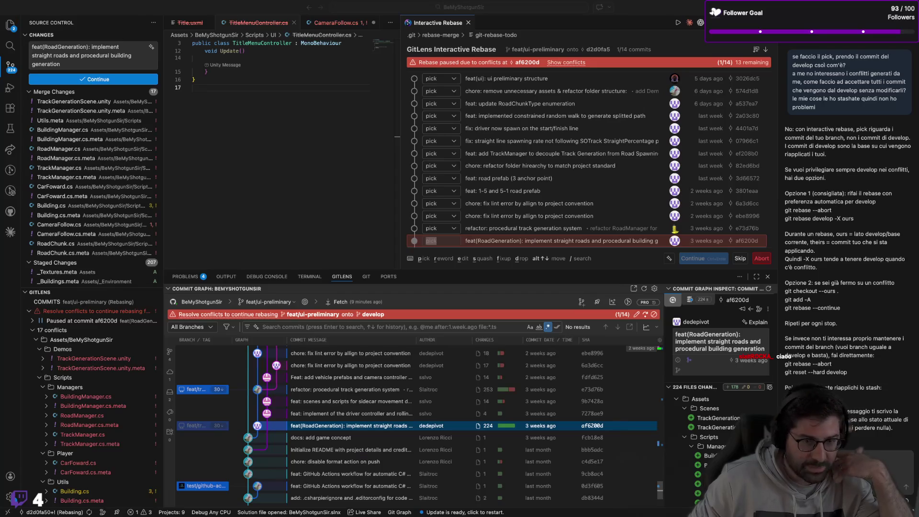
left_click(705, 259)
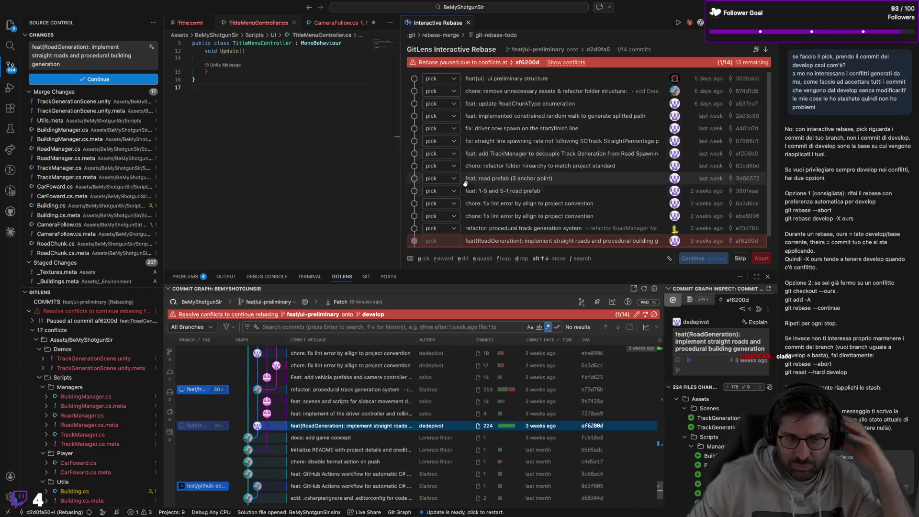
key("/")
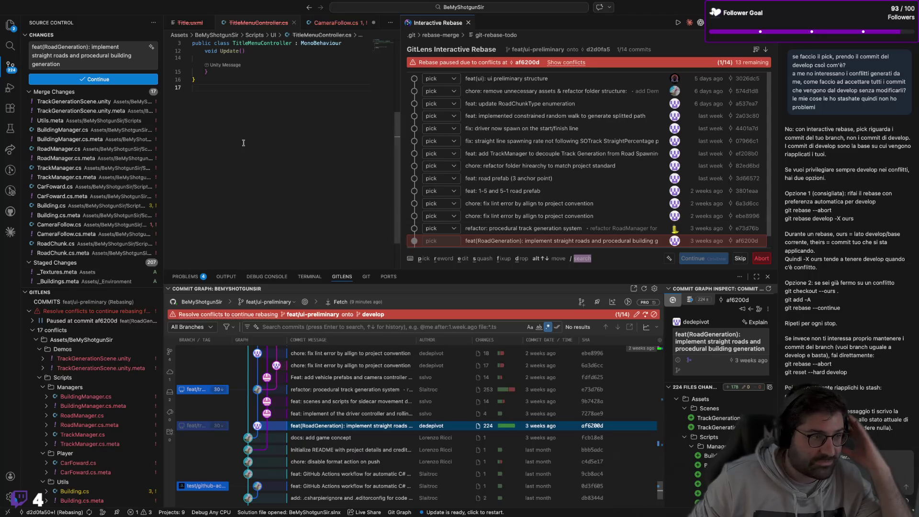
Apply Accept All Current to BuildingManager.cs and BuildingManager.cs.meta in Merge Changes
right_click(81, 129)
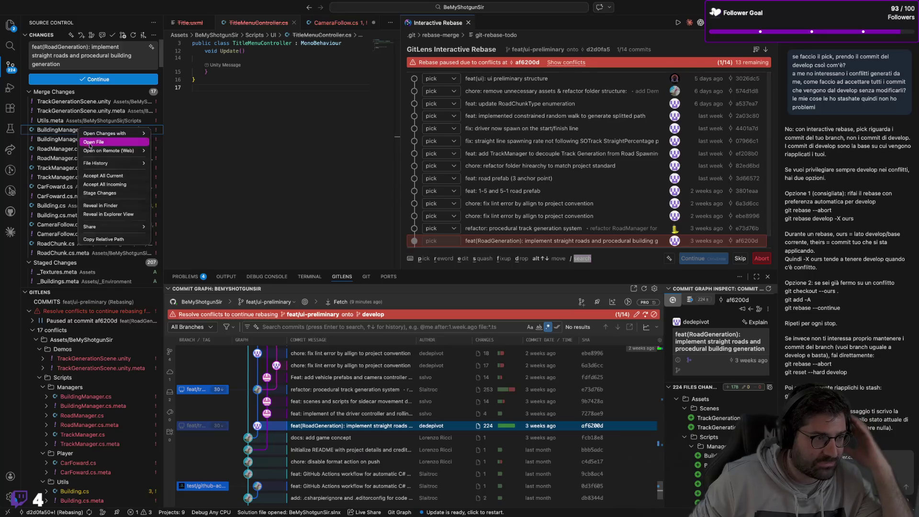
left_click(128, 176)
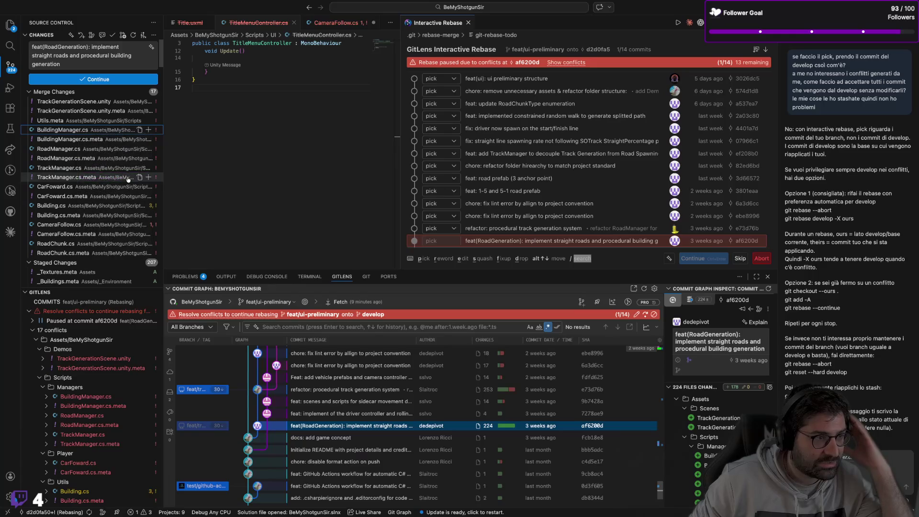
right_click(104, 130)
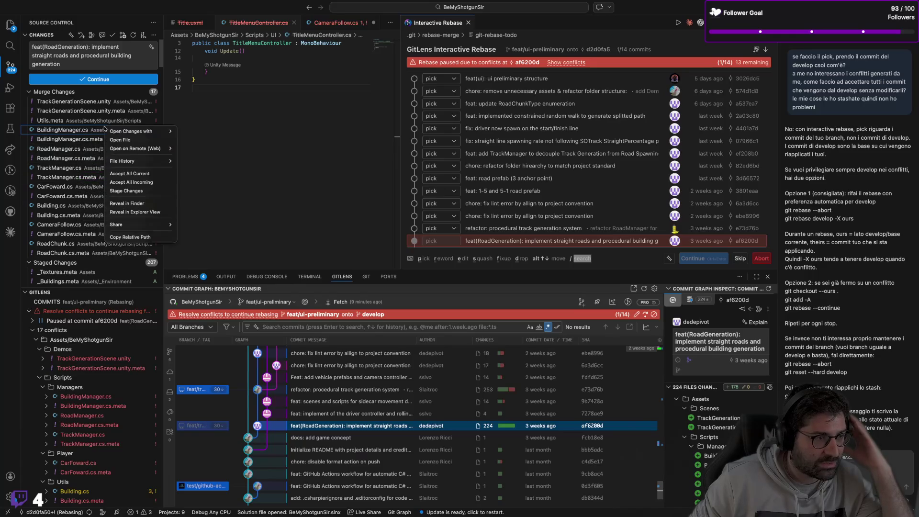
left_click(128, 175)
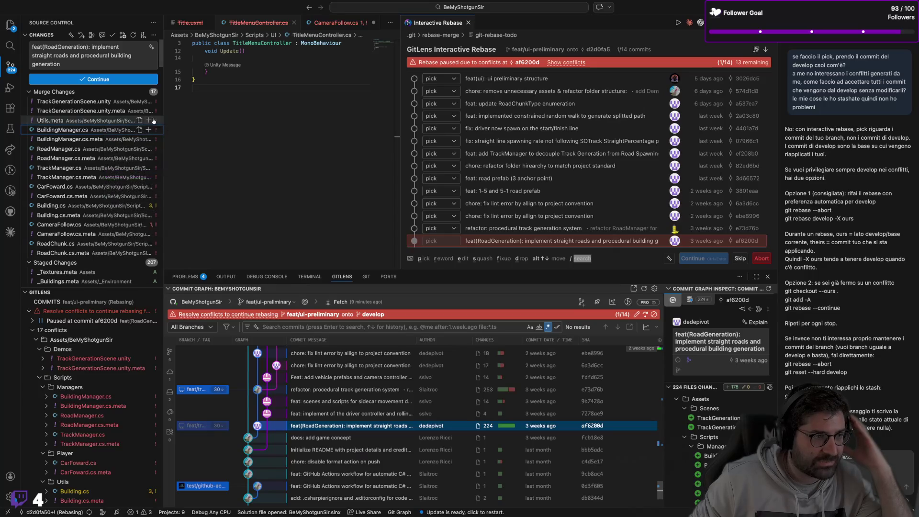
right_click(102, 140)
left_click(129, 187)
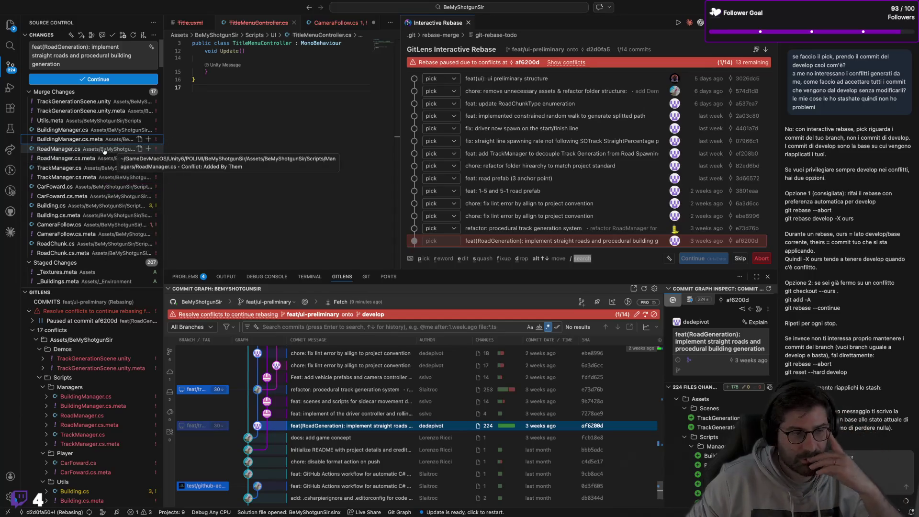
scroll(86, 233, "down", 5)
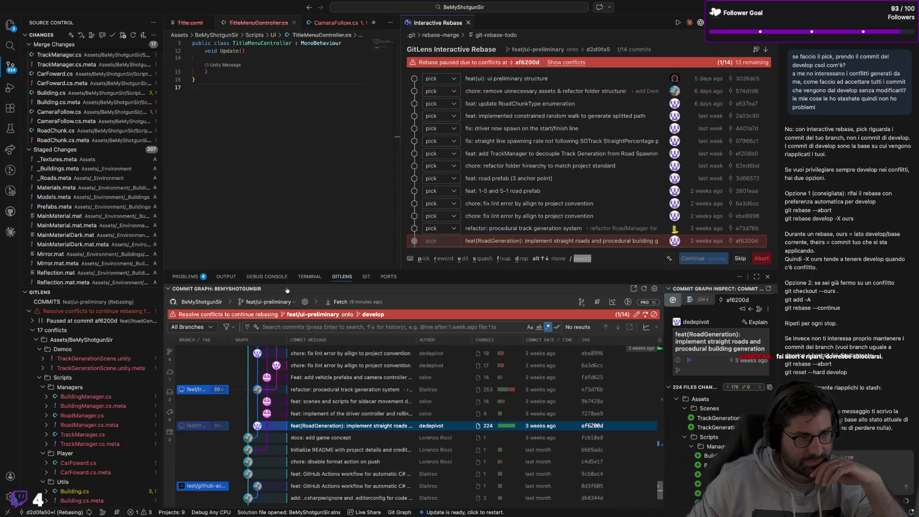
In the terminal, abort the current rebase and run git rebase develop
left_click(299, 278)
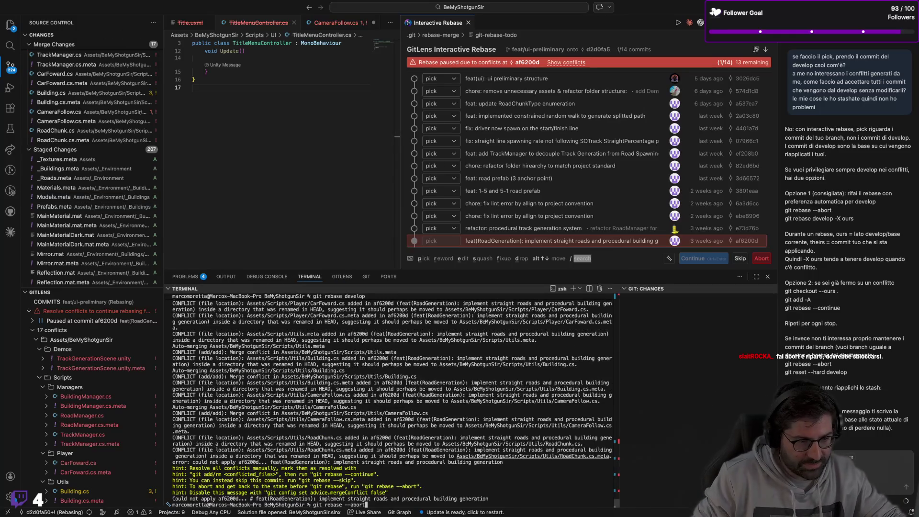
key("Return")
type("git rebase develop")
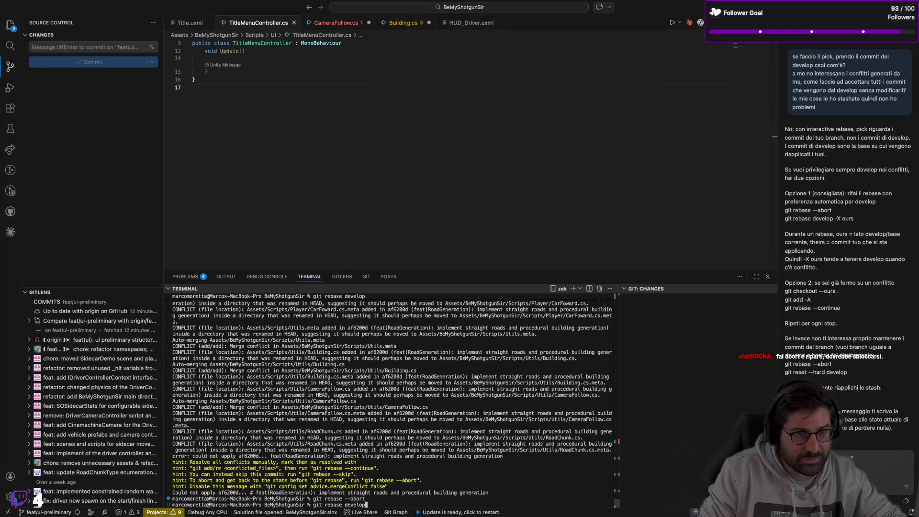
key("Return")
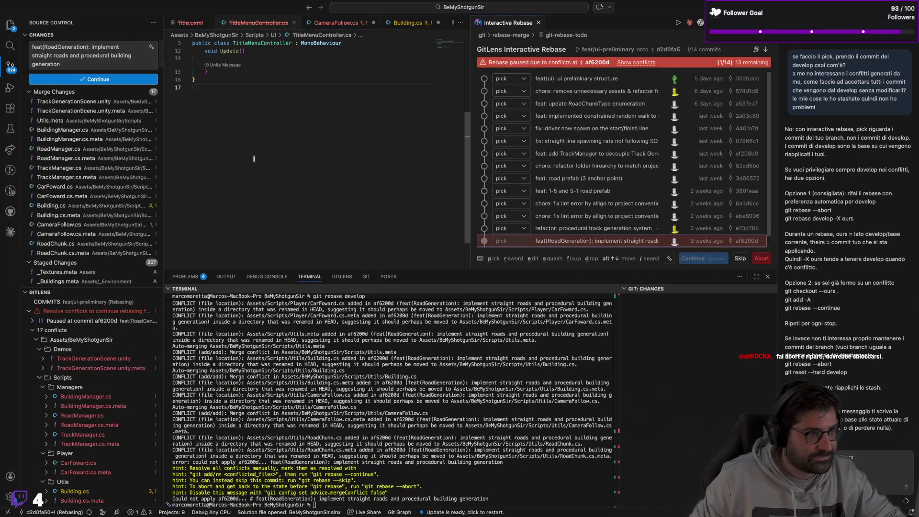
scroll(673, 211, "down", 1)
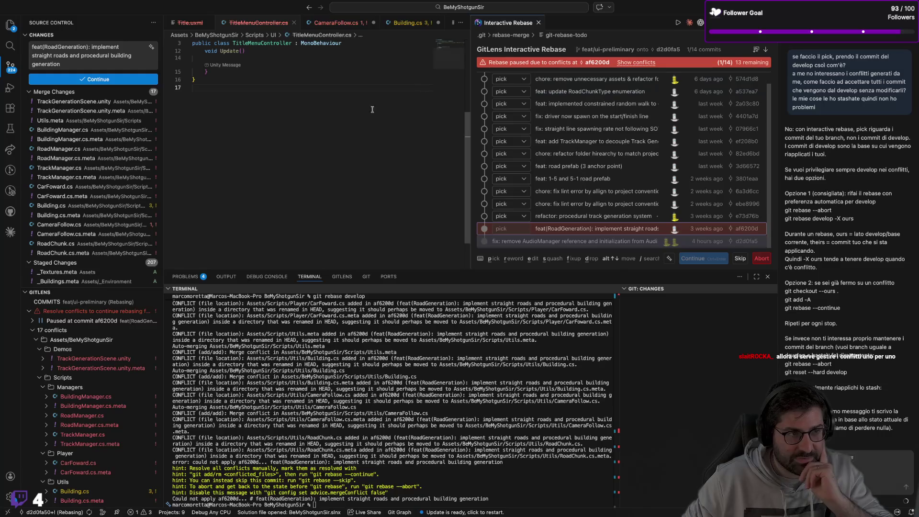
Close the interactive rebase view and open Utils.meta for conflict merging
left_click(77, 133)
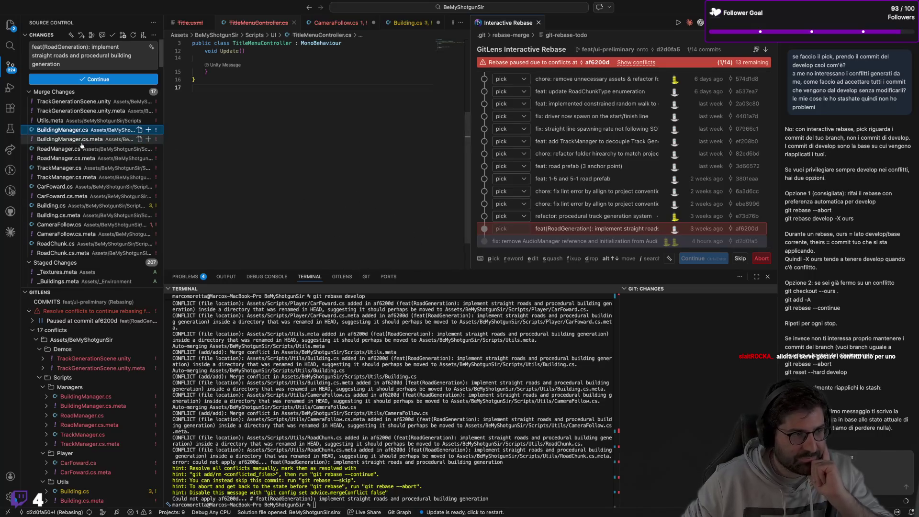
left_click(202, 166)
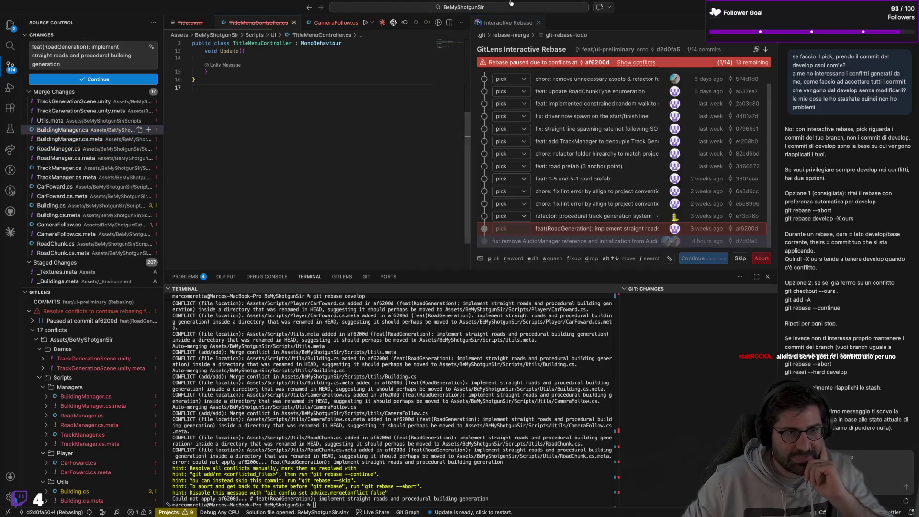
left_click(539, 22)
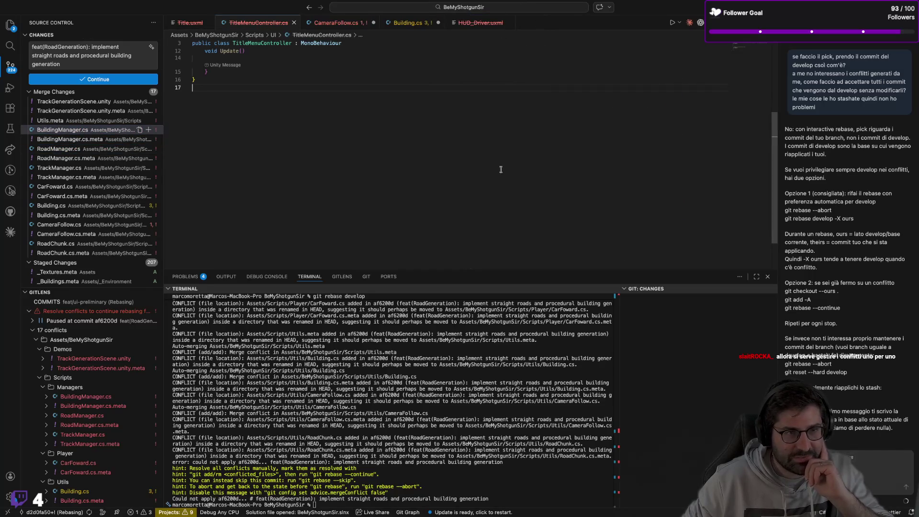
left_click(59, 121)
left_click(59, 132)
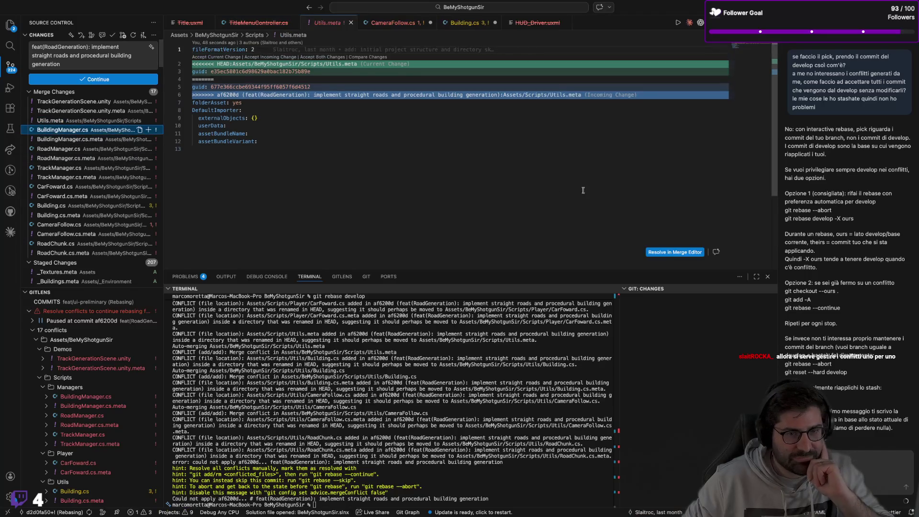
left_click(669, 253)
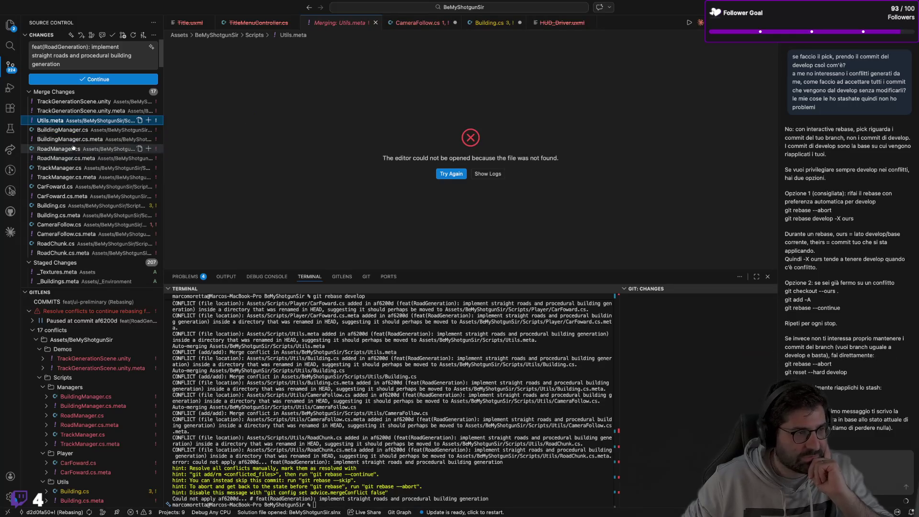
Review the conflicted entries: BuildingManager.cs, CarFoward.cs, Building.cs, RoadManager.cs.meta and BuildingManager.cs.meta
left_click(62, 129)
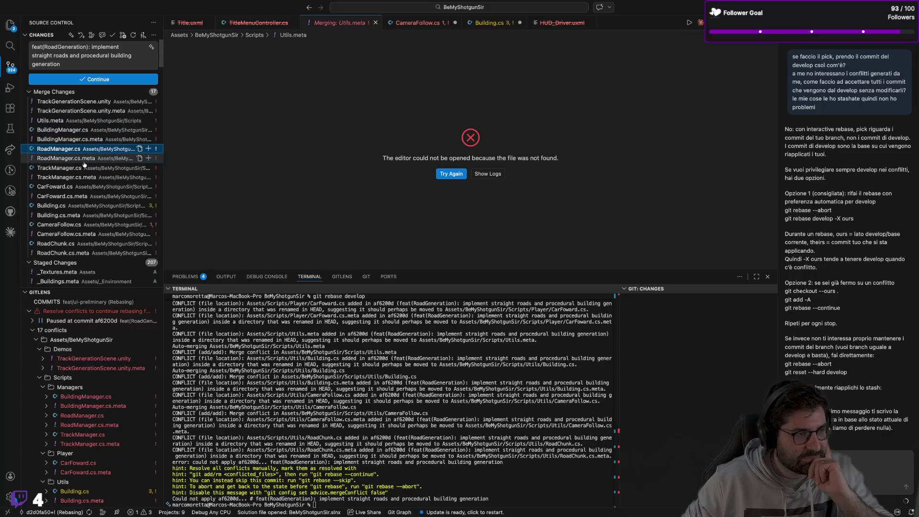
left_click(87, 191)
left_click(86, 206)
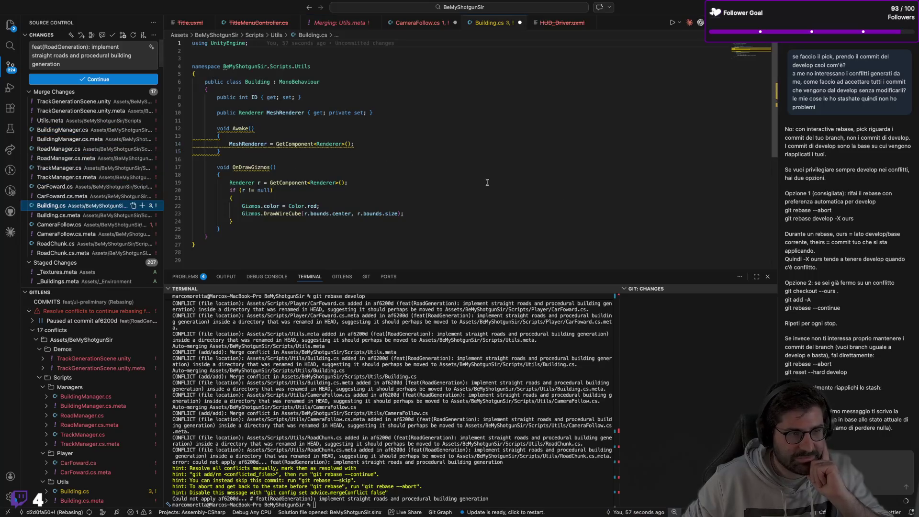
left_click(60, 177)
left_click(62, 158)
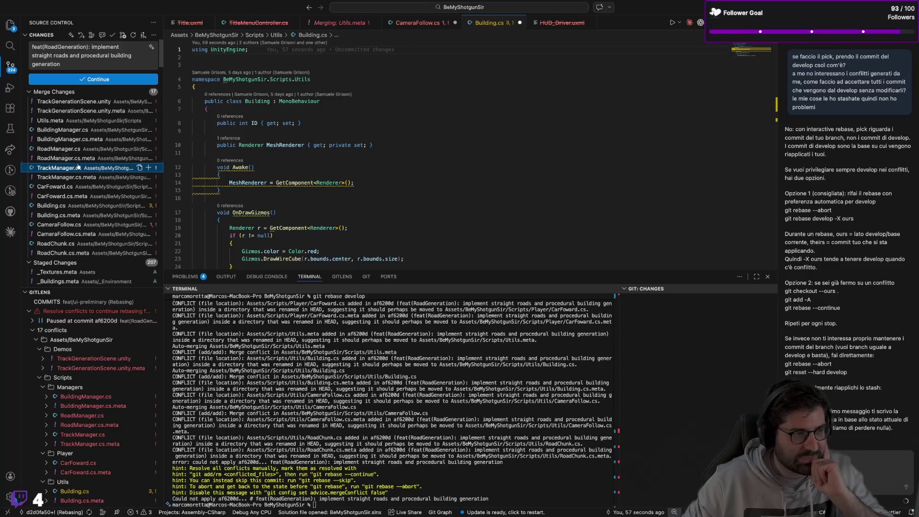
left_click(83, 140)
left_click(83, 130)
Run git rebase --abort, then git rebase develop in the terminal
left_click(520, 439)
type("git rebase --abort")
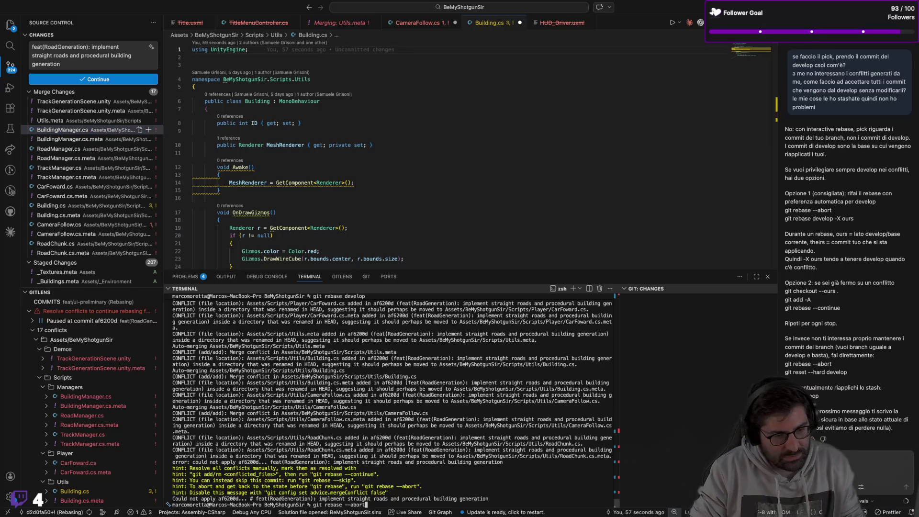
key("Return")
type("git rebase develop")
key("Return")
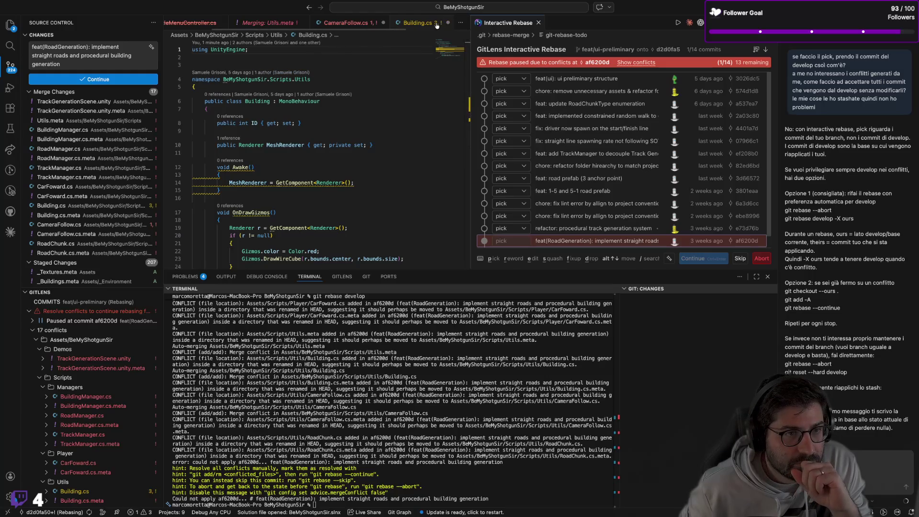
Try opening Utils.meta in the merge view, dismiss the error and close its tab
left_click(243, 27)
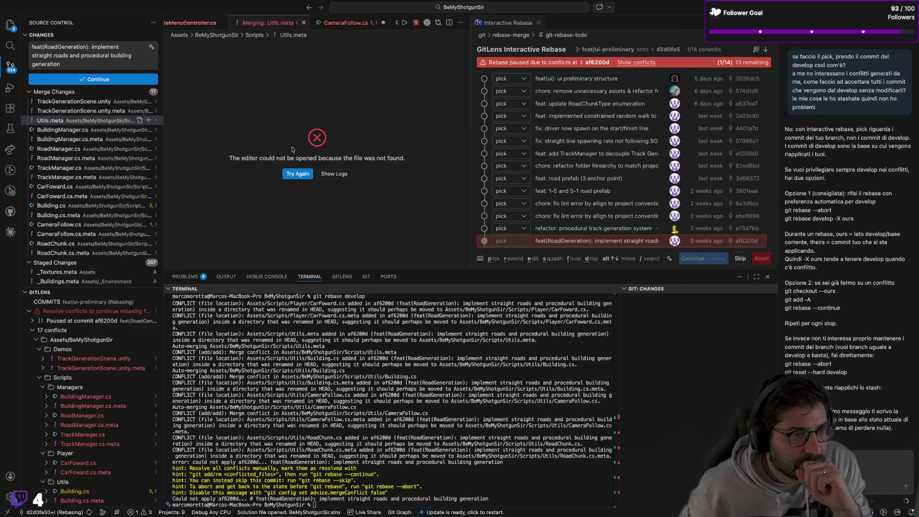
left_click(288, 174)
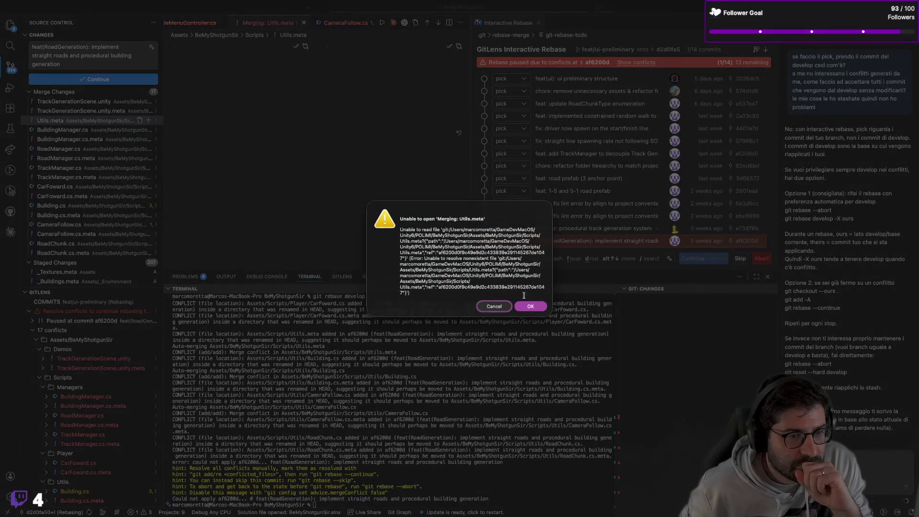
left_click(530, 306)
left_click(303, 24)
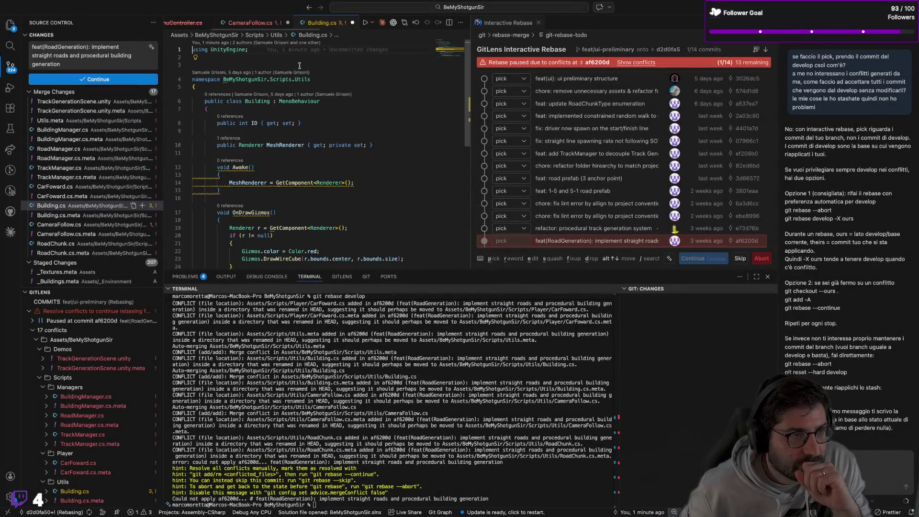
Close Building.cs and CameraFollow.cs with Don't Save, then Close All remaining tabs
left_click(352, 23)
left_click(454, 289)
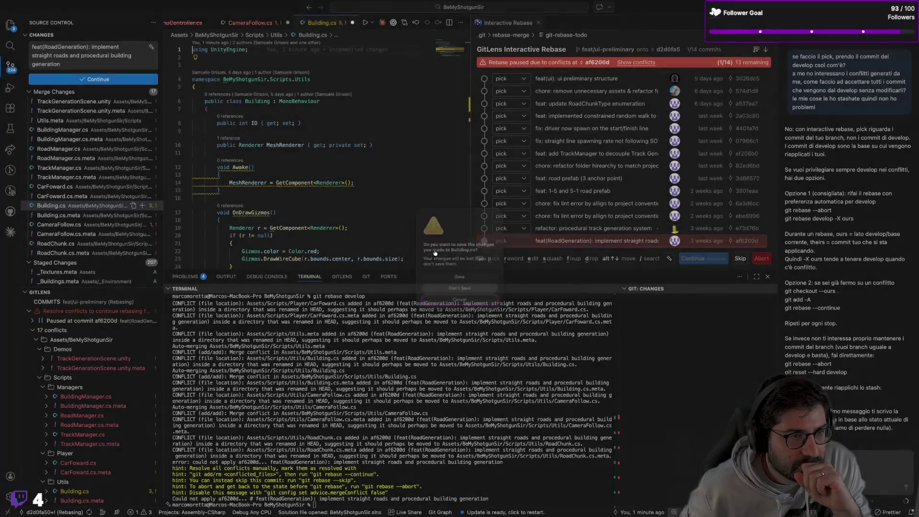
left_click(322, 23)
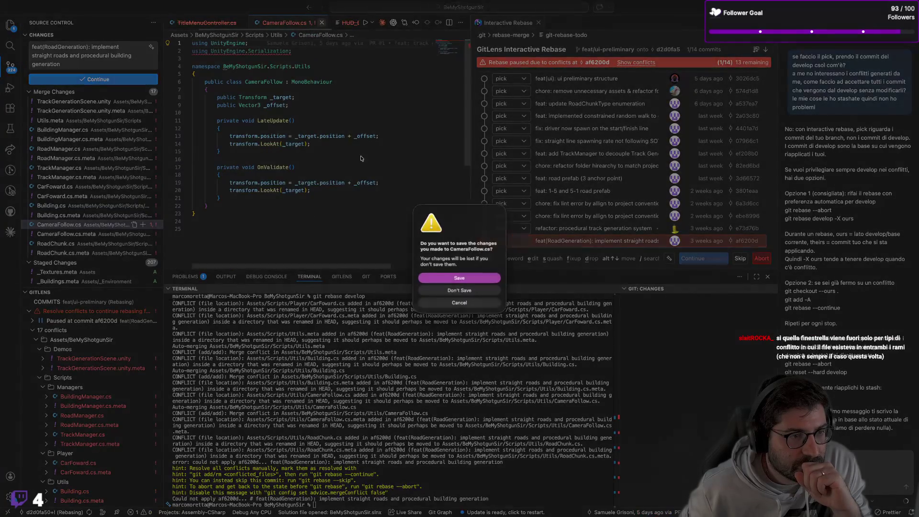
left_click(438, 289)
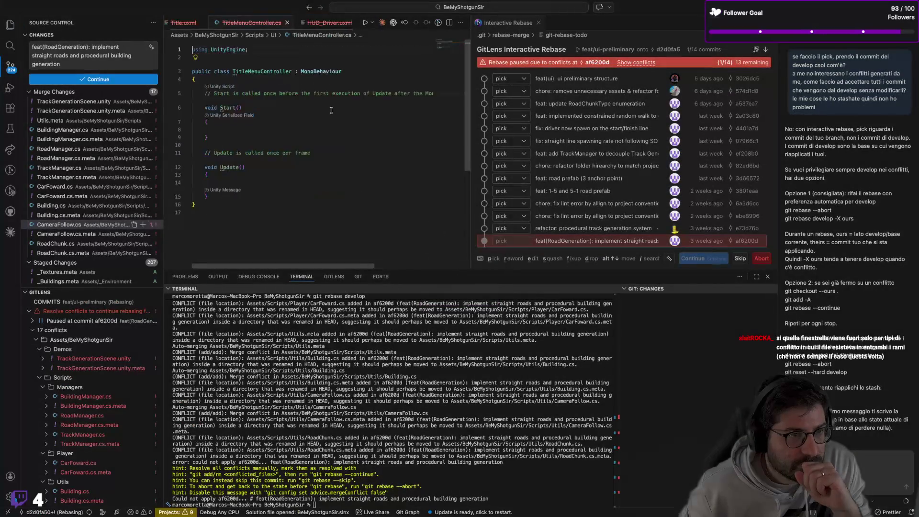
right_click(240, 24)
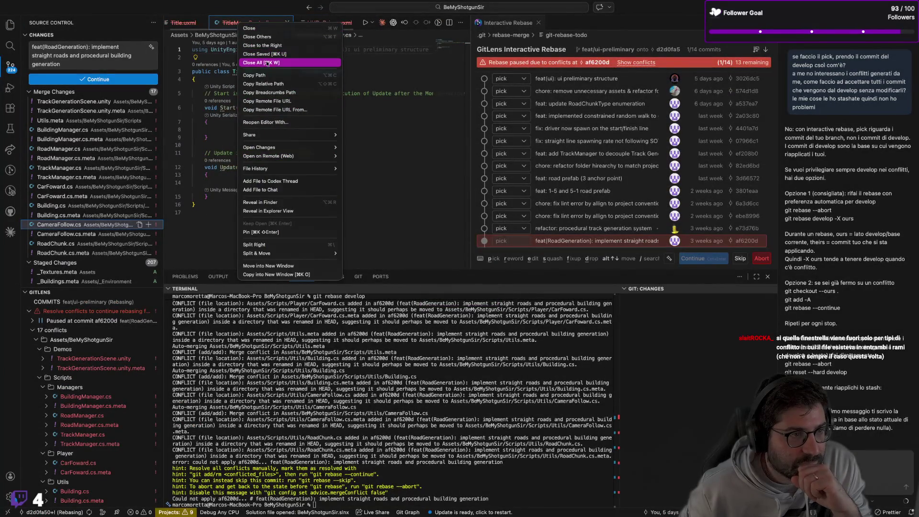
left_click(276, 62)
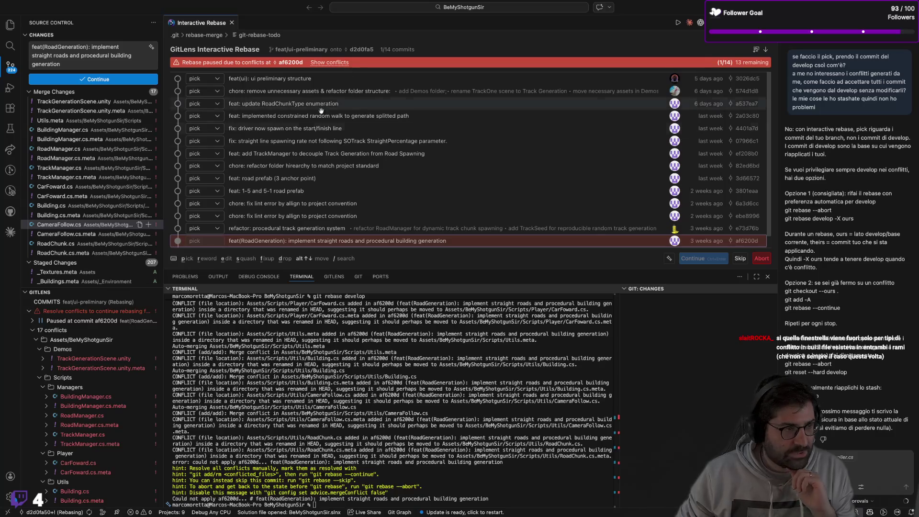
Try opening CameraFollow.cs in the three-way merge view, dismiss the error and close it
left_click(72, 224)
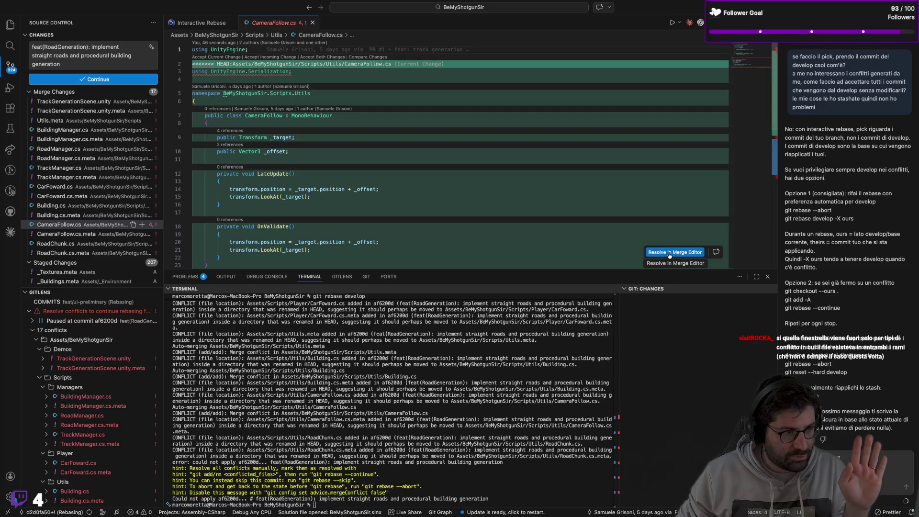
left_click(669, 255)
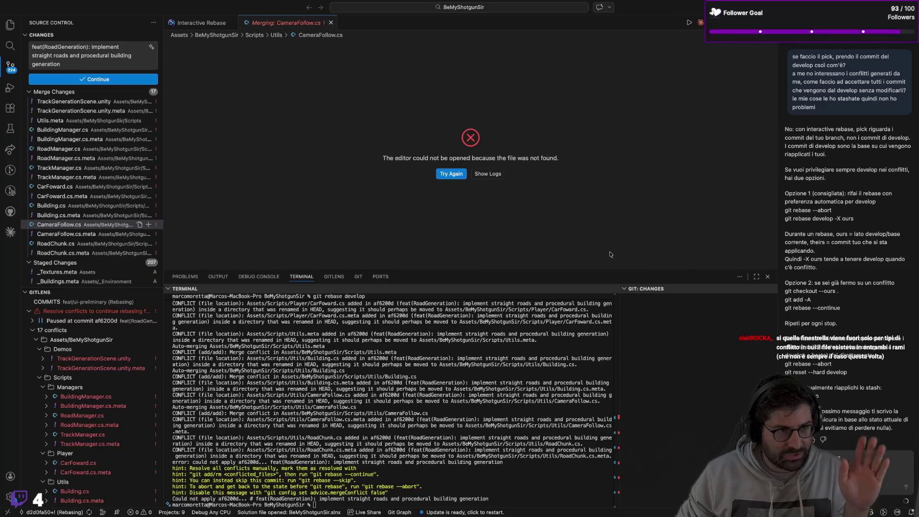
left_click(443, 176)
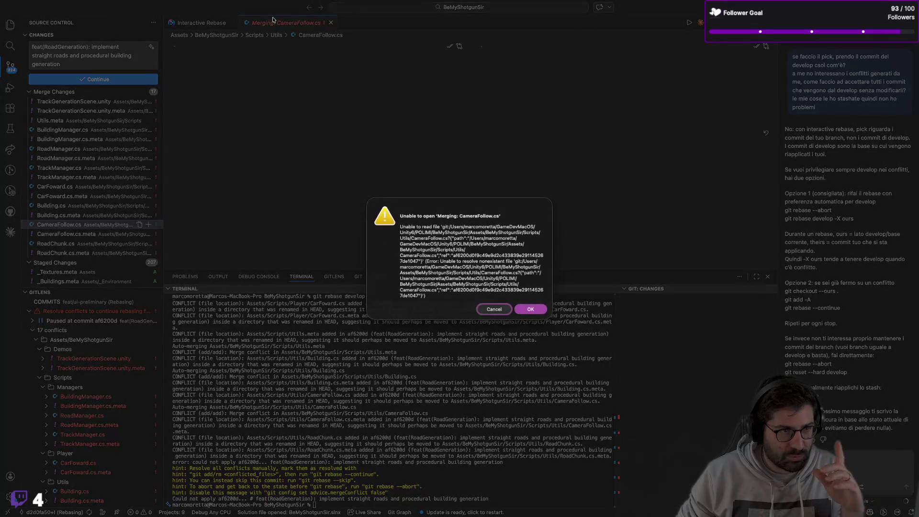
left_click(531, 309)
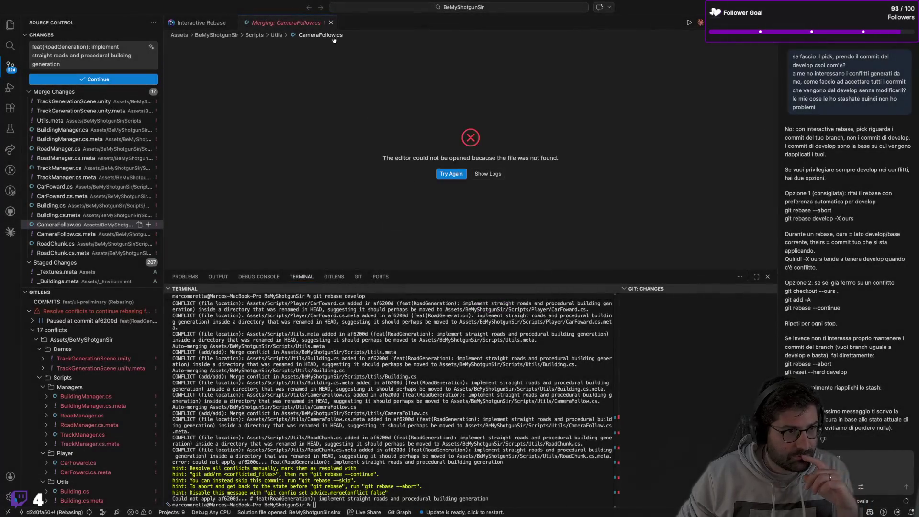
left_click(330, 22)
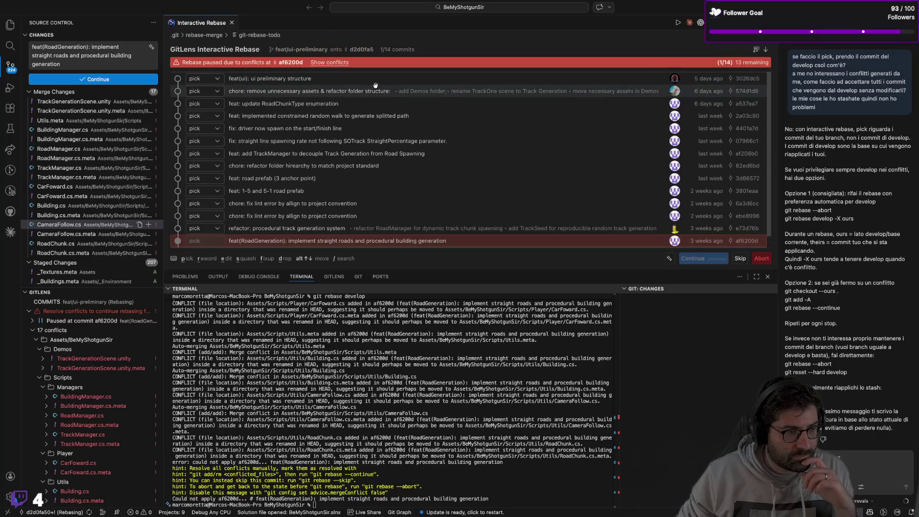
scroll(370, 221, "down", 1)
scroll(370, 222, "down", 1)
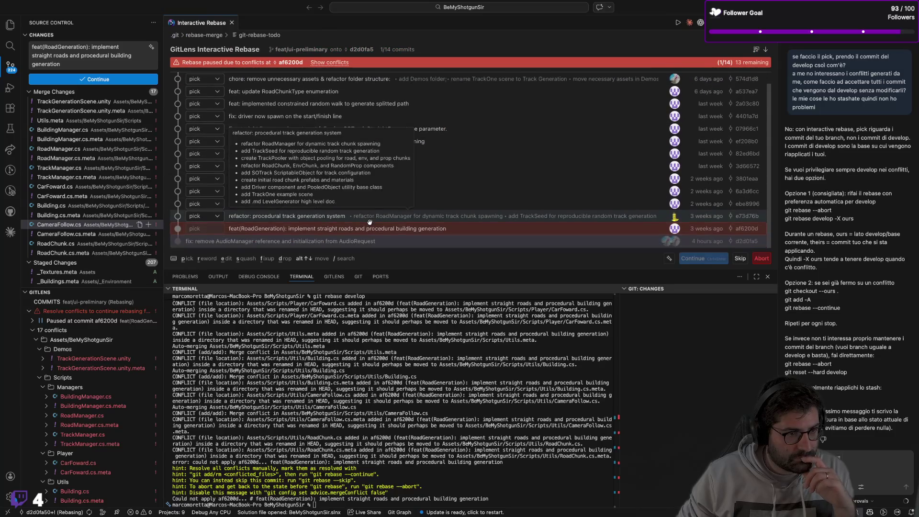
mouse_move(292, 217)
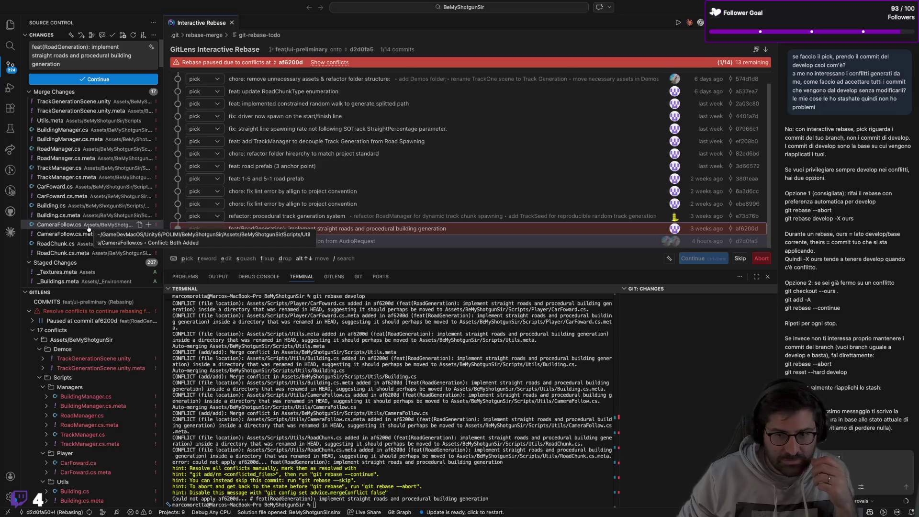
right_click(89, 228)
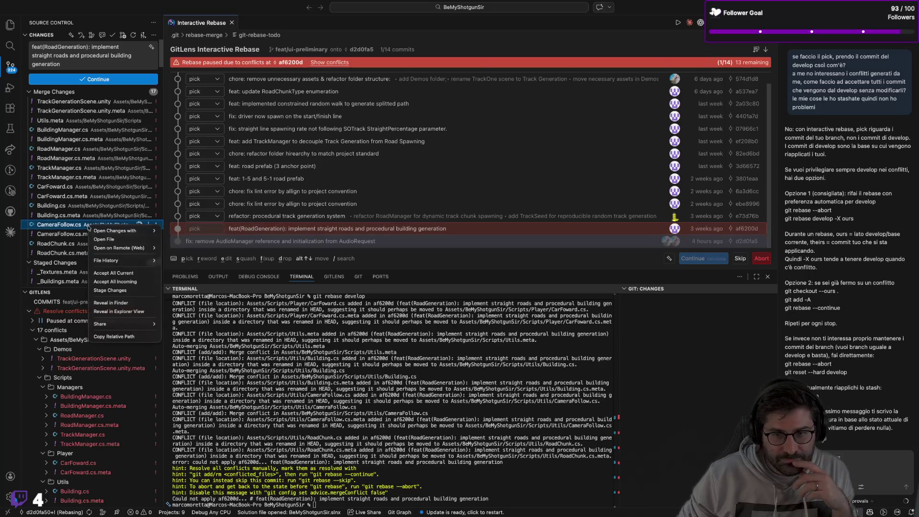
Keep the current version for CameraFollow.cs, RoadChunk.cs, Building.cs and their .meta files
left_click(125, 271)
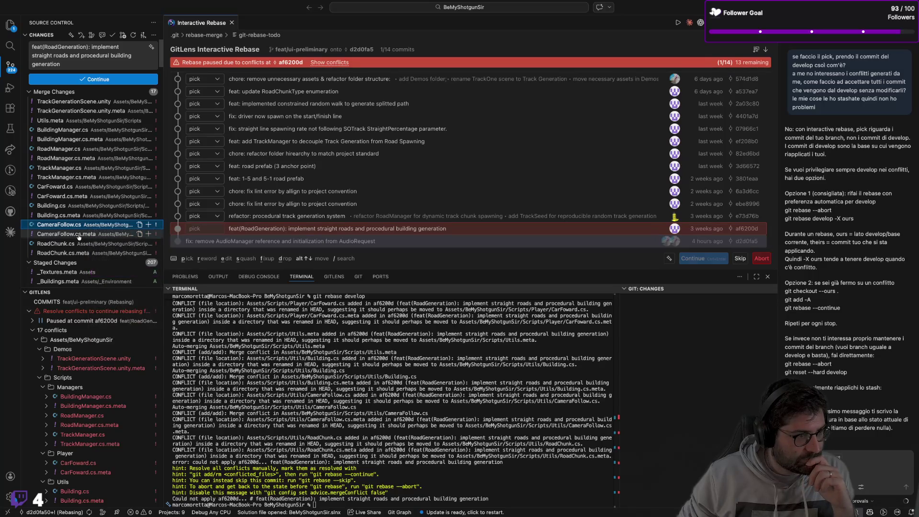
right_click(79, 234)
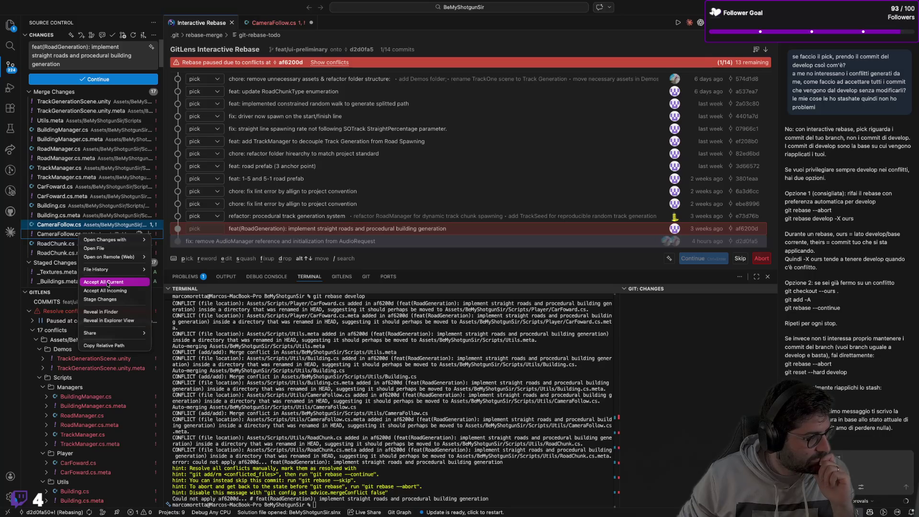
left_click(108, 283)
right_click(100, 244)
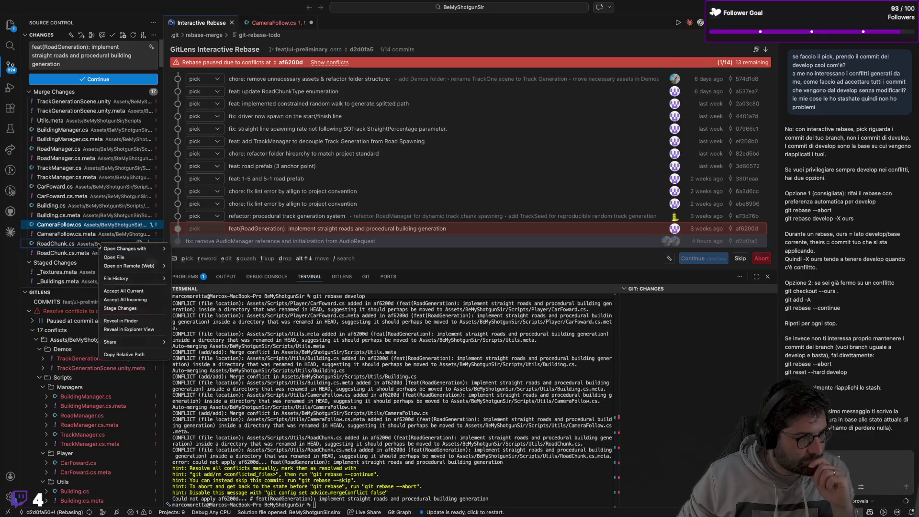
left_click(116, 290)
right_click(103, 253)
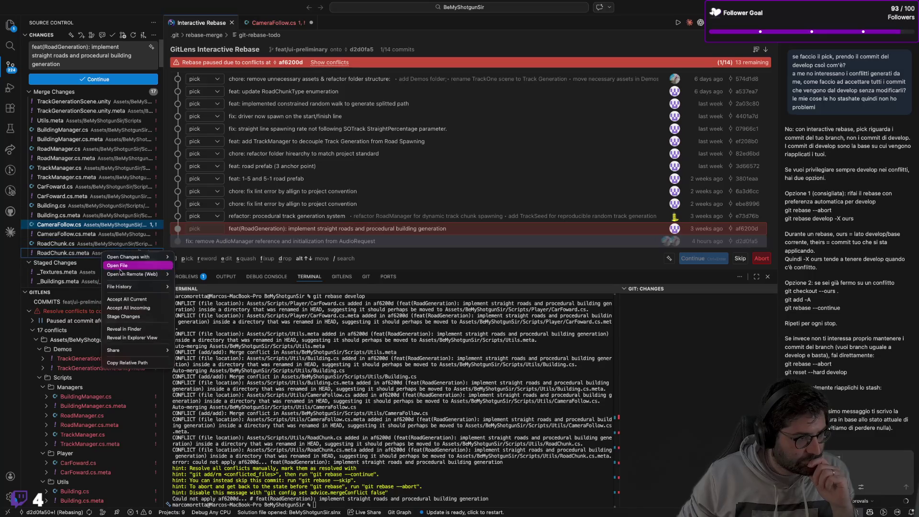
left_click(133, 298)
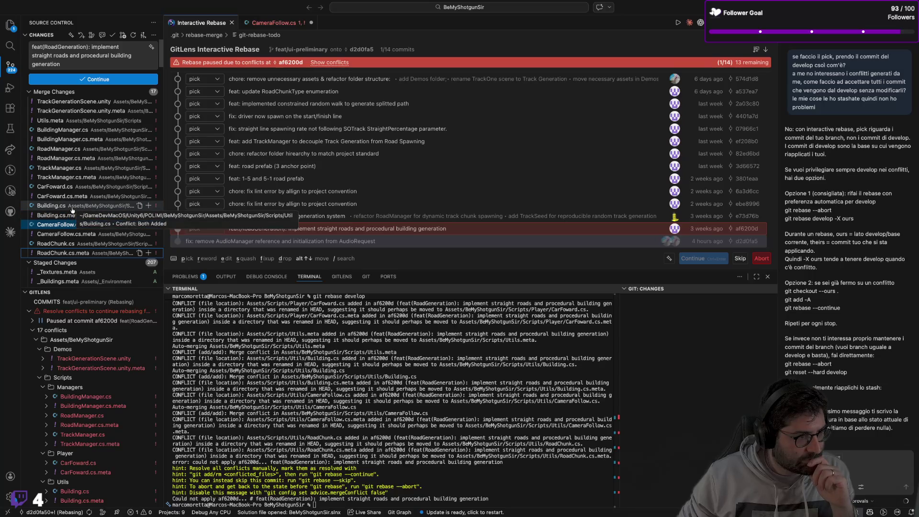
right_click(72, 210)
left_click(96, 254)
right_click(98, 218)
left_click(124, 263)
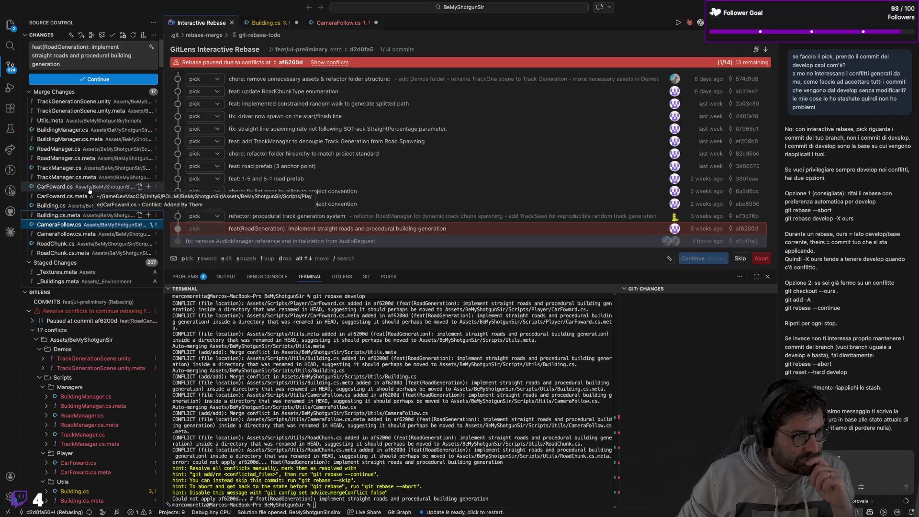
Stage the 12 conflicted files from BuildingManager.cs to RoadChunk.cs.meta, confirming Yes, then open Building.cs
right_click(89, 190)
right_click(84, 198)
right_click(86, 169)
left_click(85, 131)
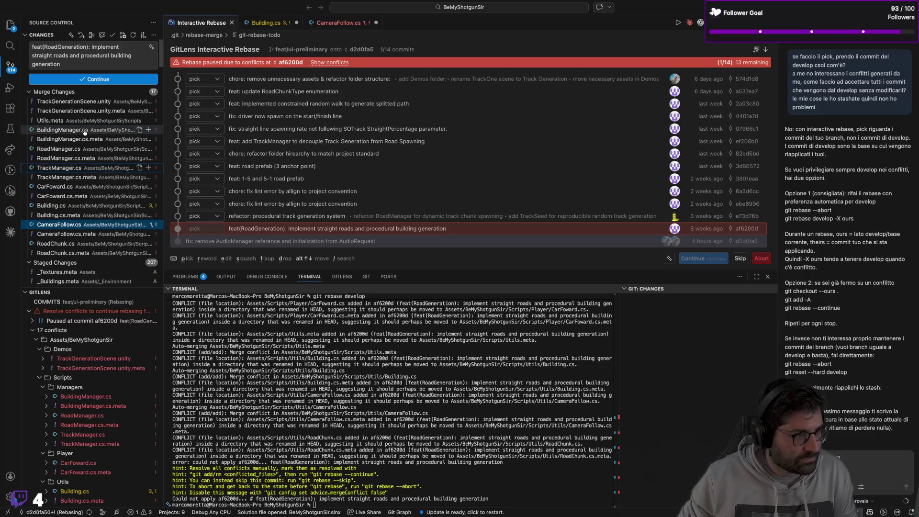
left_click(88, 177, "shift")
right_click(87, 177)
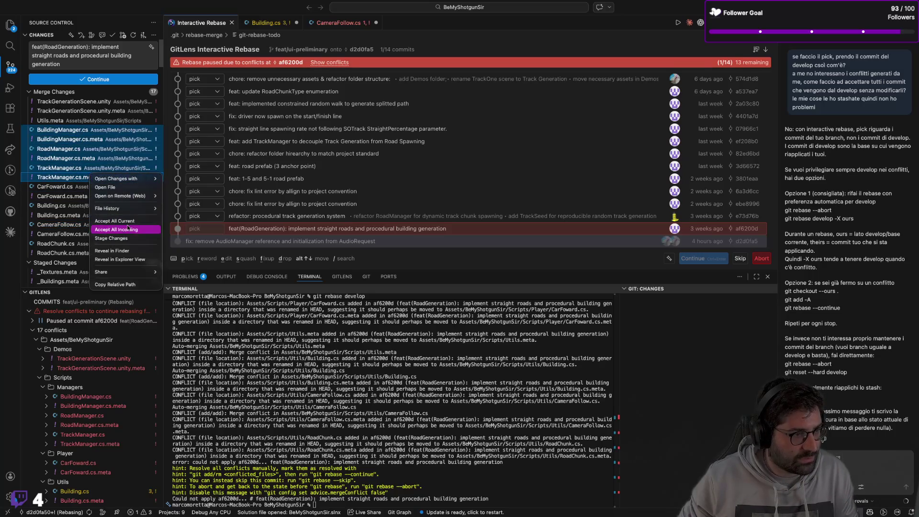
key("Escape")
left_click(96, 254, "shift")
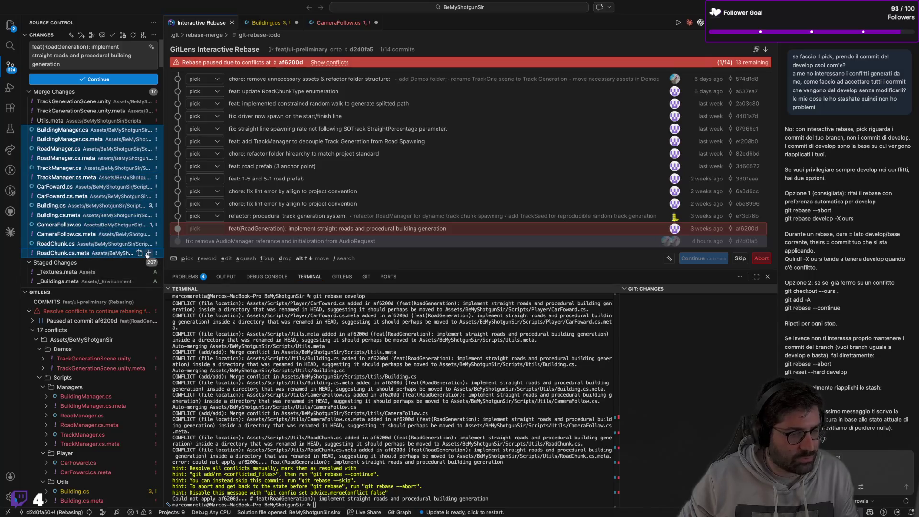
left_click(148, 253)
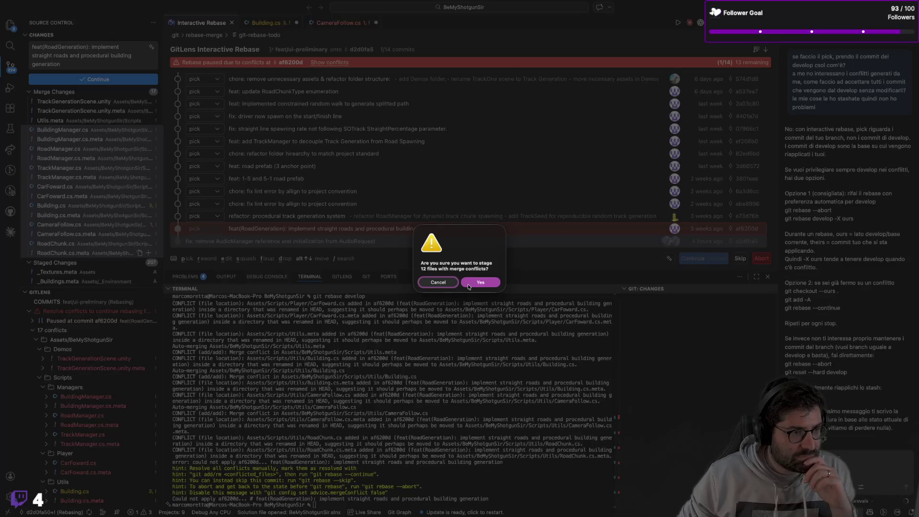
left_click(466, 284)
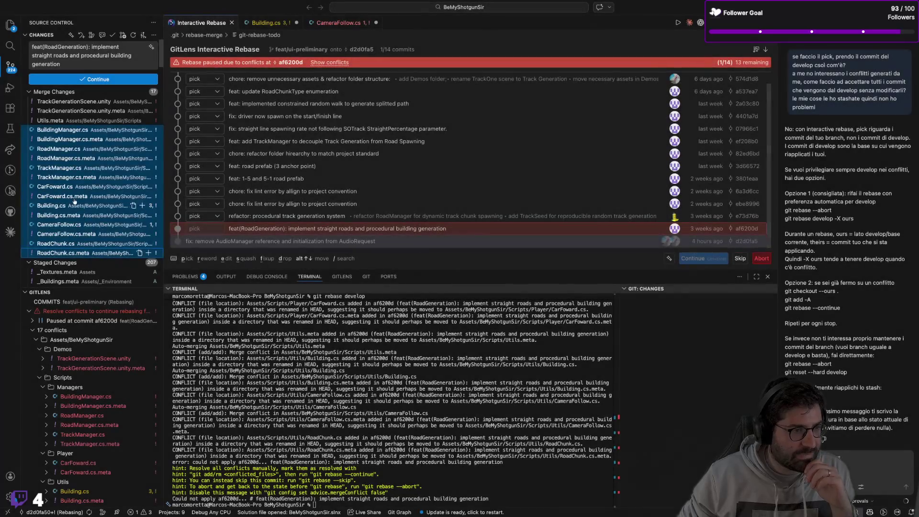
left_click(102, 206)
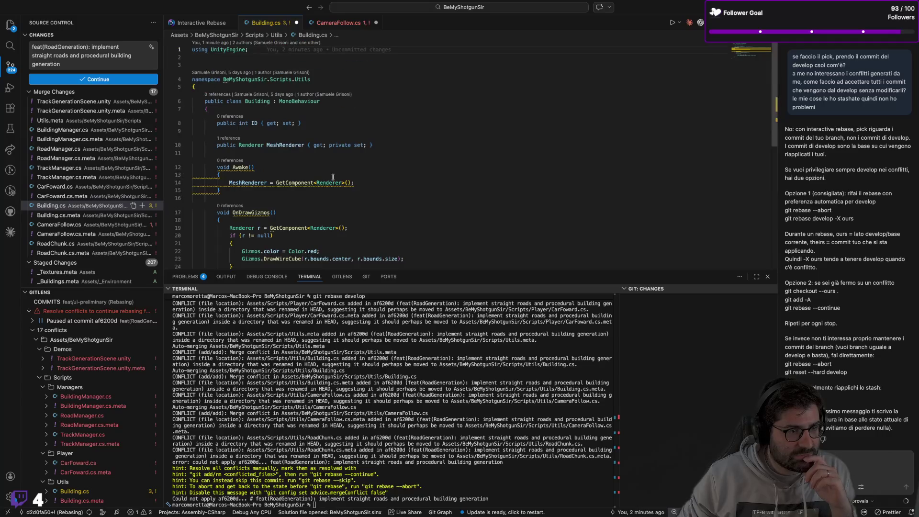
Inspect Building.cs, Building.cs.meta and CameraFollow.cs among the conflicted files
left_click(371, 169)
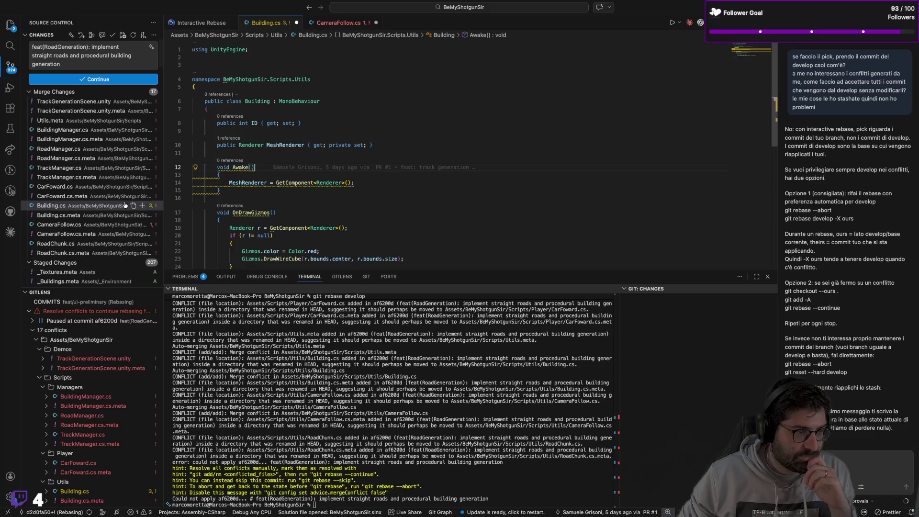
left_click(71, 215)
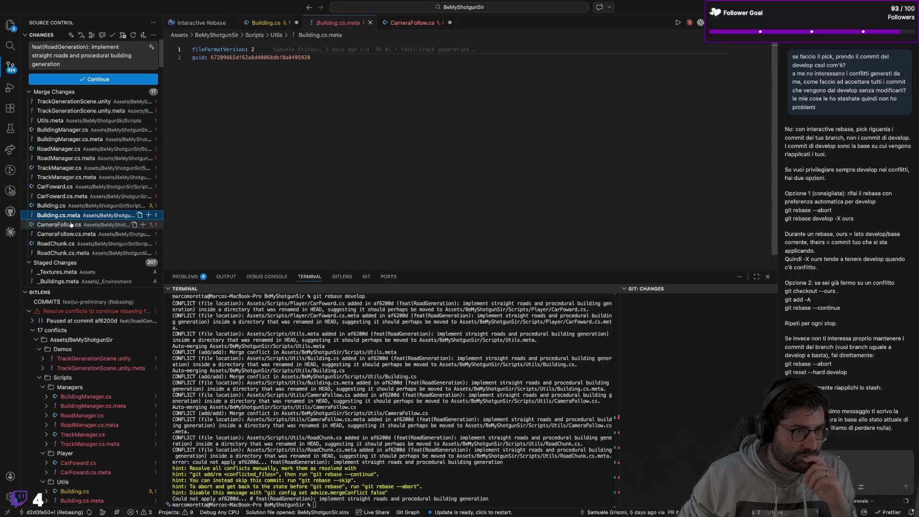
left_click(71, 224)
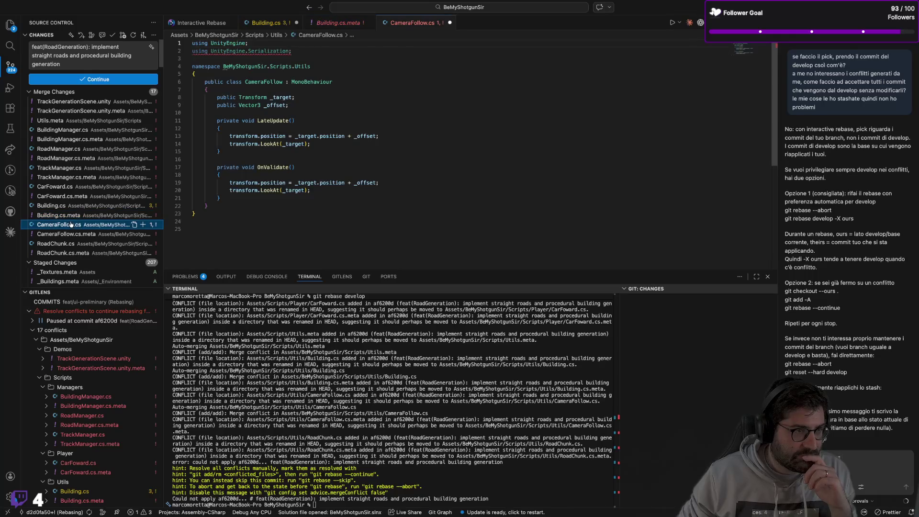
left_click(75, 134)
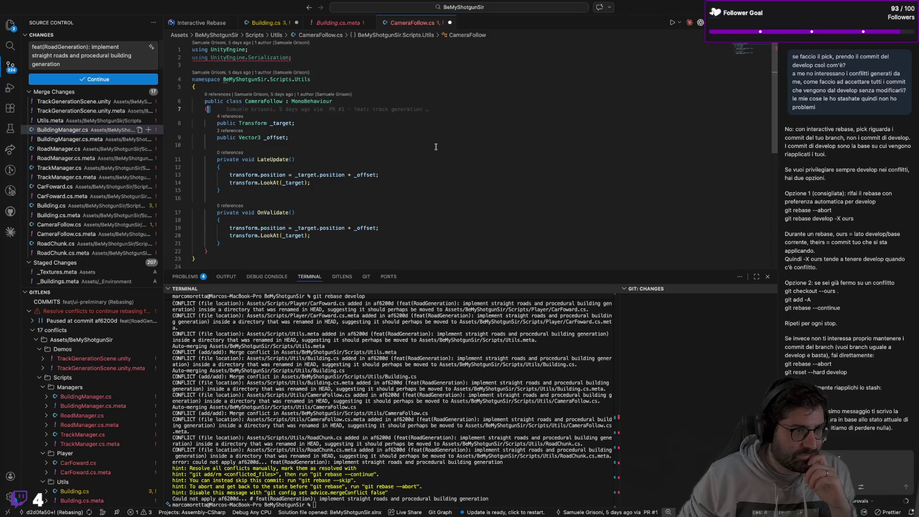
scroll(438, 146, "down", 10)
scroll(438, 146, "up", 7)
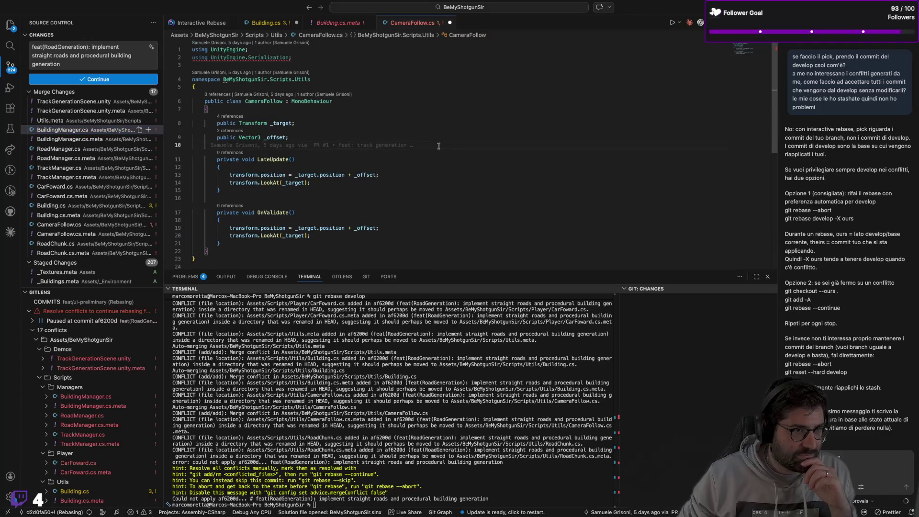
Select the range of conflicted scripts and view their Accept options without choosing one
left_click(72, 252, "shift")
right_click(71, 243)
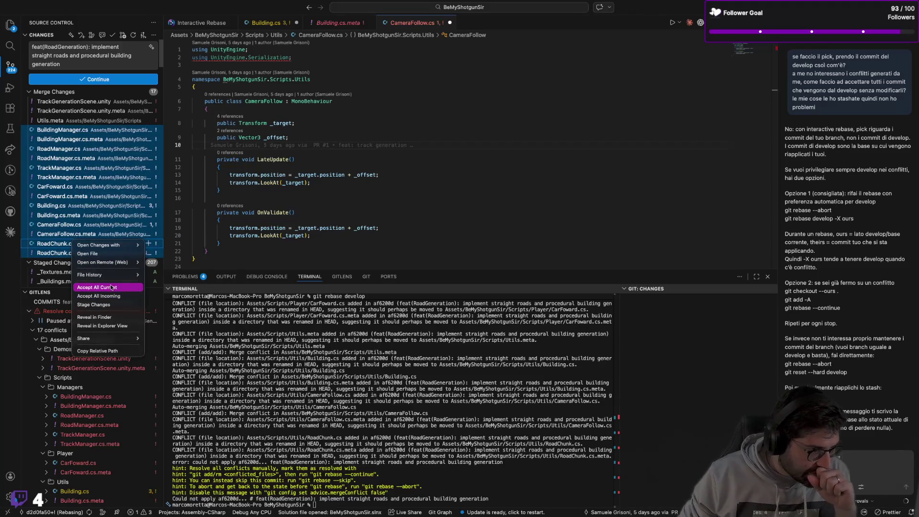
left_click(71, 141)
left_click(76, 148)
left_click(77, 131)
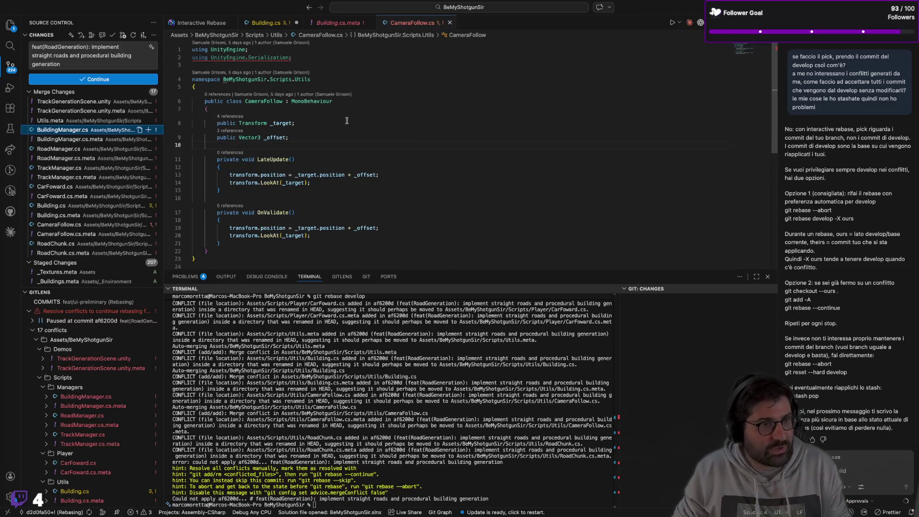
Close CameraFollow.cs and open BuildingManager.cs
left_click(450, 23)
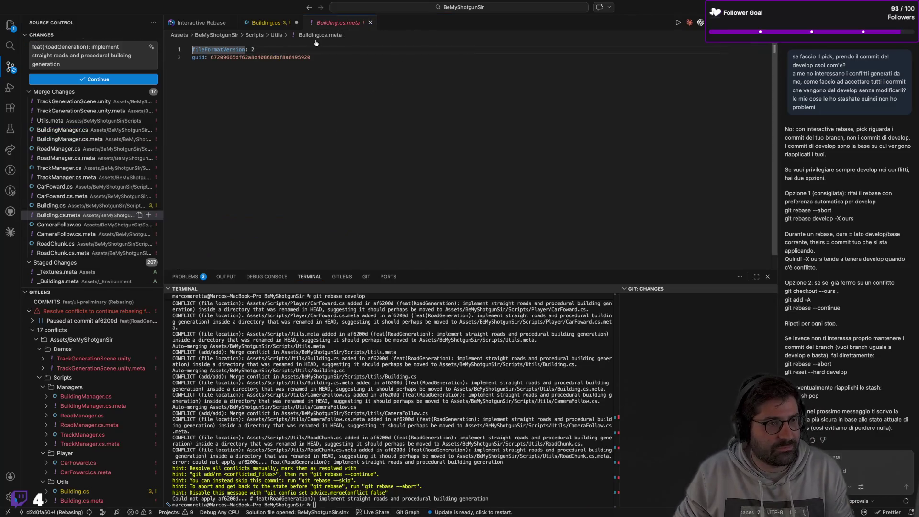
left_click(67, 133)
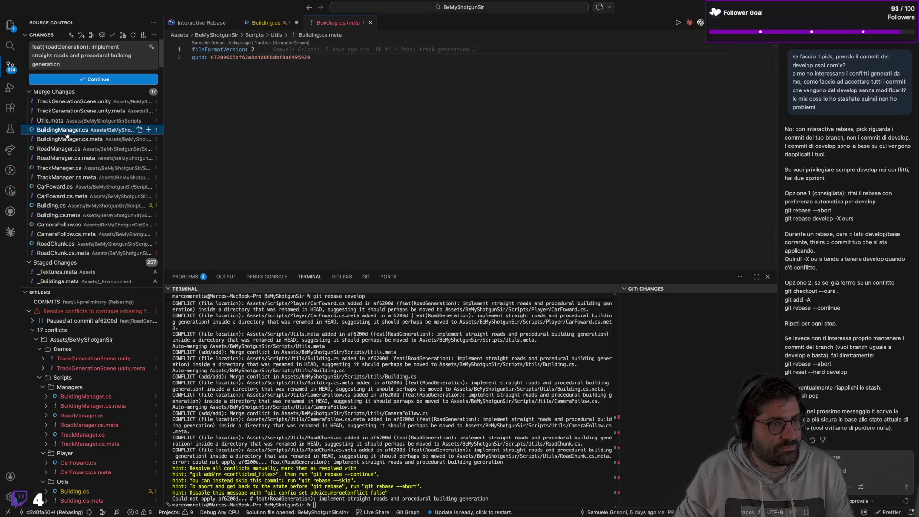
left_click(140, 131)
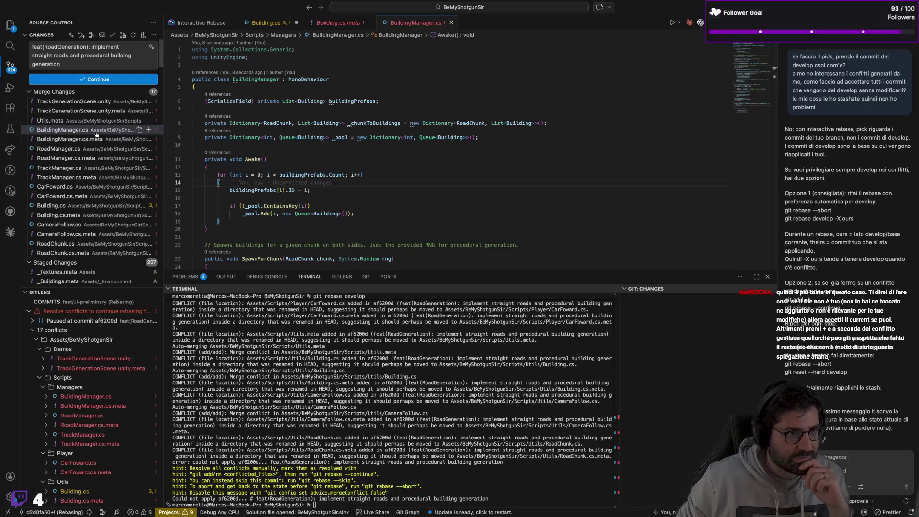
Cancel staging BuildingManager.cs and close the BuildingManager.cs, Building.cs.meta and Building.cs tabs
left_click(149, 130)
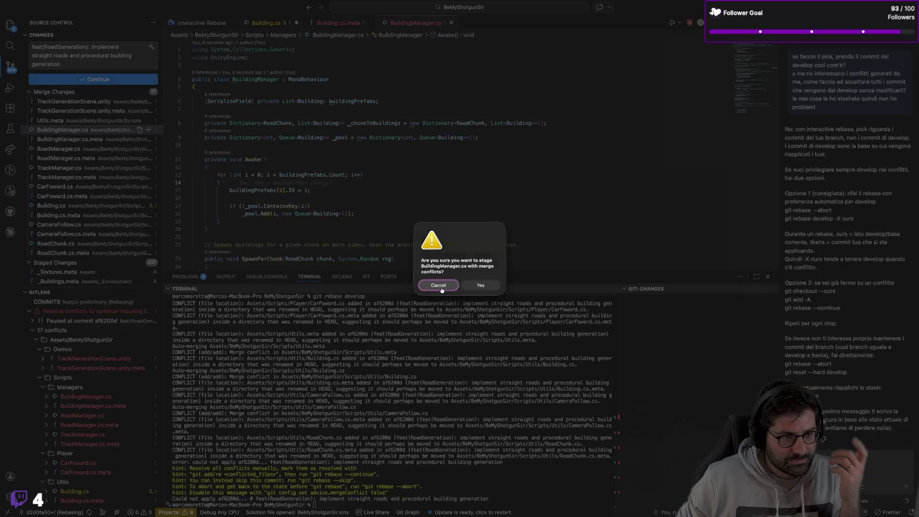
left_click(438, 286)
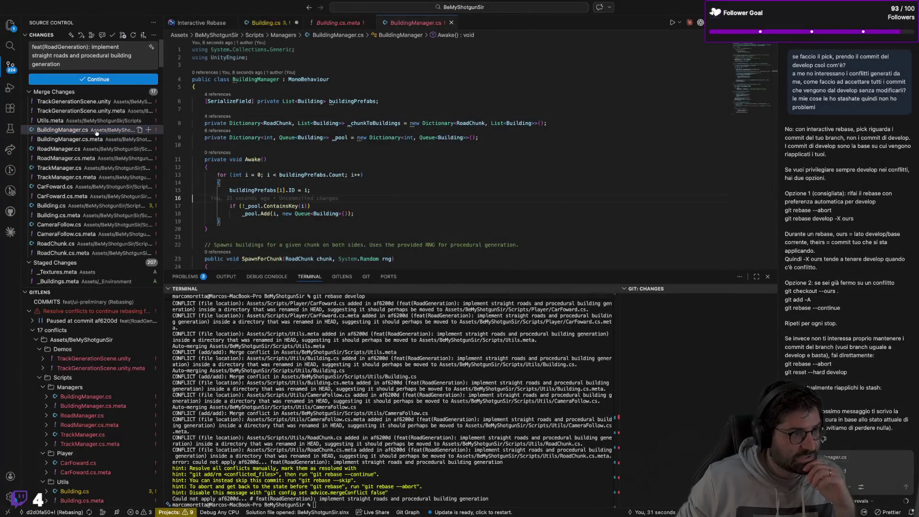
left_click(452, 23)
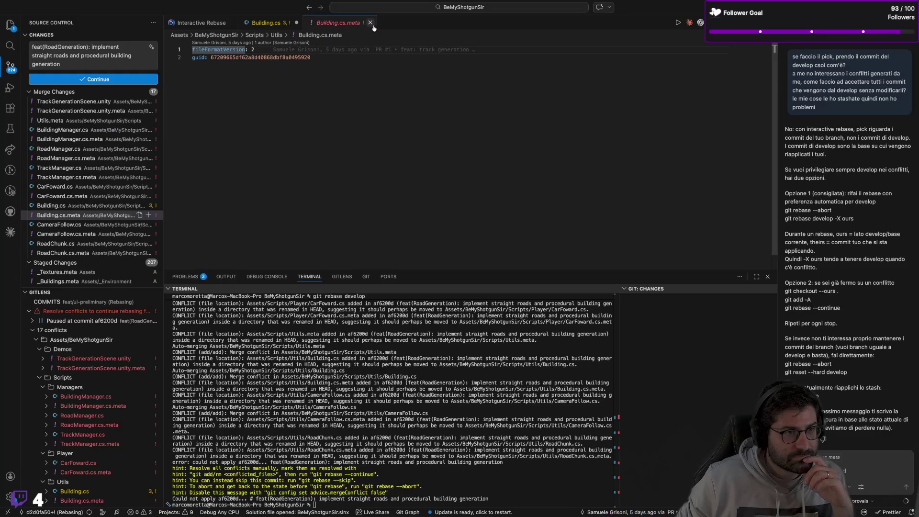
left_click(370, 23)
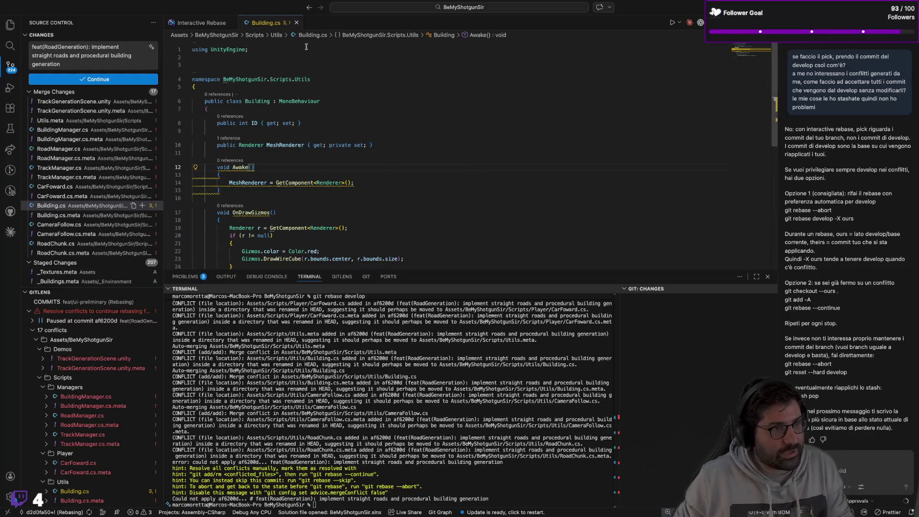
left_click(297, 23)
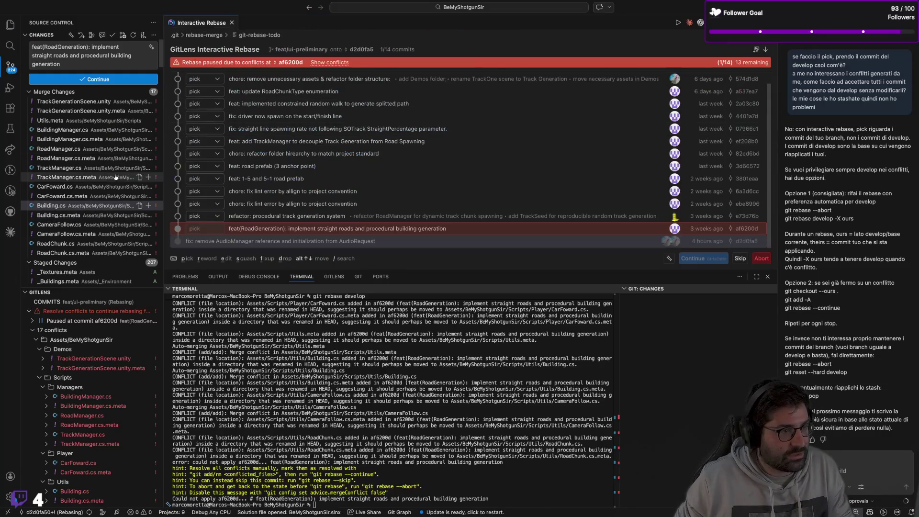
Keep the current side of BuildingManager.cs, stage it, and check the staged file
left_click(75, 131)
right_click(75, 133)
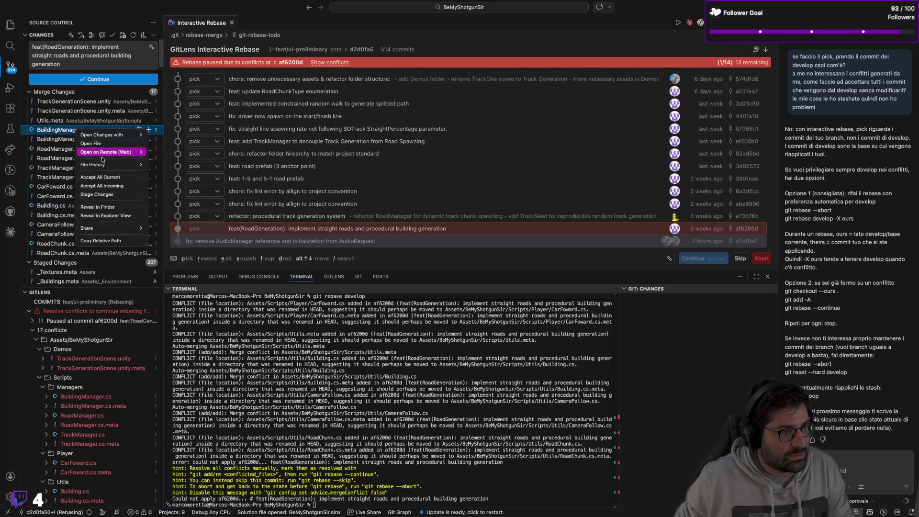
left_click(108, 177)
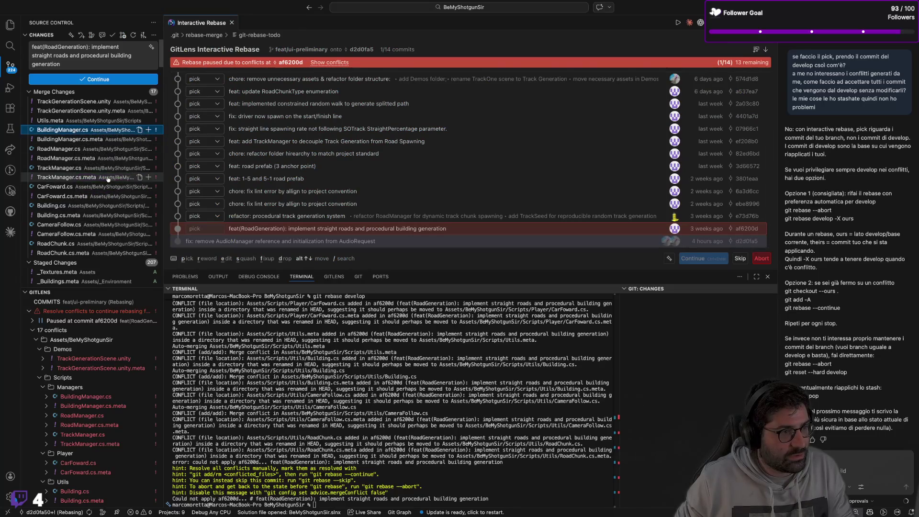
left_click(147, 131)
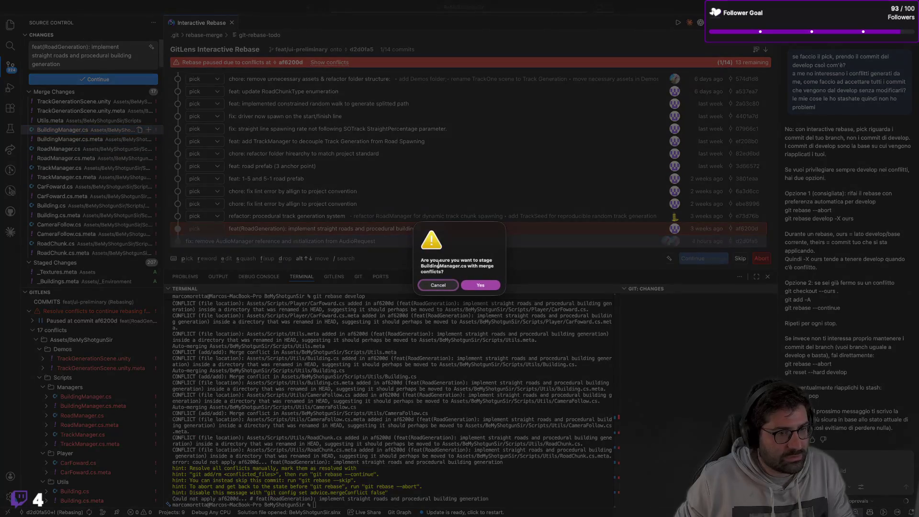
left_click(468, 284)
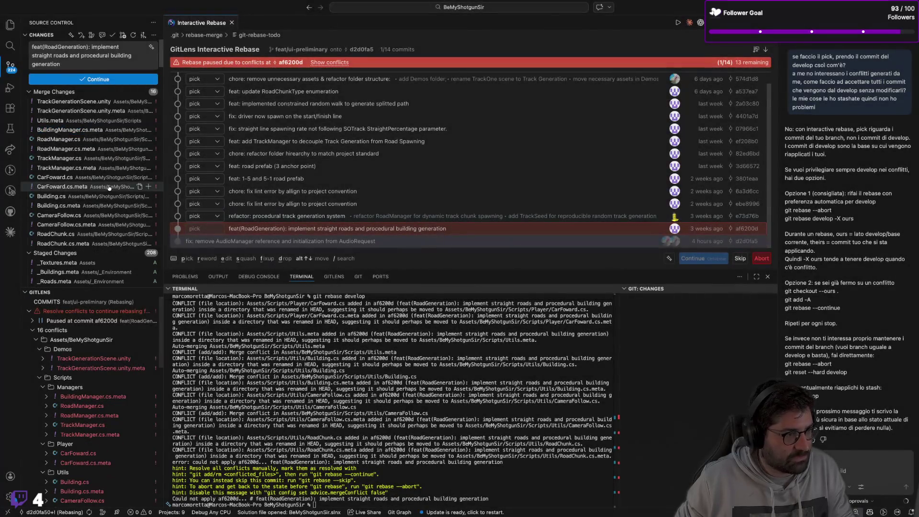
scroll(108, 187, "down", 10)
scroll(109, 187, "down", 15)
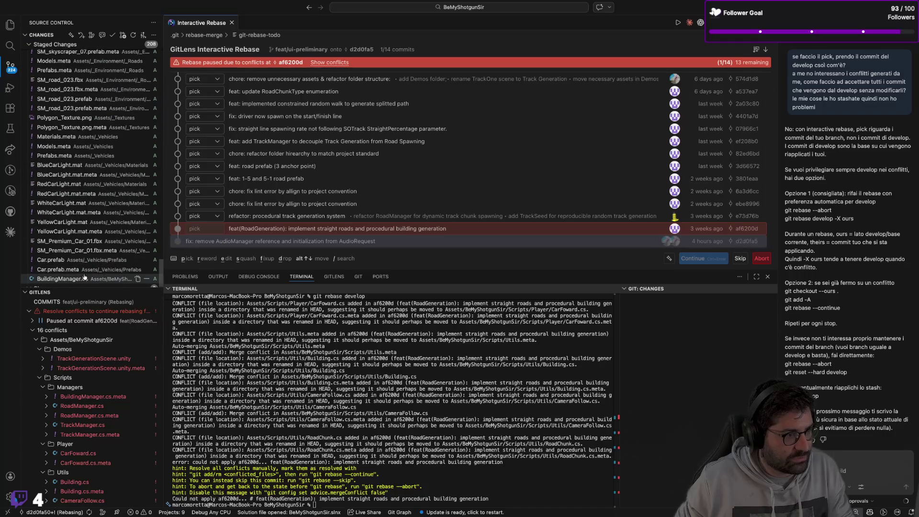
left_click(81, 279)
scroll(421, 232, "down", 15)
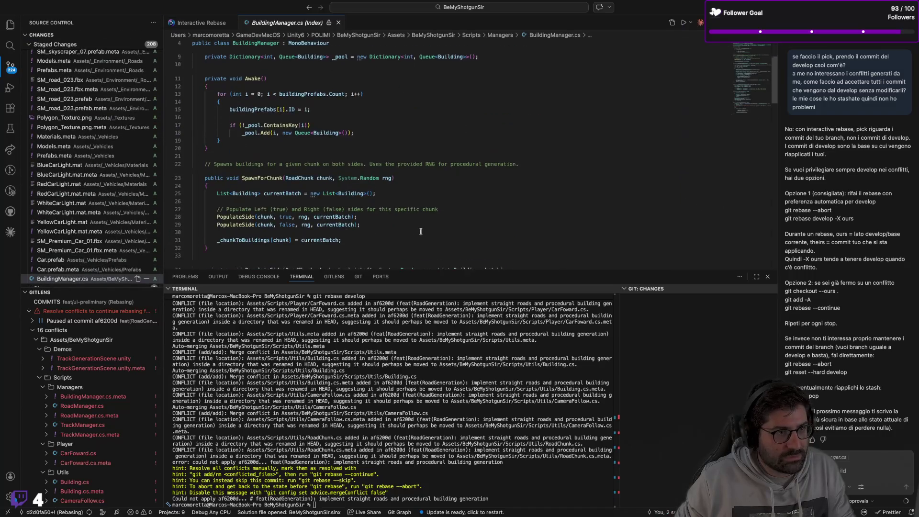
scroll(421, 232, "up", 15)
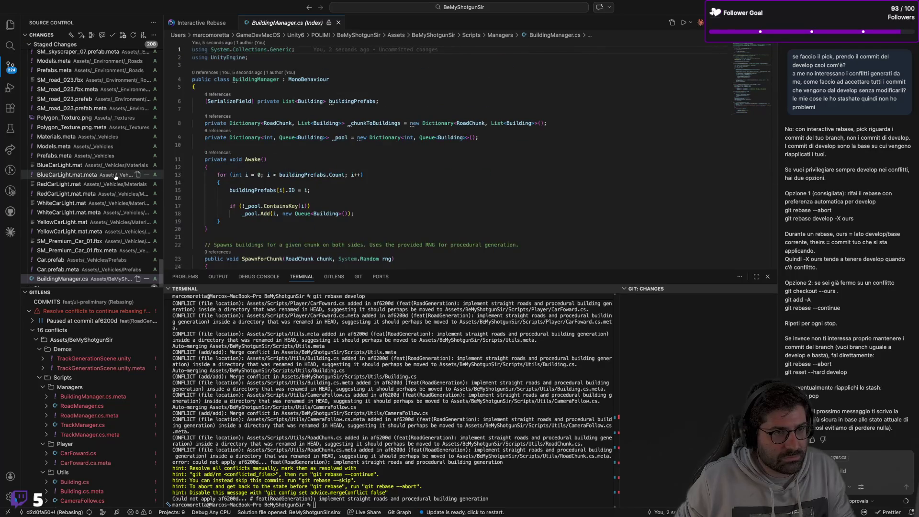
scroll(113, 174, "up", 10)
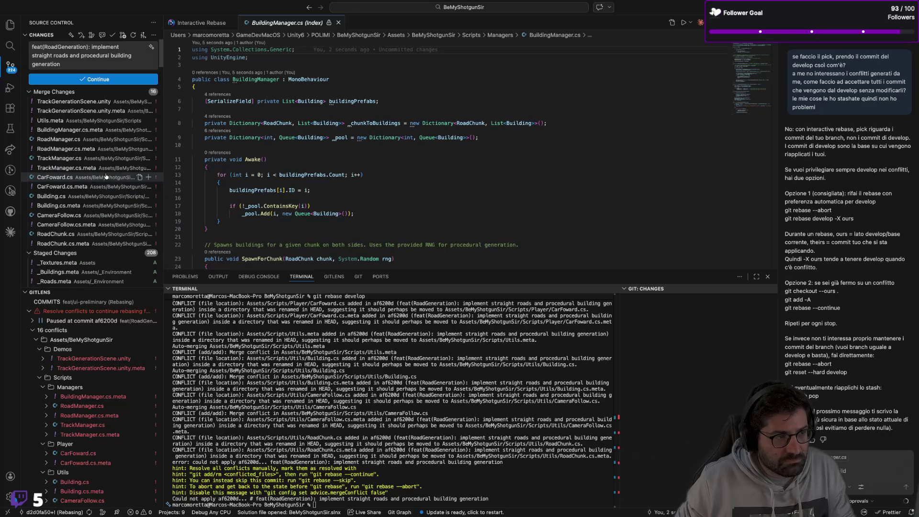
Start staging BuildingManager.cs.meta, then cancel it
left_click(106, 131)
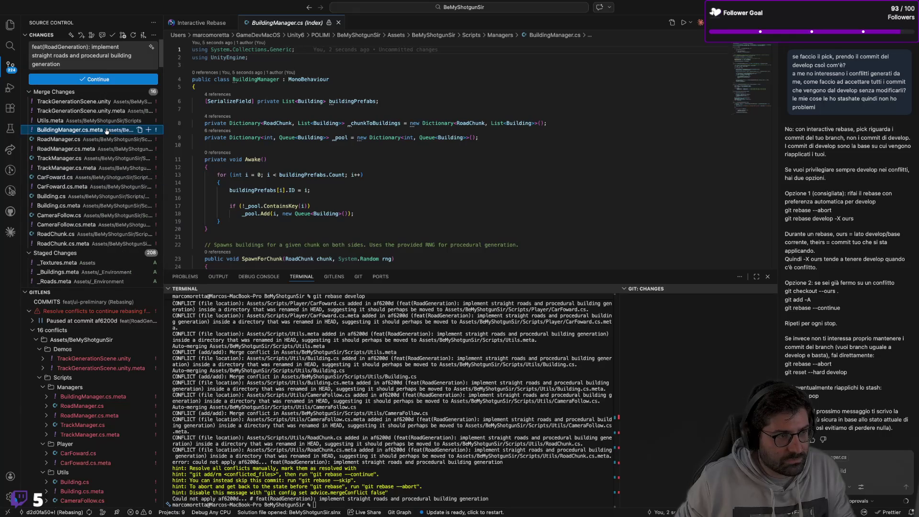
left_click(148, 131)
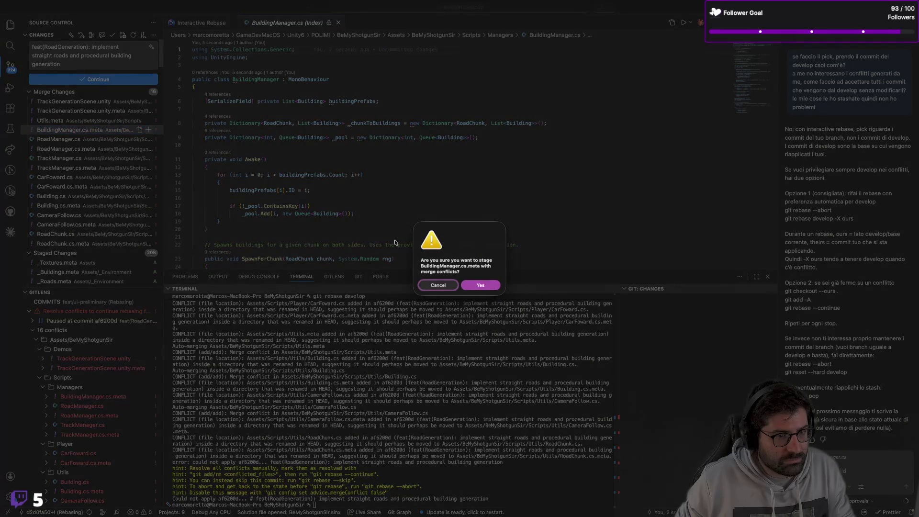
key("Escape")
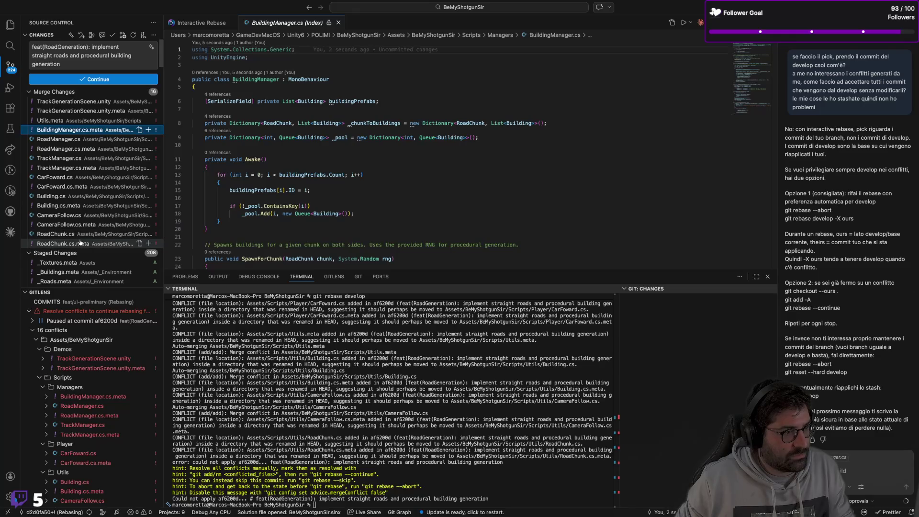
Review RoadManager.cs, TrackManager.cs, CarFoward.cs, Building.cs, CameraFollow.cs and RoadChunk.cs
left_click(79, 149)
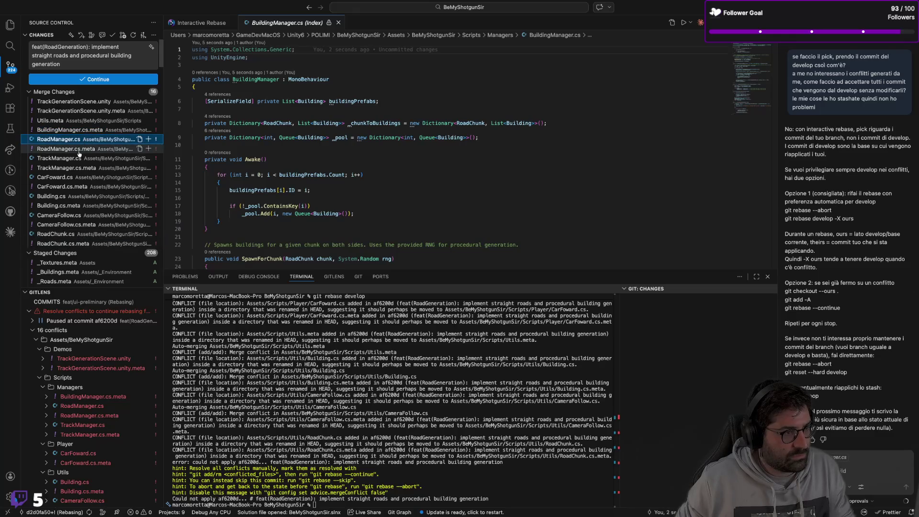
left_click(81, 140)
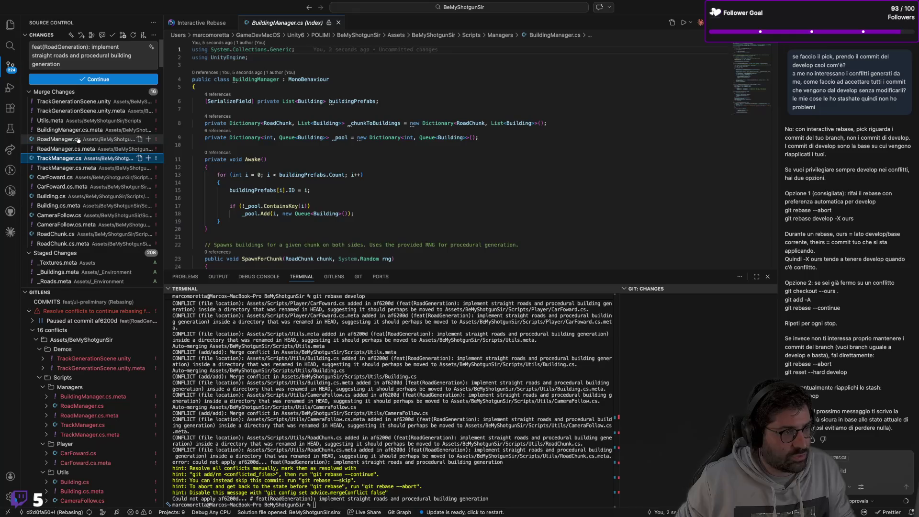
left_click(139, 140)
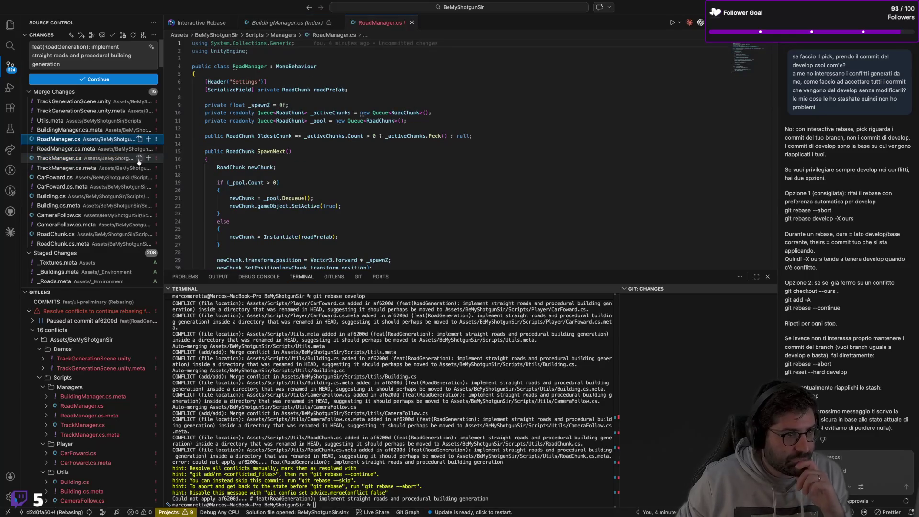
left_click(138, 158)
left_click(138, 177)
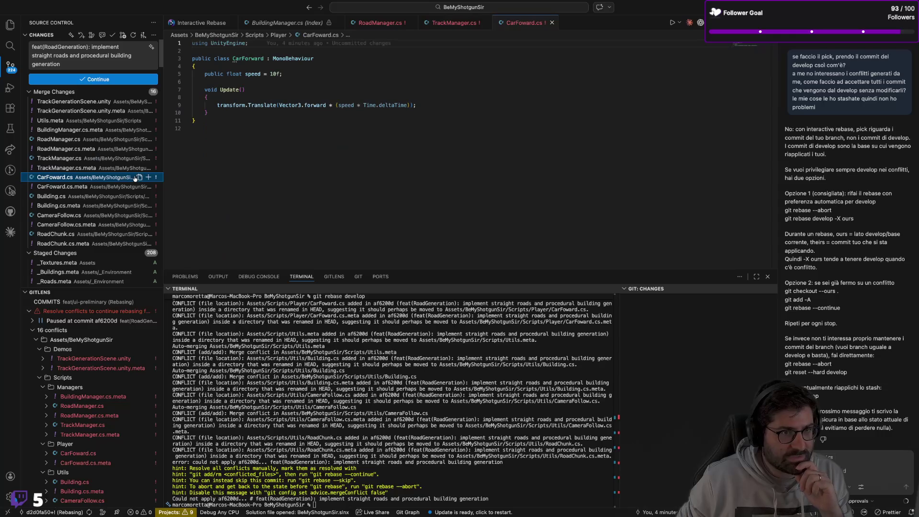
left_click(138, 196)
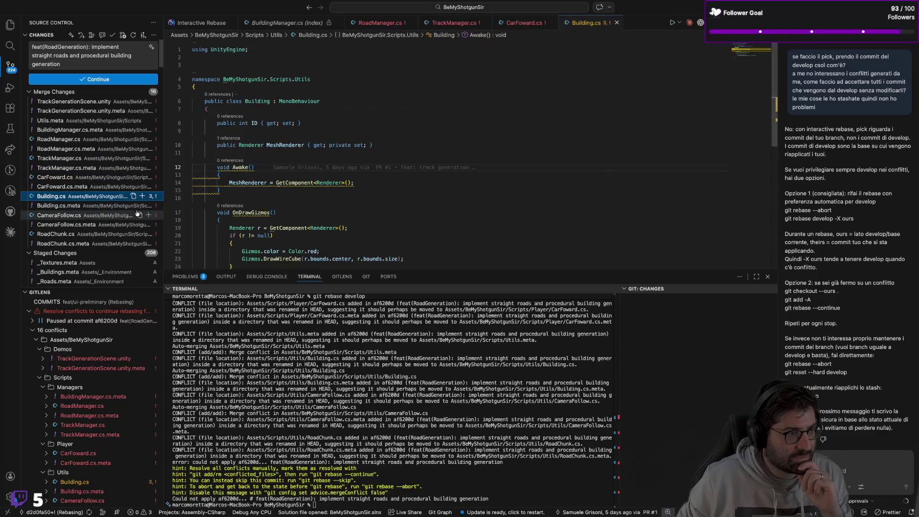
left_click(139, 215)
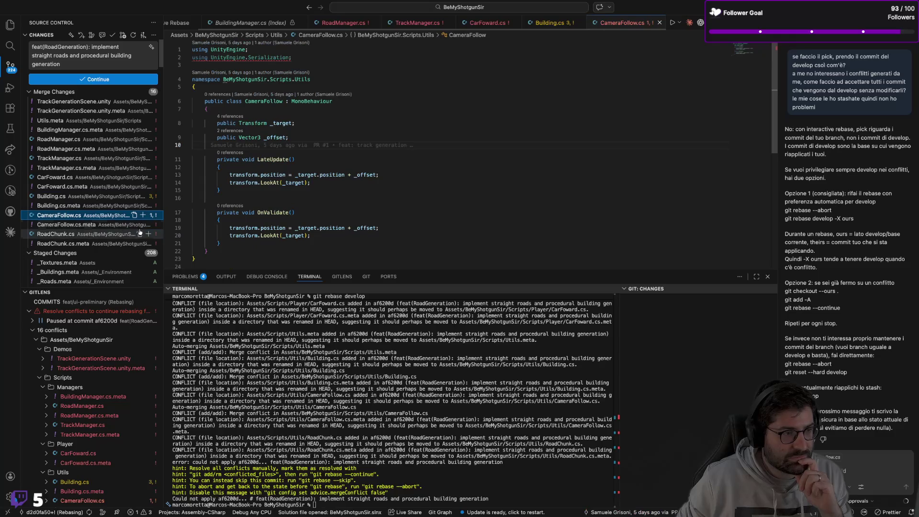
left_click(138, 234)
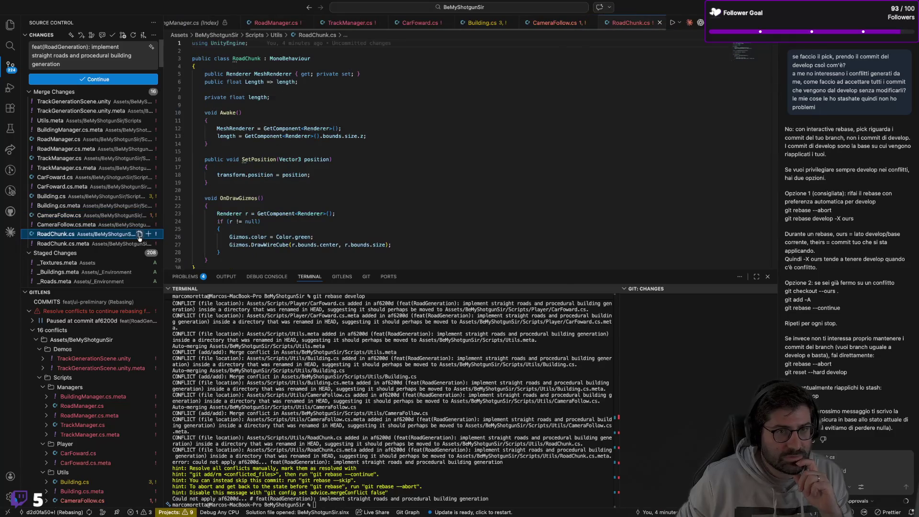
Close all the reviewed script tabs
left_click(306, 23)
left_click(307, 24)
left_click(307, 24)
left_click(297, 23)
left_click(298, 22)
left_click(297, 23)
left_click(310, 23)
left_click(298, 23)
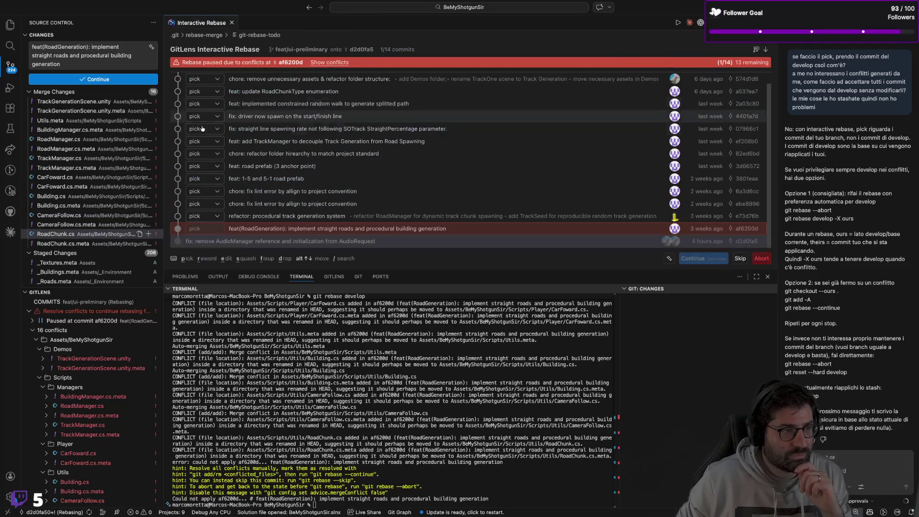
Select the nine conflicted script files and stage them, confirming Yes
left_click(102, 144)
left_click(97, 132)
left_click(86, 243, "shift")
left_click(149, 243)
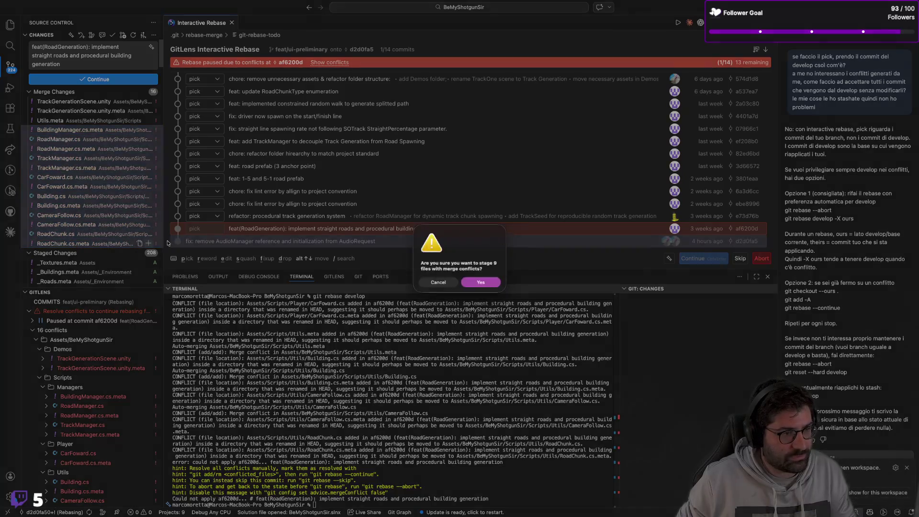
left_click(481, 283)
scroll(99, 168, "down", 15)
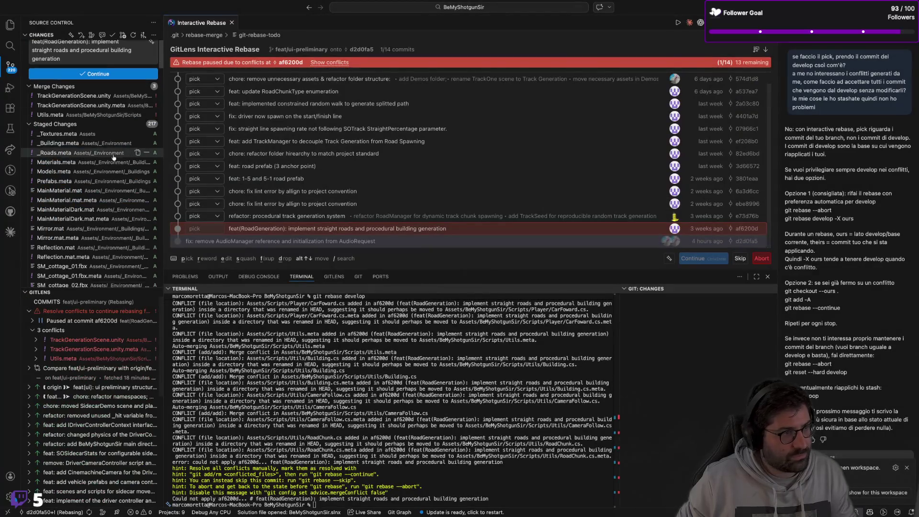
Open Utils.meta and try resolving its guid conflict in the merge editor, then close it
scroll(94, 149, "up", 15)
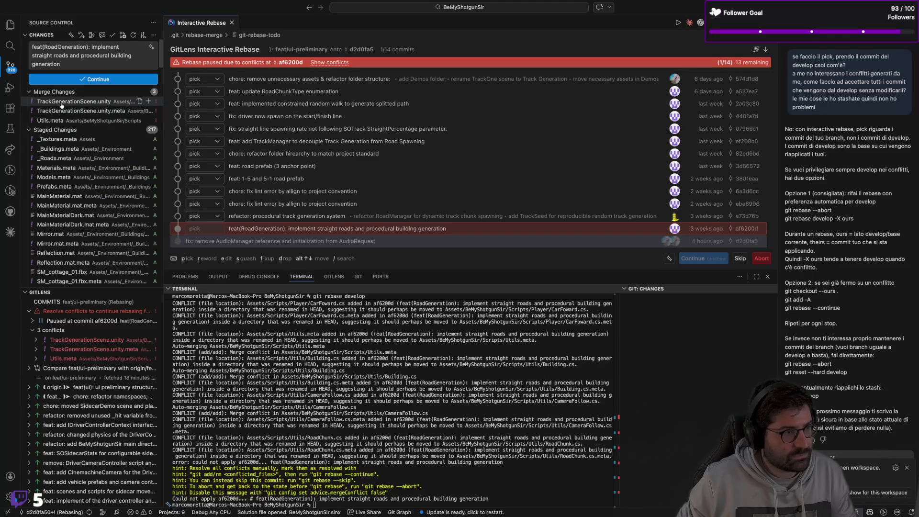
left_click(81, 120)
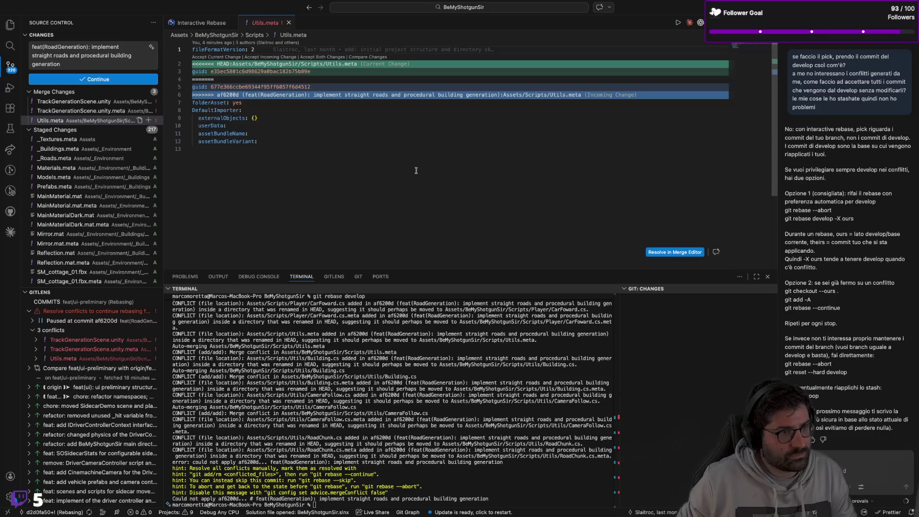
left_click(672, 252)
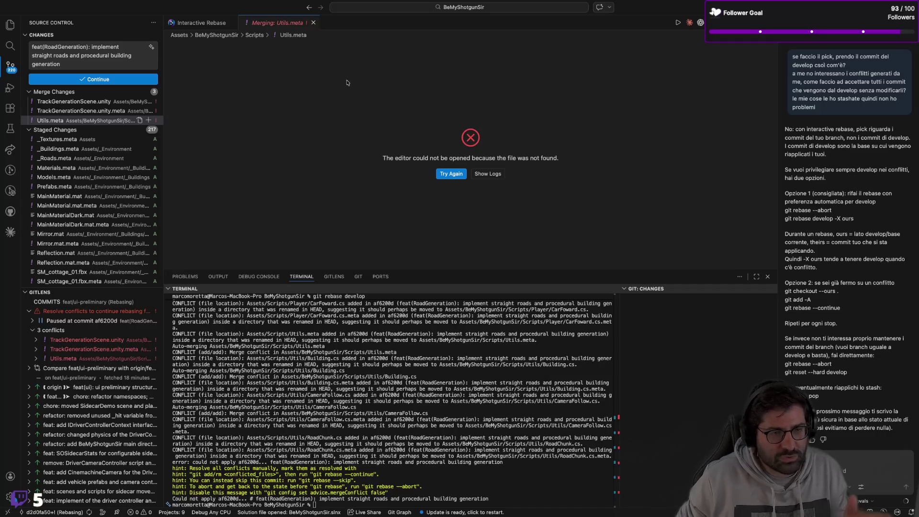
left_click(312, 23)
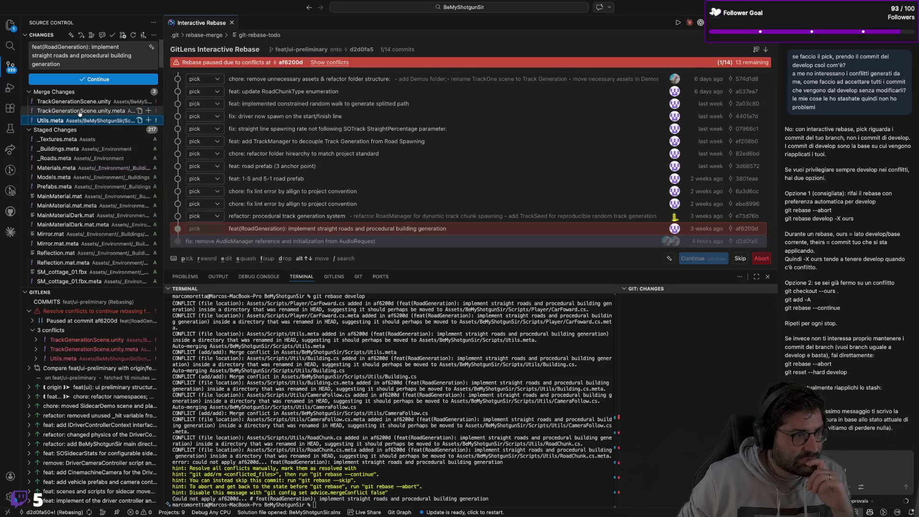
Stage TrackGenerationScene.unity, its .meta and Utils.meta, confirming Yes despite conflicts
right_click(80, 113)
key("Escape")
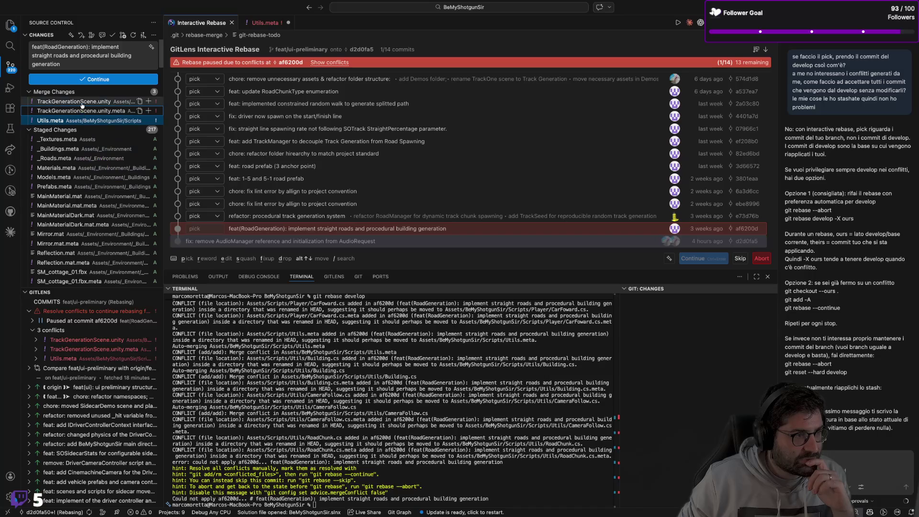
right_click(82, 104)
key("Escape")
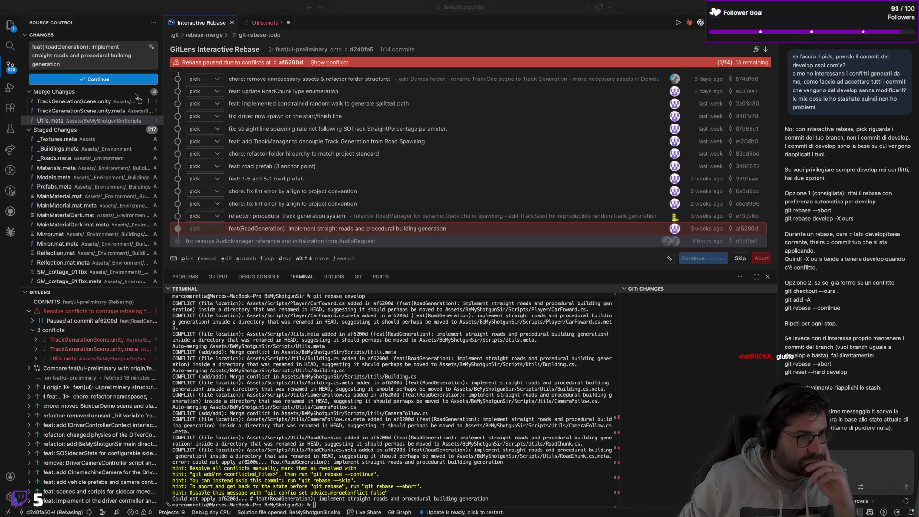
left_click(91, 106)
left_click(78, 121, "shift")
left_click(148, 120)
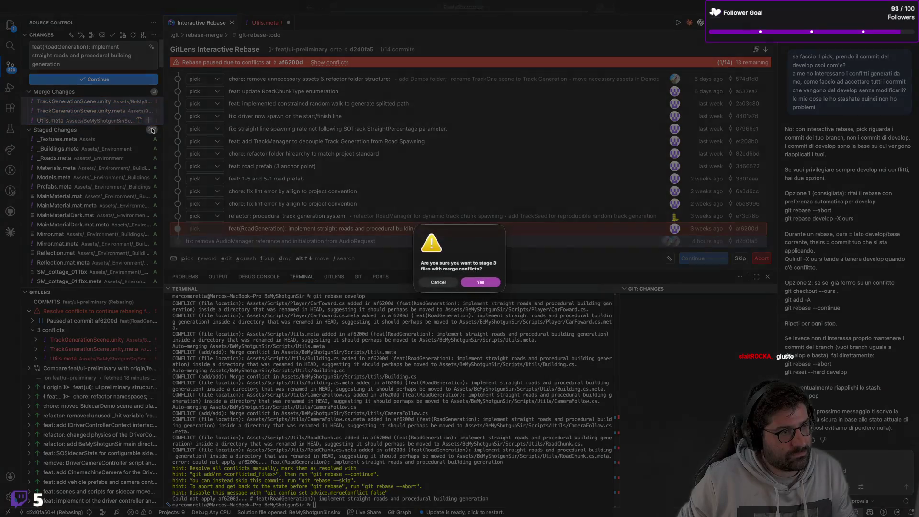
left_click(486, 283)
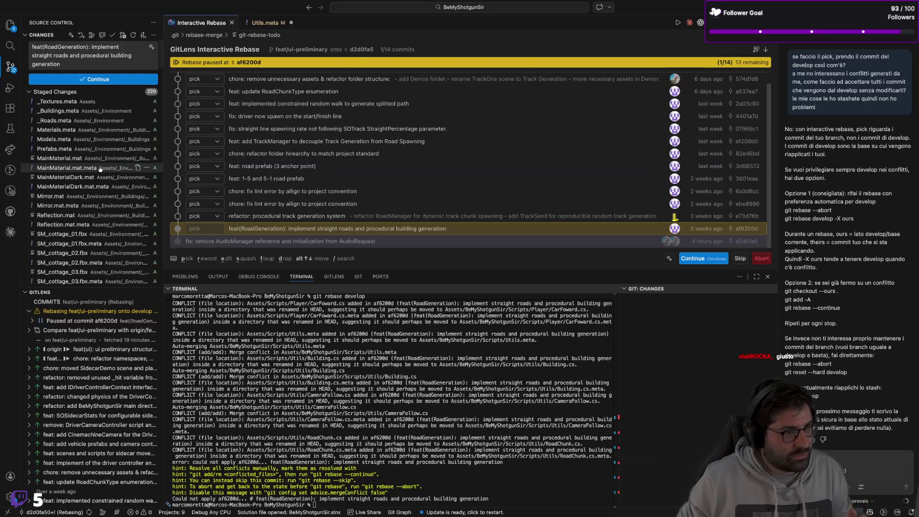
Continue the rebase with the resolved commit
scroll(99, 168, "down", 10)
scroll(100, 167, "up", 10)
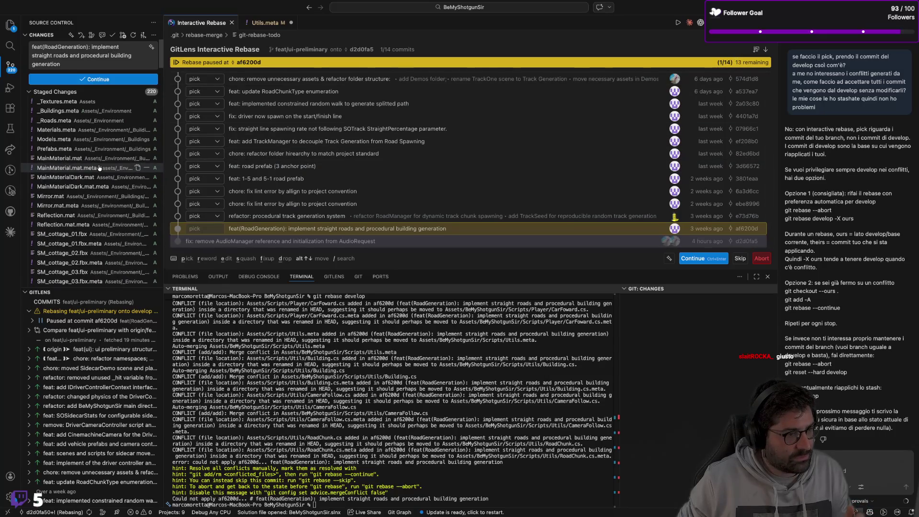
left_click(695, 259)
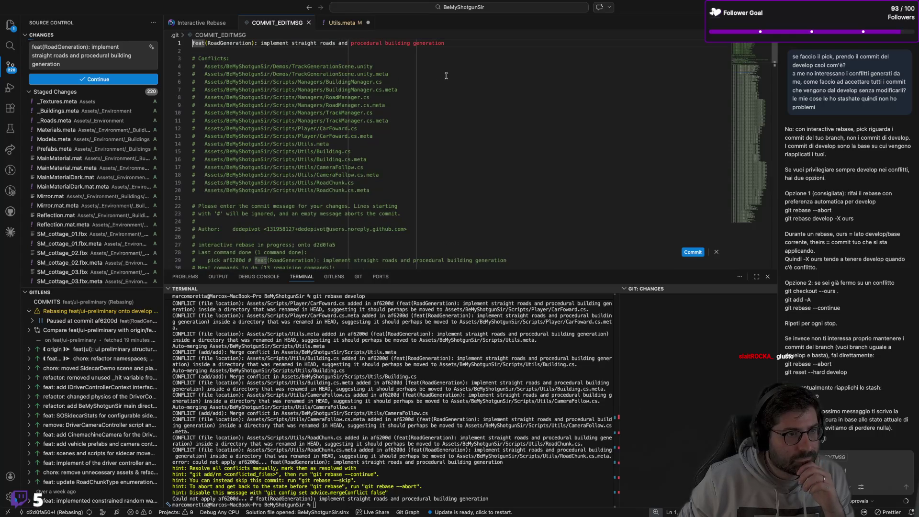
Review the list of conflicted files in the feat(RoadGeneration) commit message
scroll(422, 132, "down", 20)
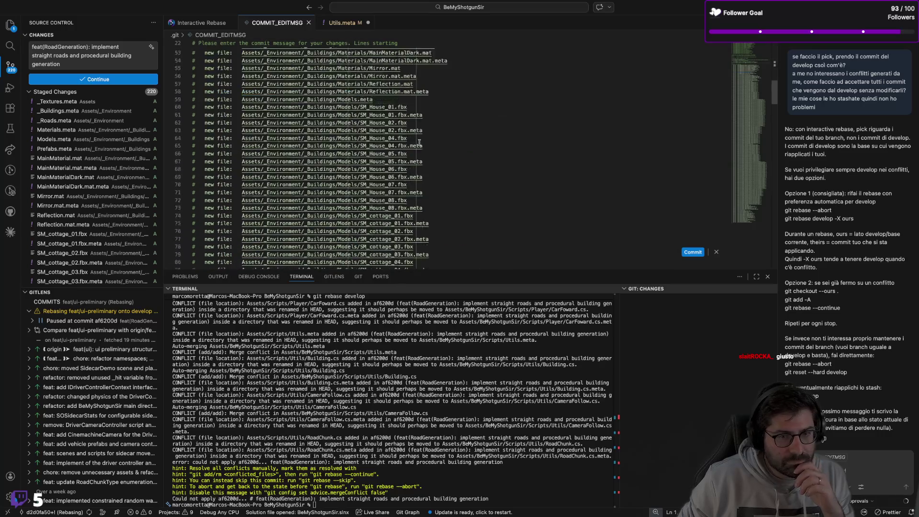
scroll(419, 143, "up", 20)
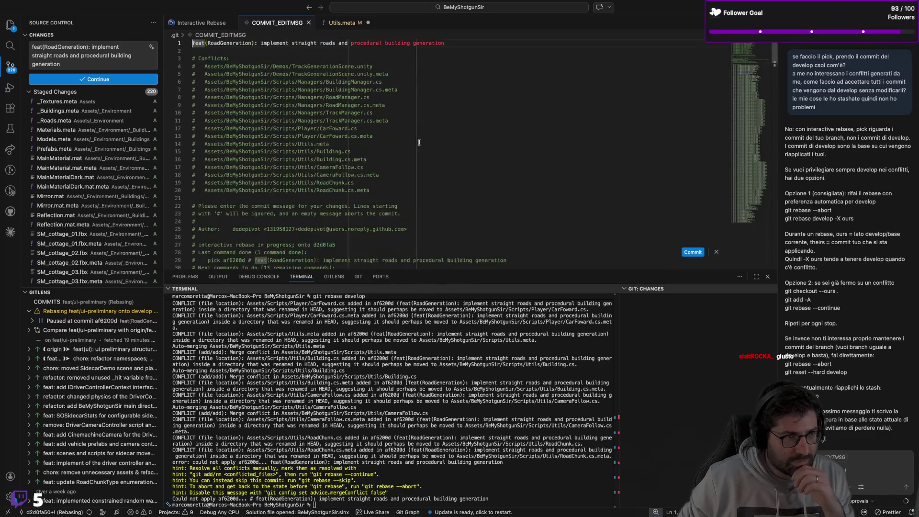
mouse_move(194, 53)
left_mouse_down()
mouse_move(373, 173)
mouse_move(367, 197)
left_mouse_up()
left_click(438, 161)
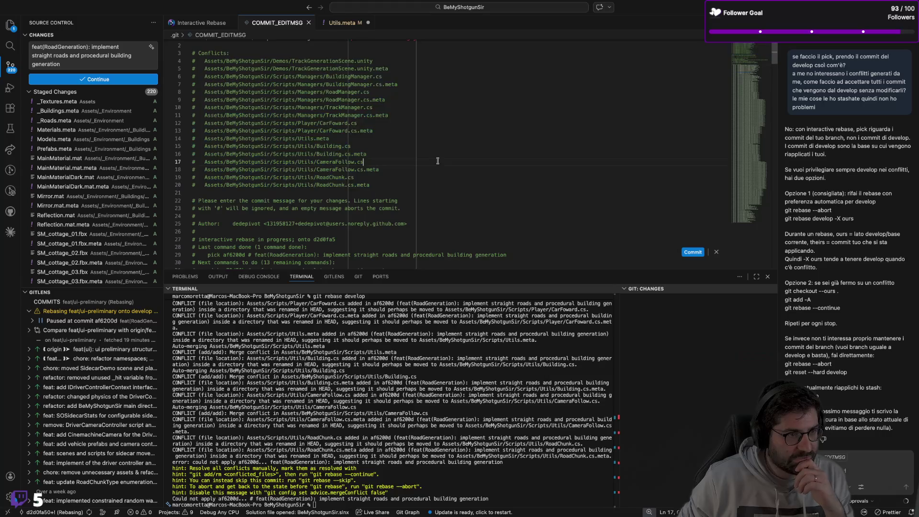
scroll(77, 167, "down", 10)
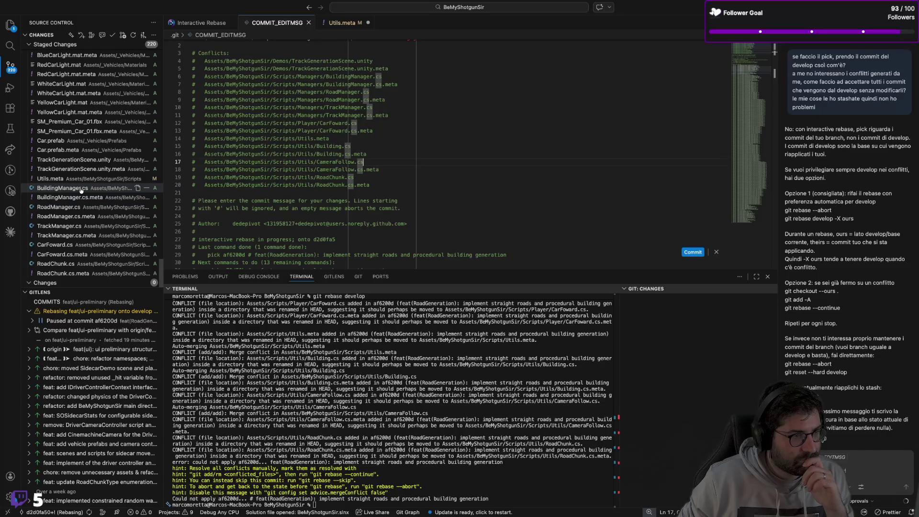
Review the staged BuildingManager.cs, RoadManager.cs, TrackManager.cs and Utils.meta, then return to the commit message
left_click(81, 189)
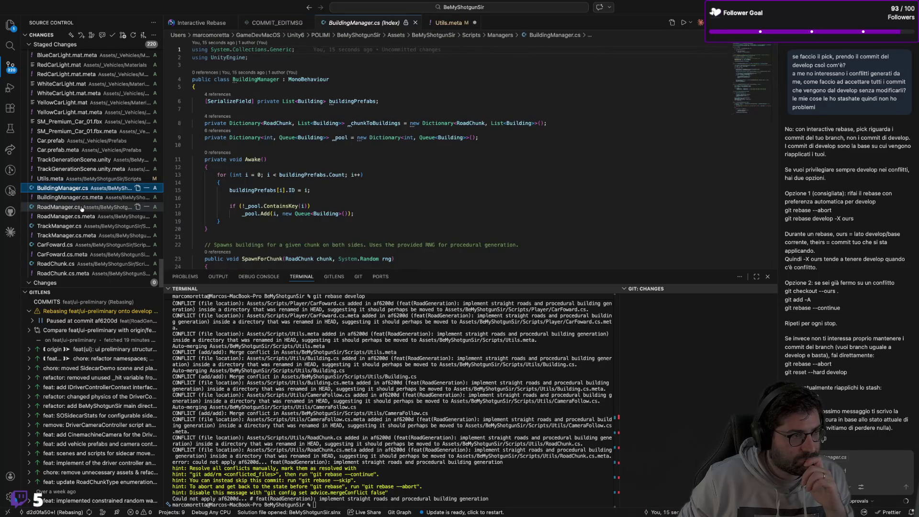
left_click(81, 208)
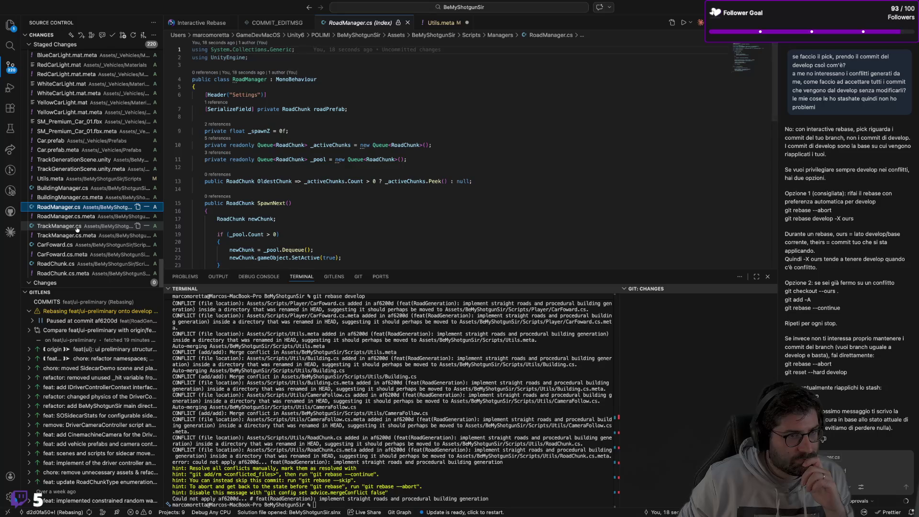
left_click(77, 227)
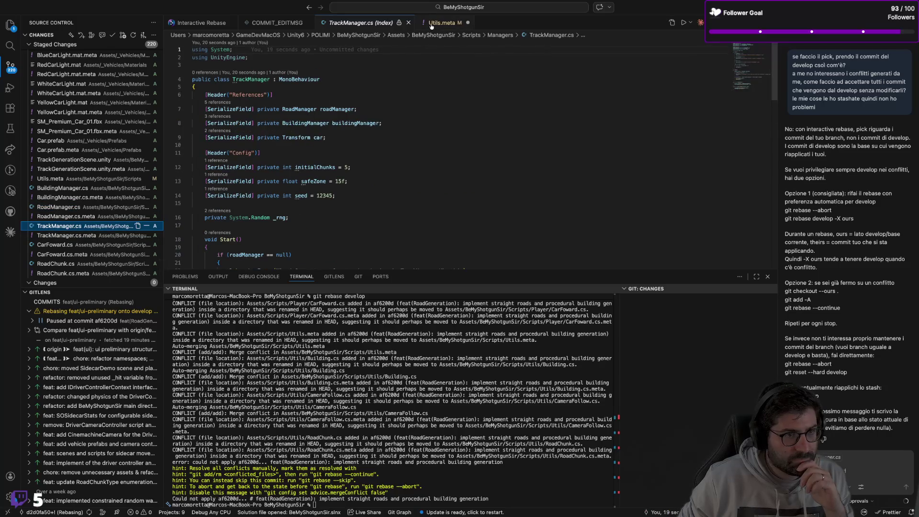
left_click(50, 179)
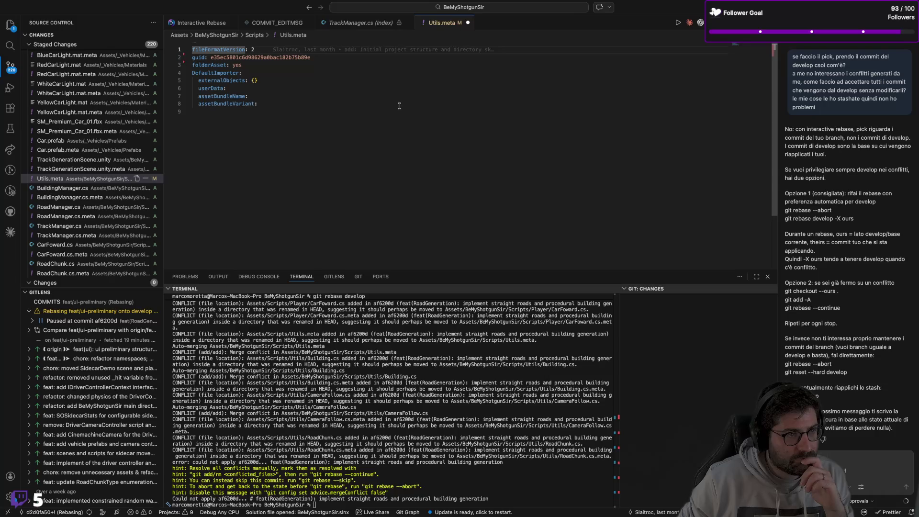
left_click(283, 22)
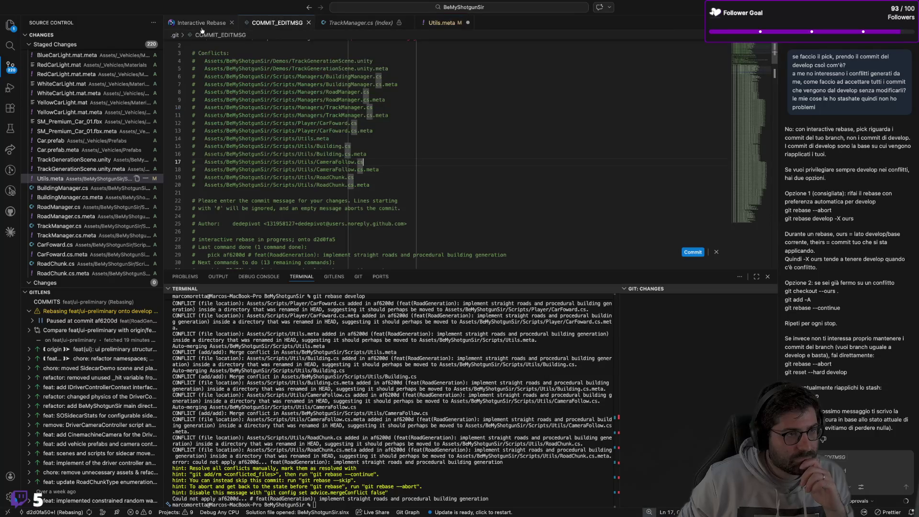
scroll(522, 177, "up", 1)
scroll(503, 195, "down", 20)
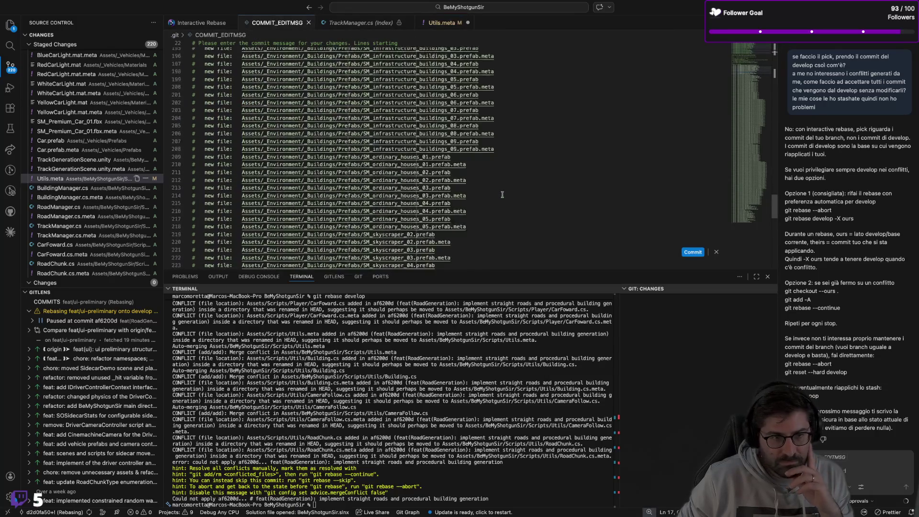
scroll(503, 194, "up", 5)
scroll(502, 193, "up", 5)
scroll(503, 194, "up", 12)
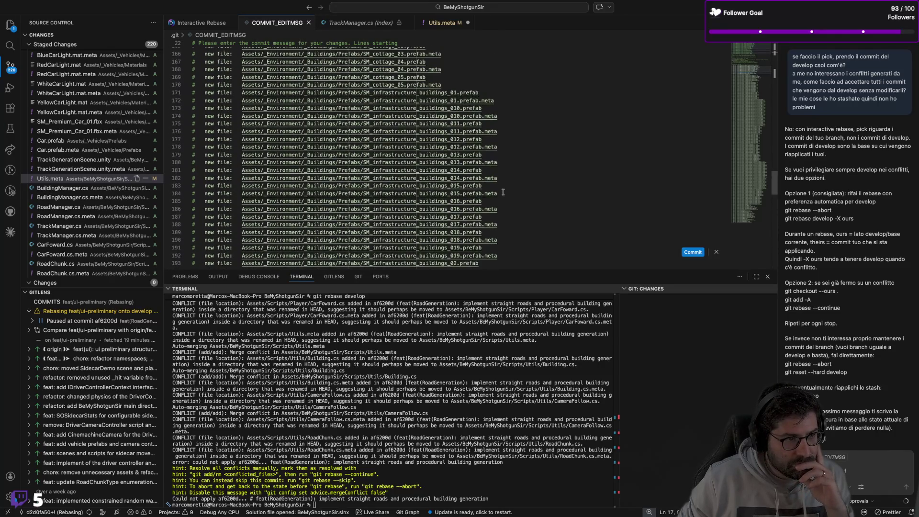
scroll(502, 192, "up", 7)
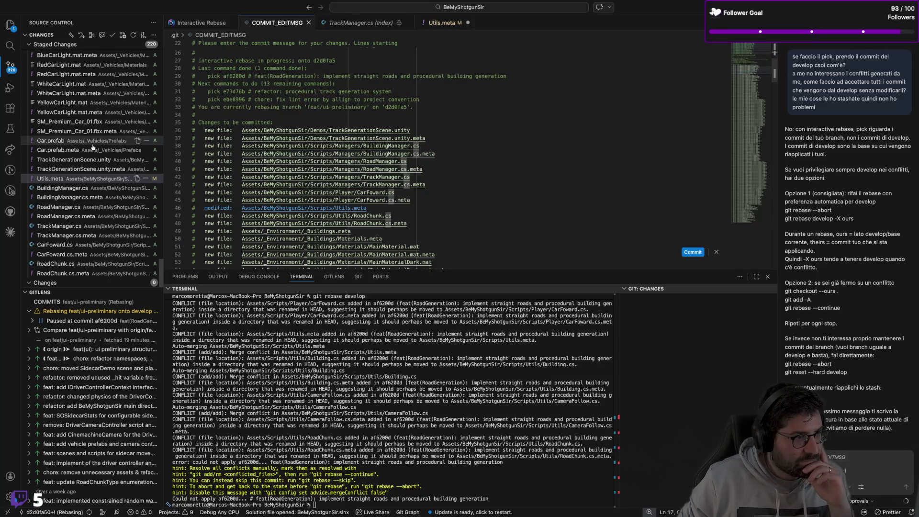
Save Utils.meta and accept the pending commit message to proceed
left_click(72, 180)
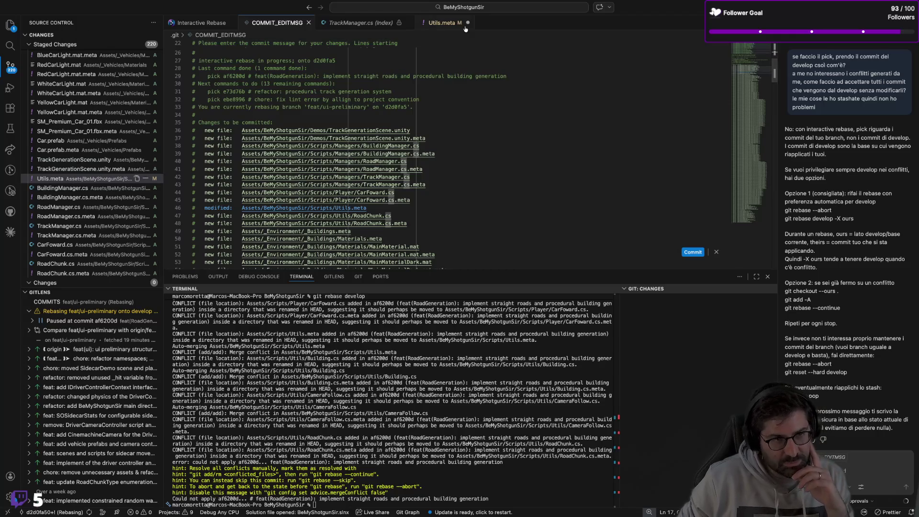
key("cmd+s")
left_click(364, 23)
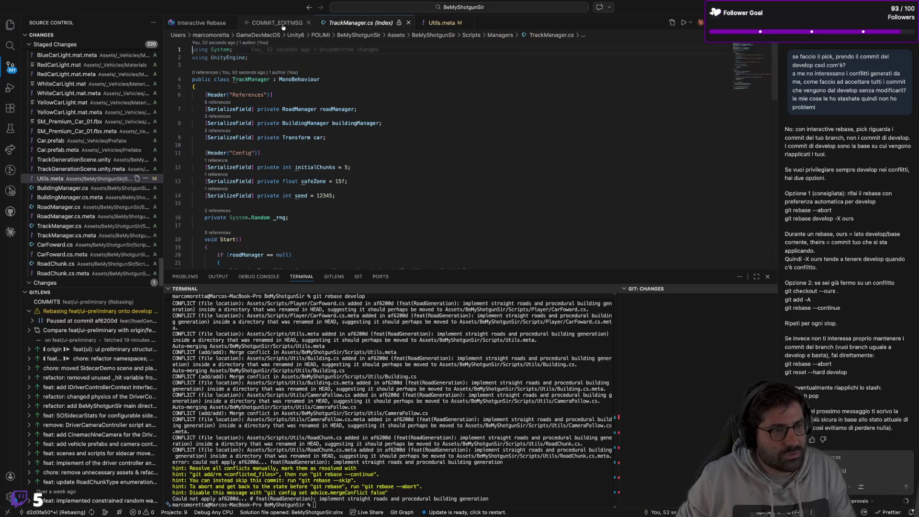
left_click(277, 23)
scroll(452, 144, "up", 4)
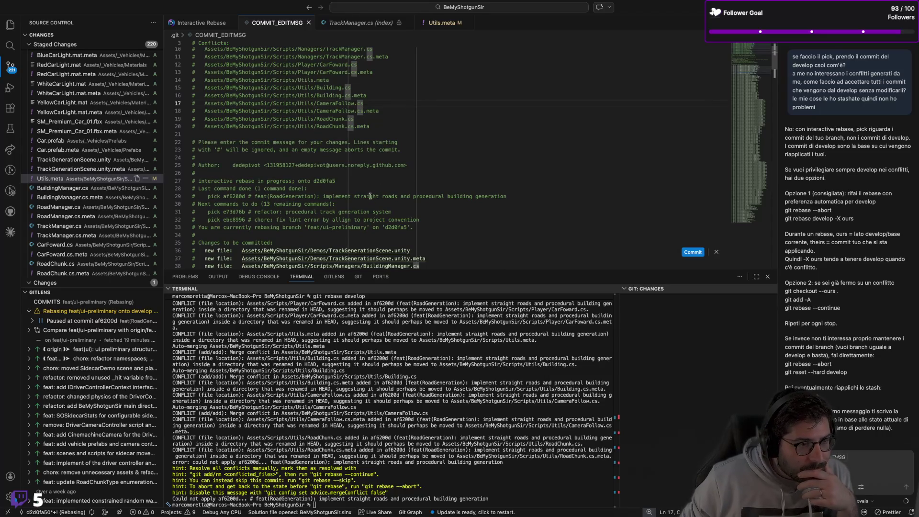
scroll(513, 199, "up", 2)
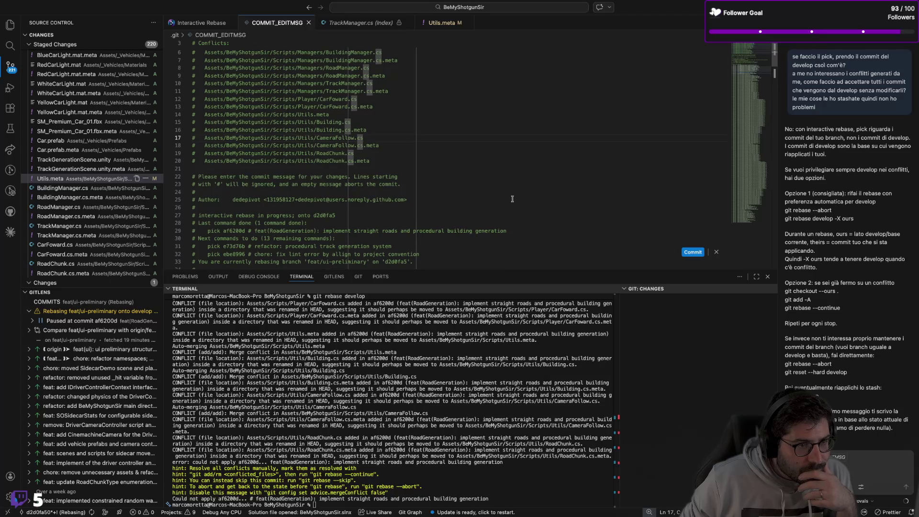
scroll(512, 199, "up", 2)
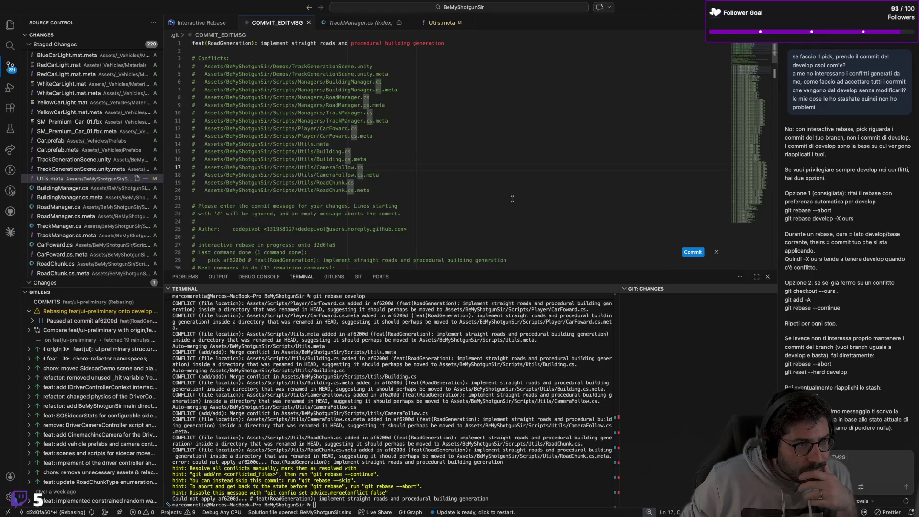
left_click(693, 254)
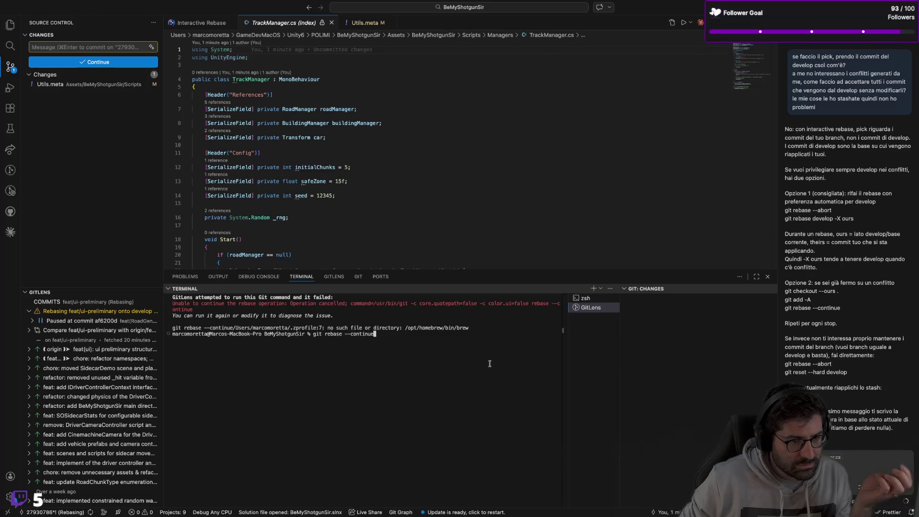
Stage Utils.meta and rerun git rebase --continue in the terminal
key("Return")
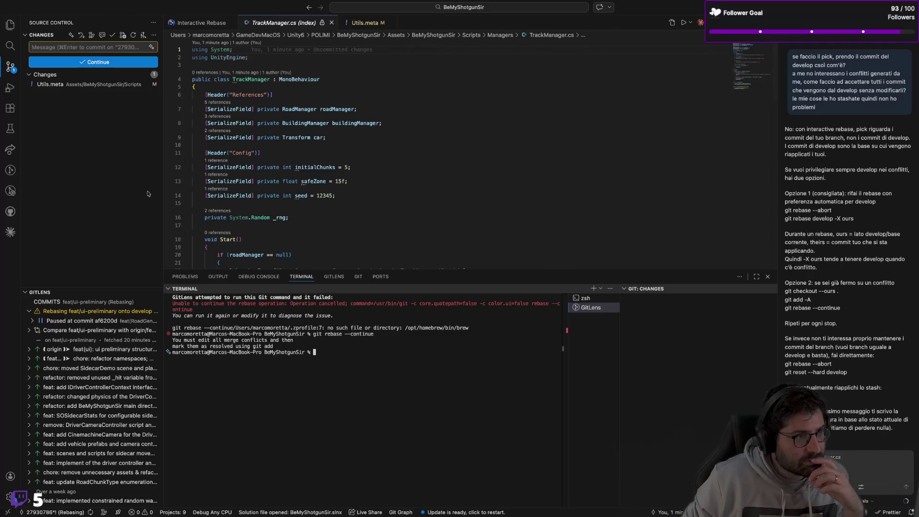
left_click(145, 84)
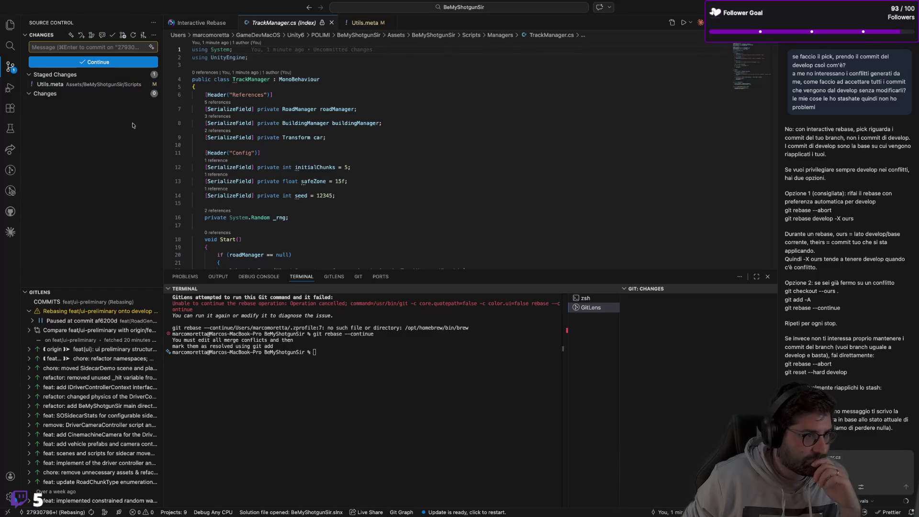
key("Up")
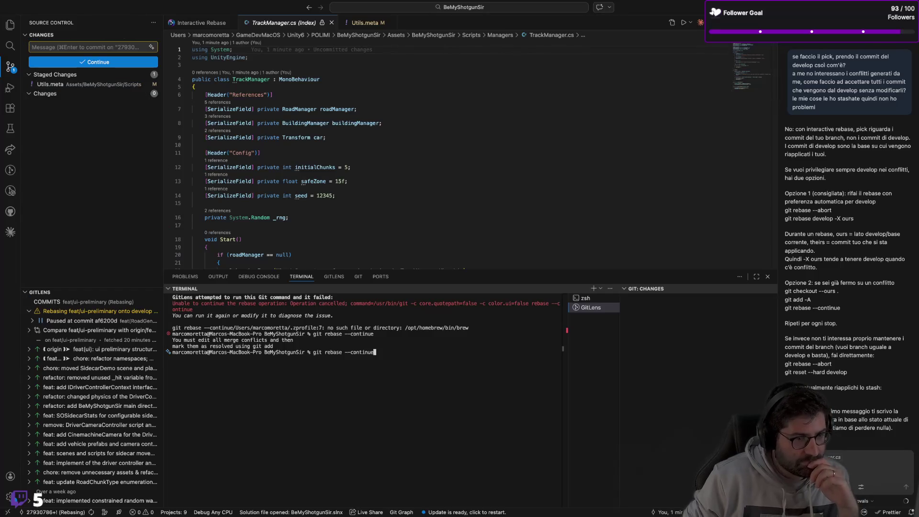
key("Return")
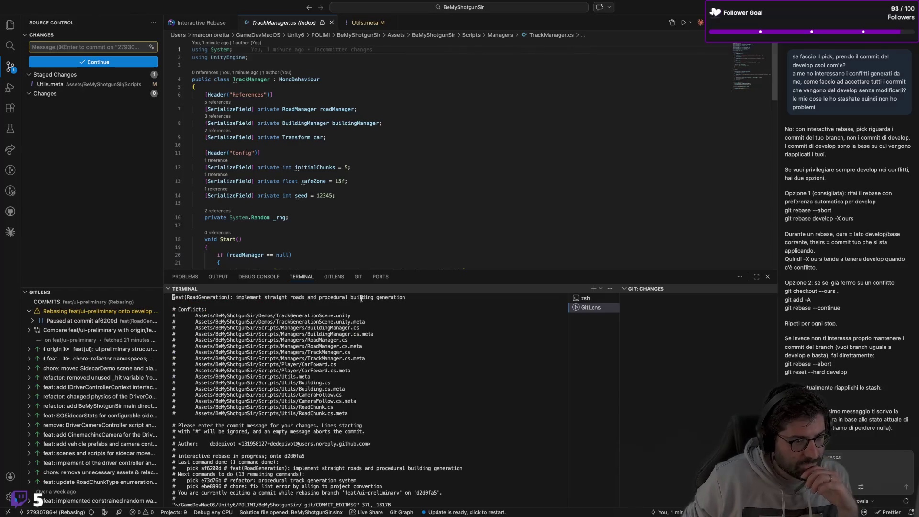
Continue the rebase from the Interactive Rebase view and commit the message
left_click(200, 23)
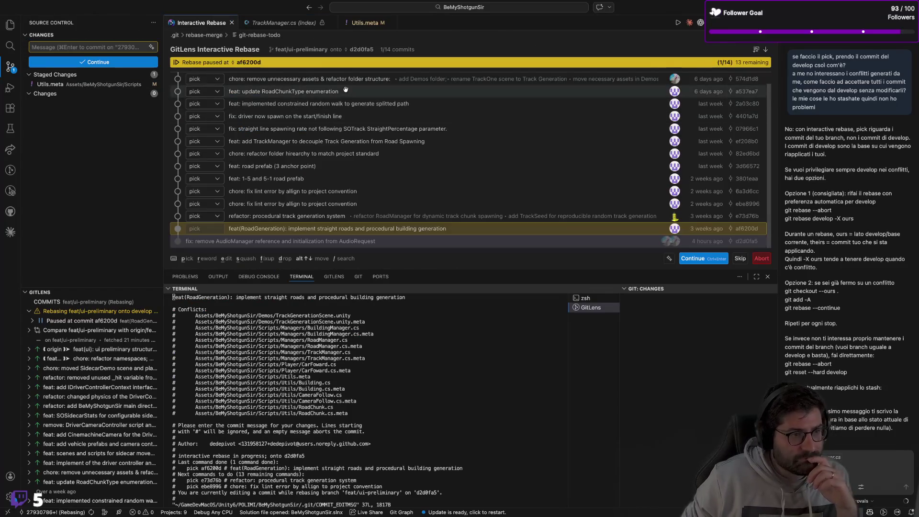
left_click(703, 258)
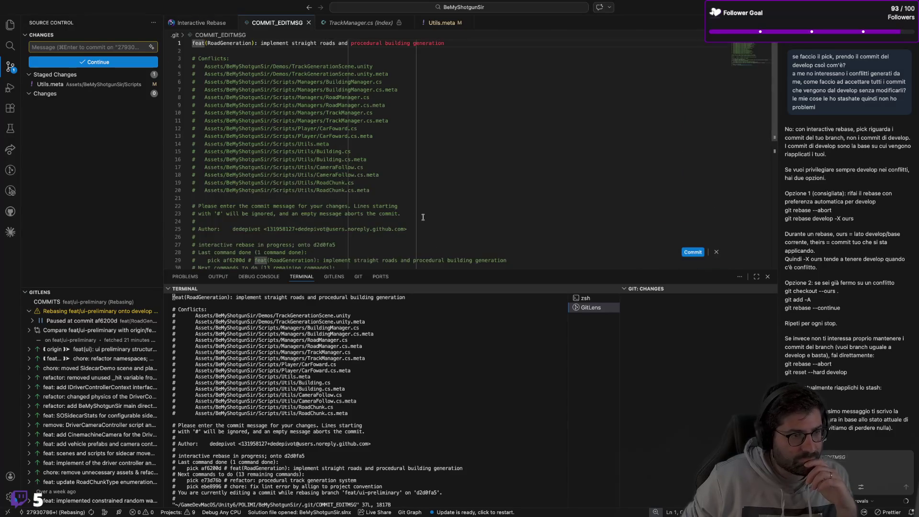
left_click(690, 253)
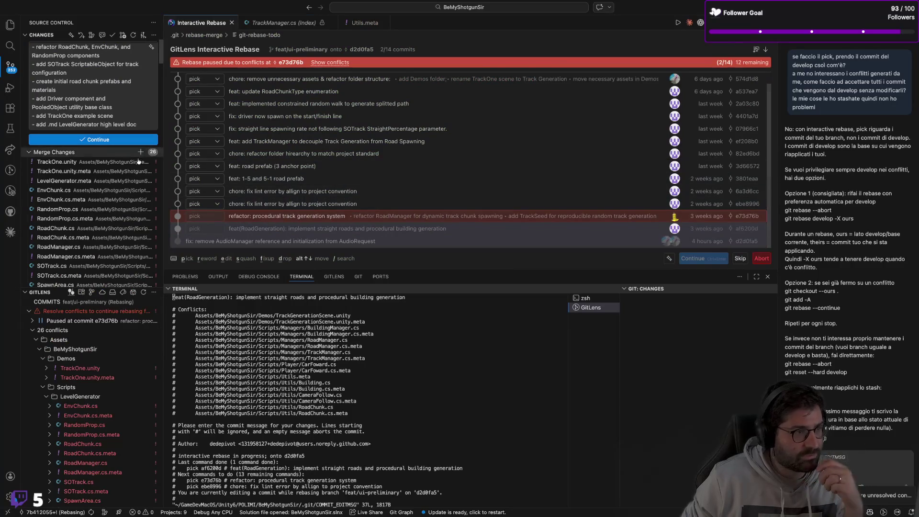
scroll(122, 204, "down", 15)
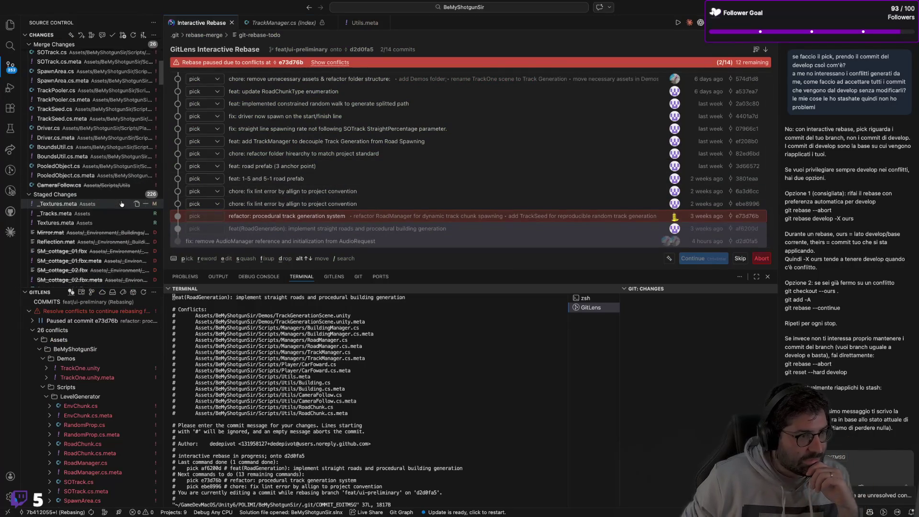
scroll(122, 204, "up", 10)
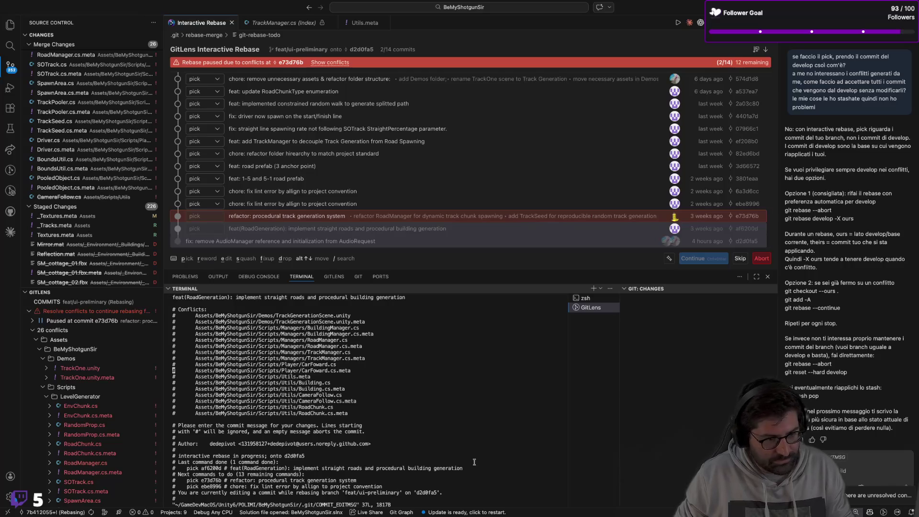
key("Up")
key("Up")
key("Up")
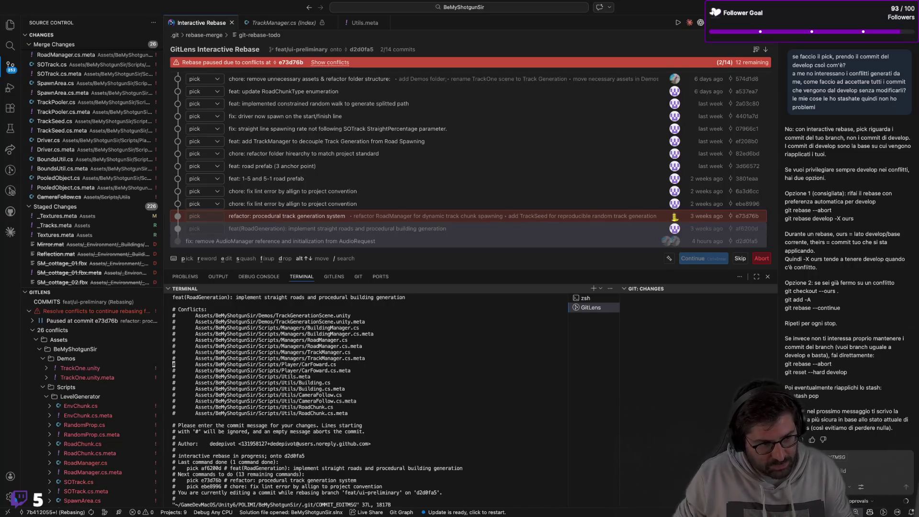
Abort the rebase by running git rebase --abort in the zsh terminal
key("Up")
key("Up")
key("Up")
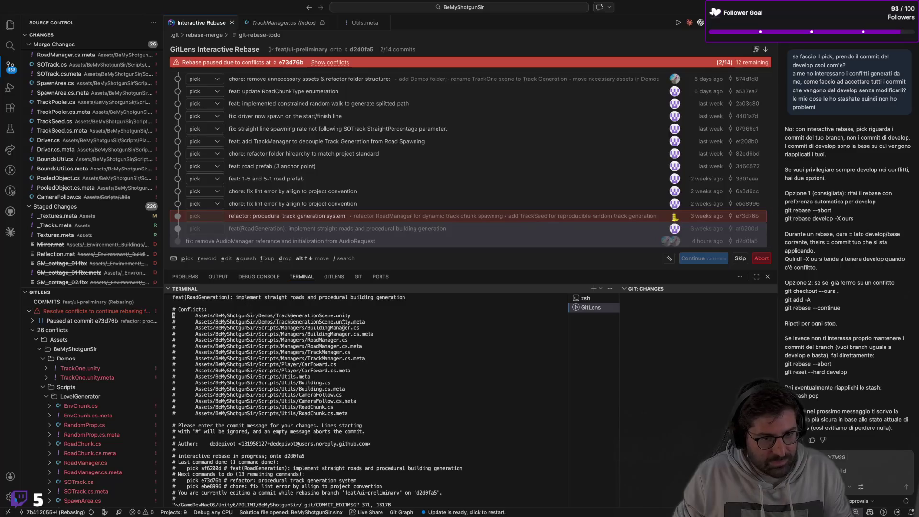
left_click(580, 298)
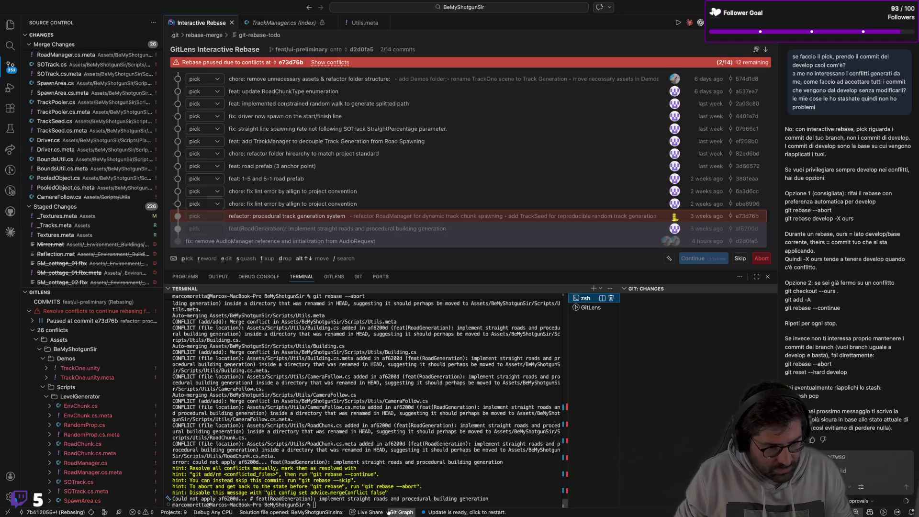
type("git rebase --abort")
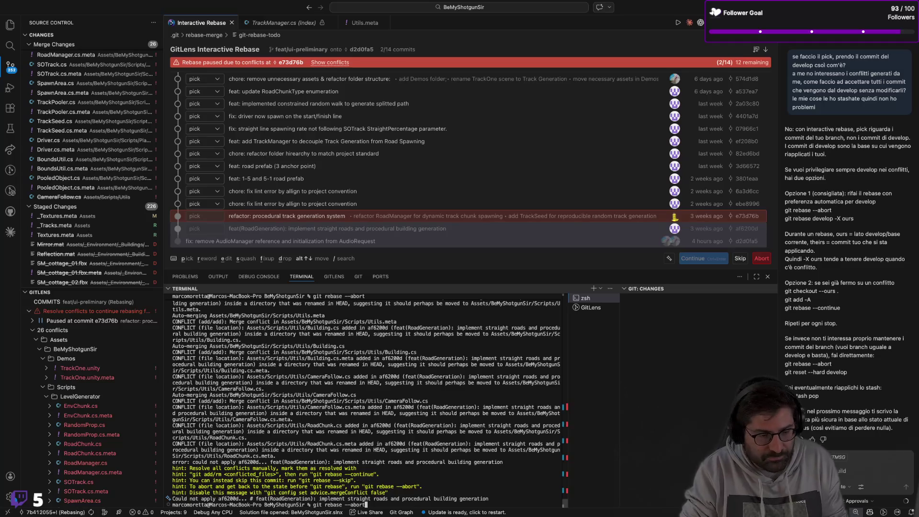
key("Return")
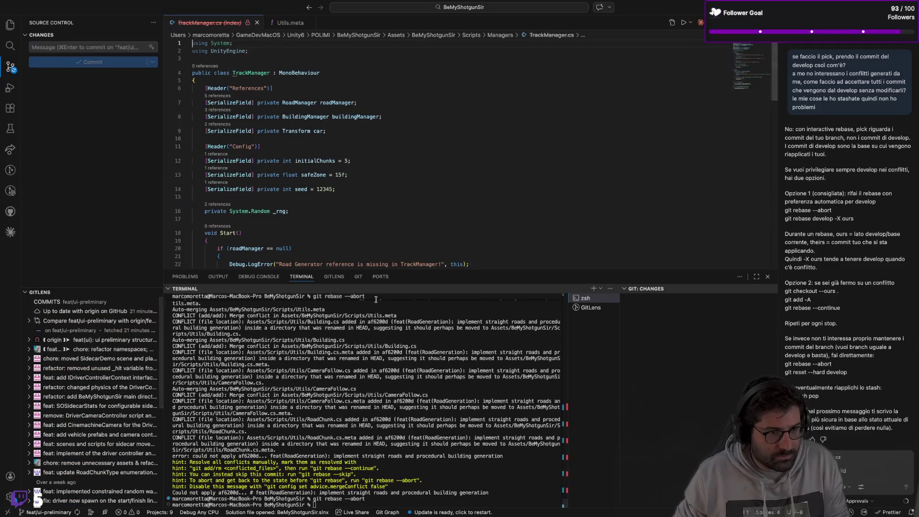
Show the GitLens commit graph, then close the VS Code window
left_click(333, 277)
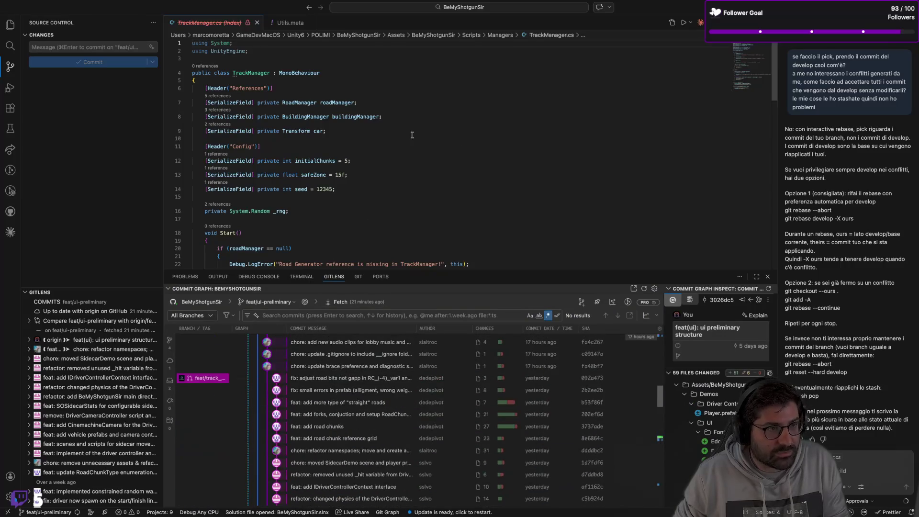
left_click(454, 138)
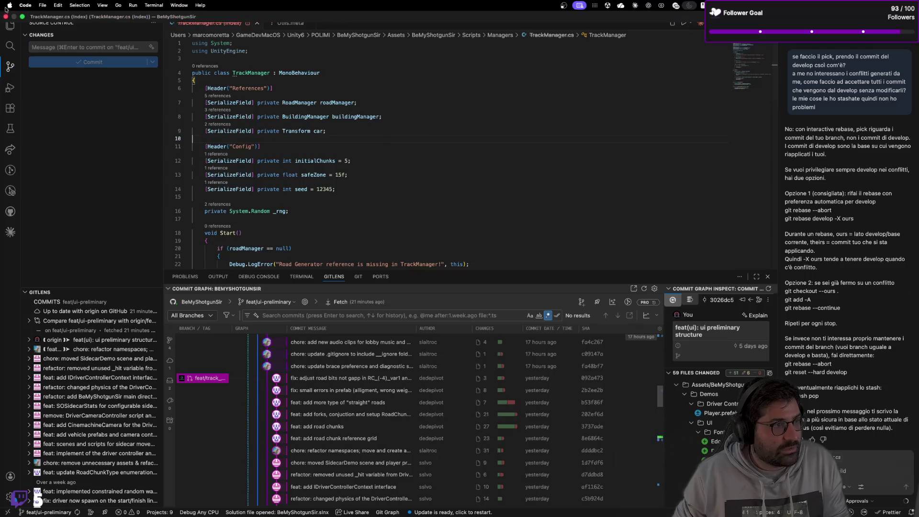
left_click(6, 17)
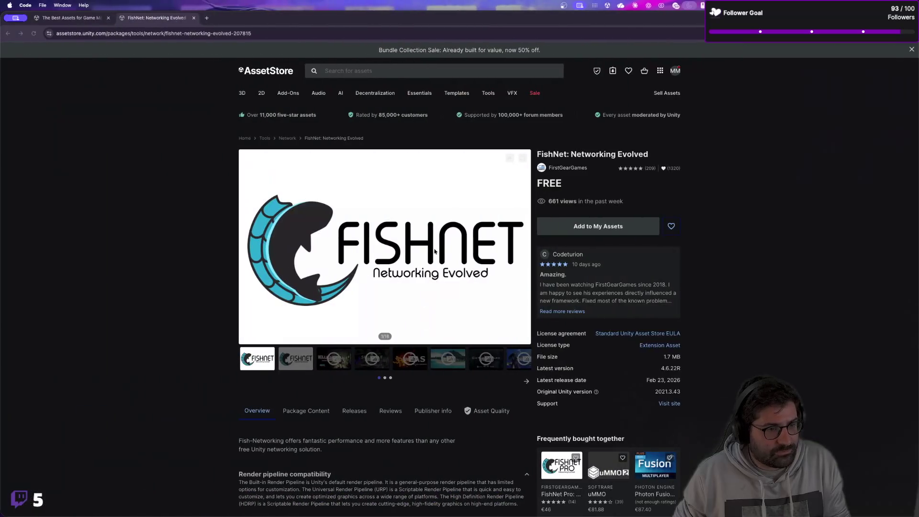
Switch from the FishNet Asset Store page back to the Unity editor
key("super+Tab")
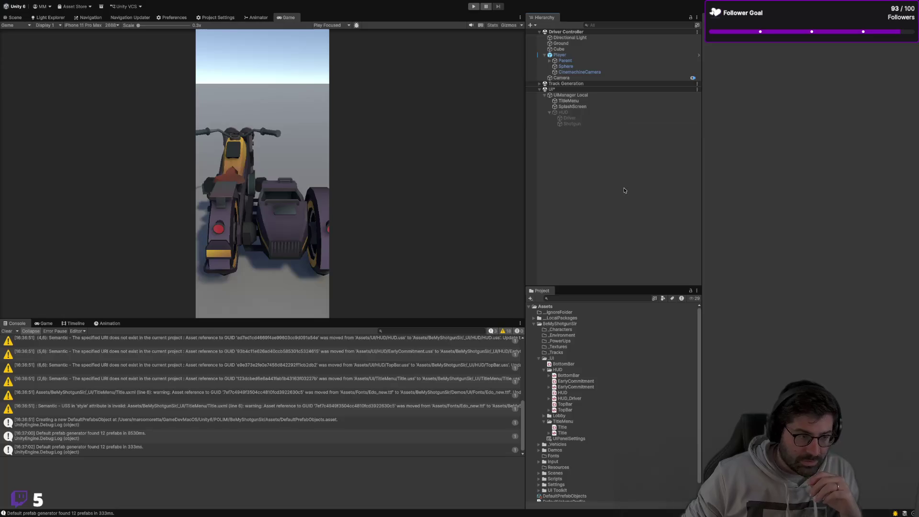
Use Open C# Project from the HUD.uss asset's context menu to launch VS Code
right_click(587, 392)
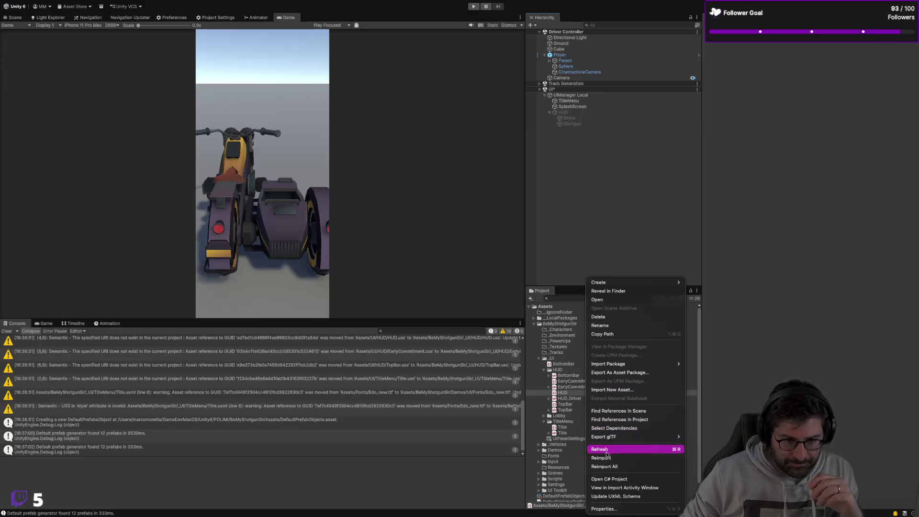
left_click(609, 479)
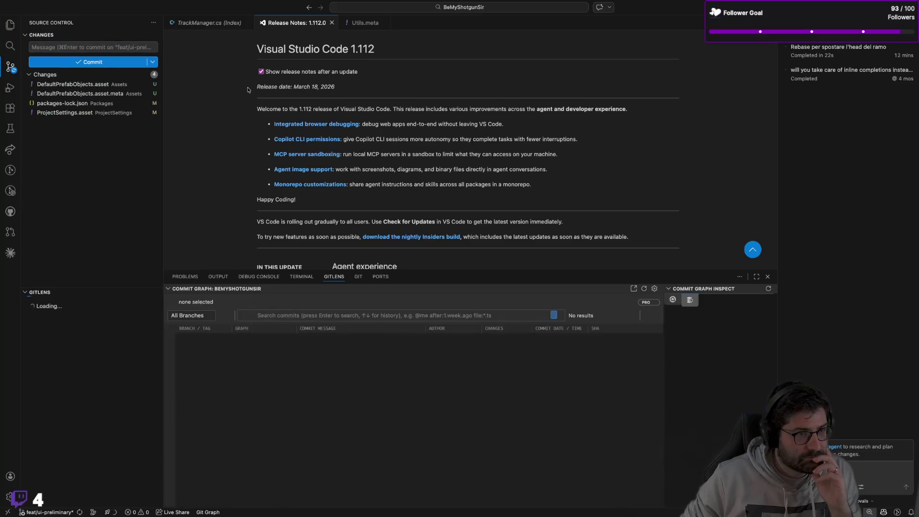
Close the release notes, Utils.meta and TrackManager.cs tabs
left_click(332, 22)
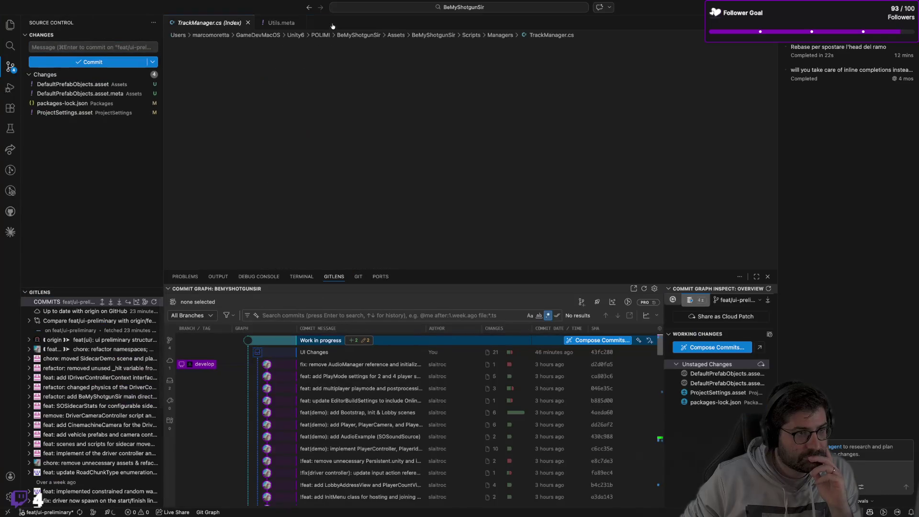
left_click(301, 23)
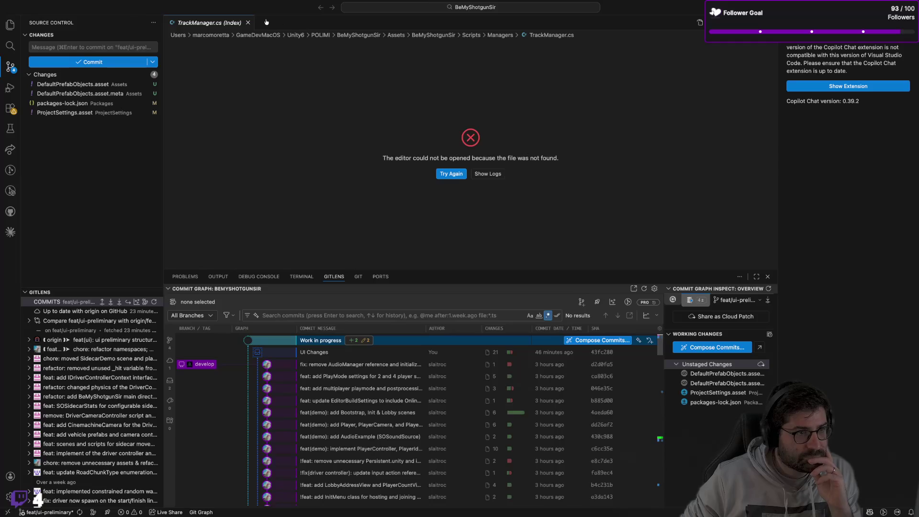
left_click(247, 23)
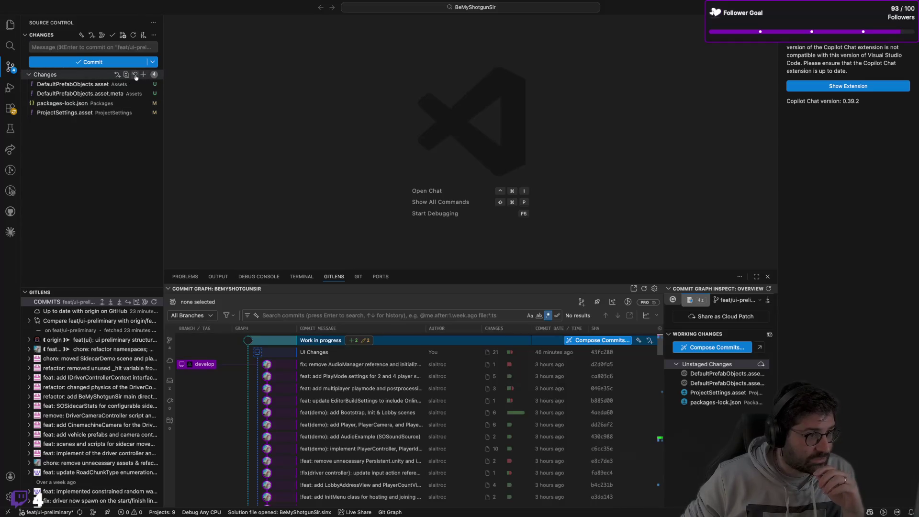
Discard all 4 changed files and show the UI Changes and UI Fist commit stashes
left_click(135, 75)
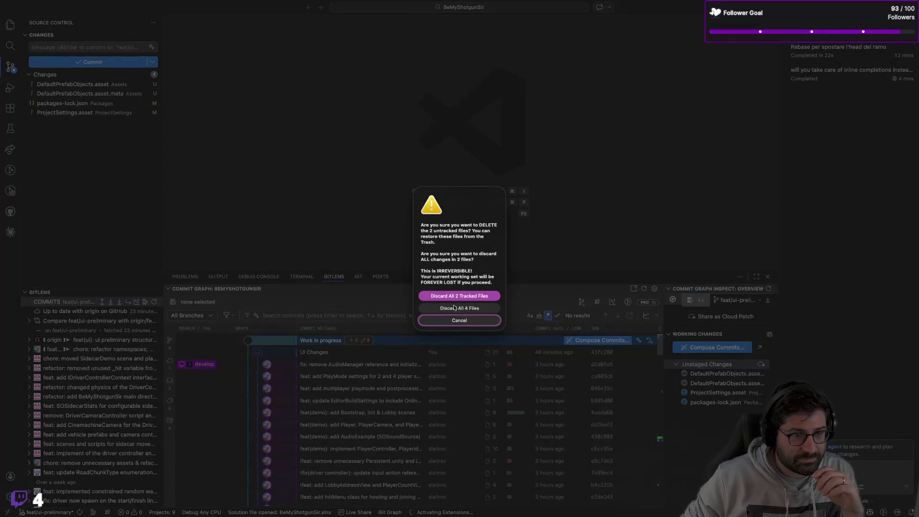
left_click(454, 307)
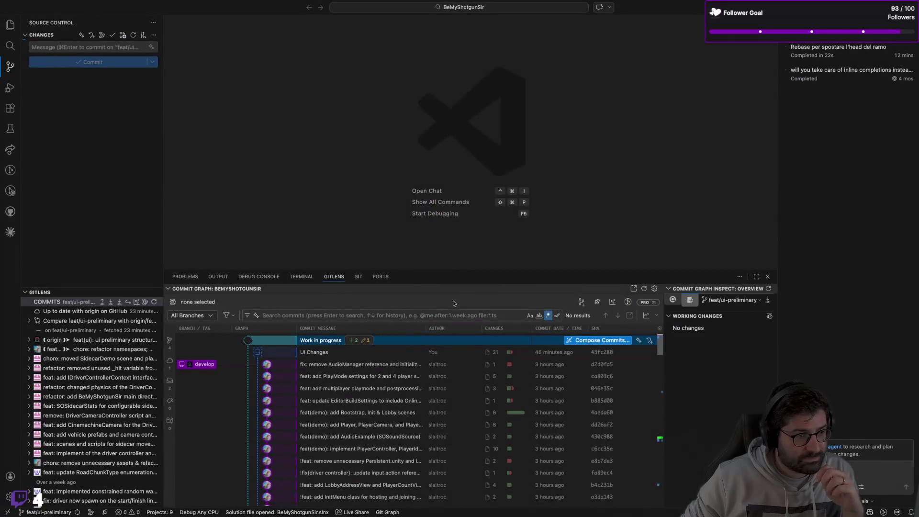
left_click(112, 293)
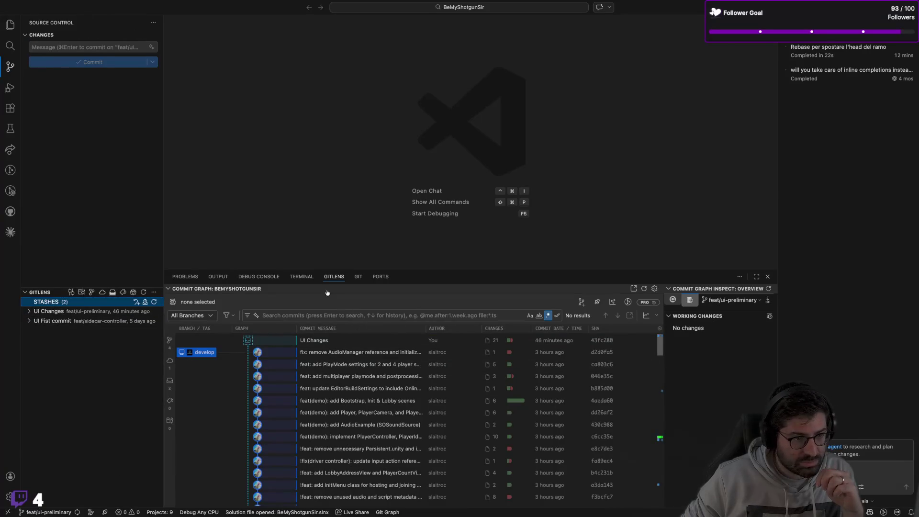
left_click(302, 277)
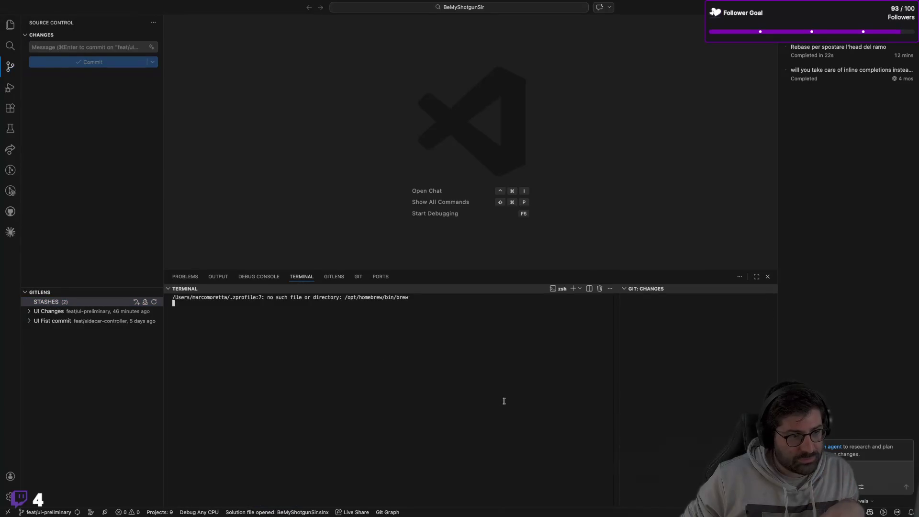
Rerun the rebase onto develop and select the conflicted BuildingManager.cs among 17 merge changes
type("git rebase --abort")
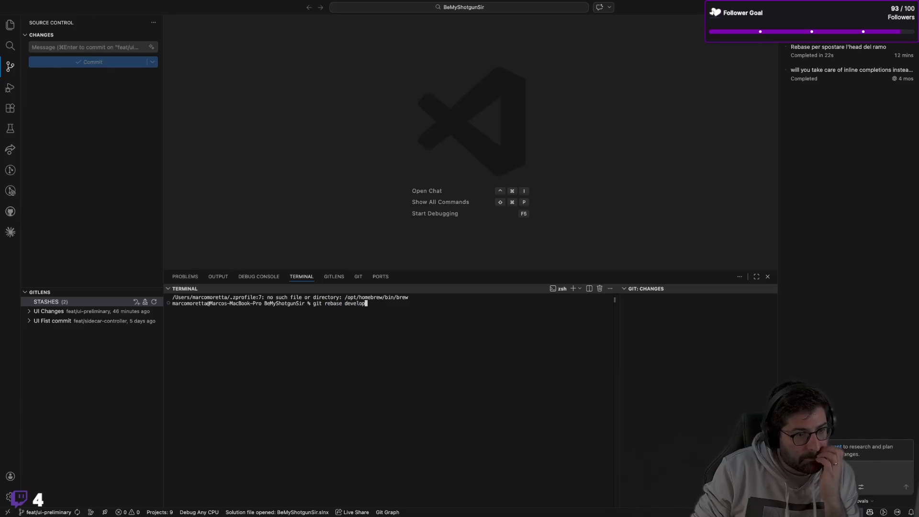
key("Return")
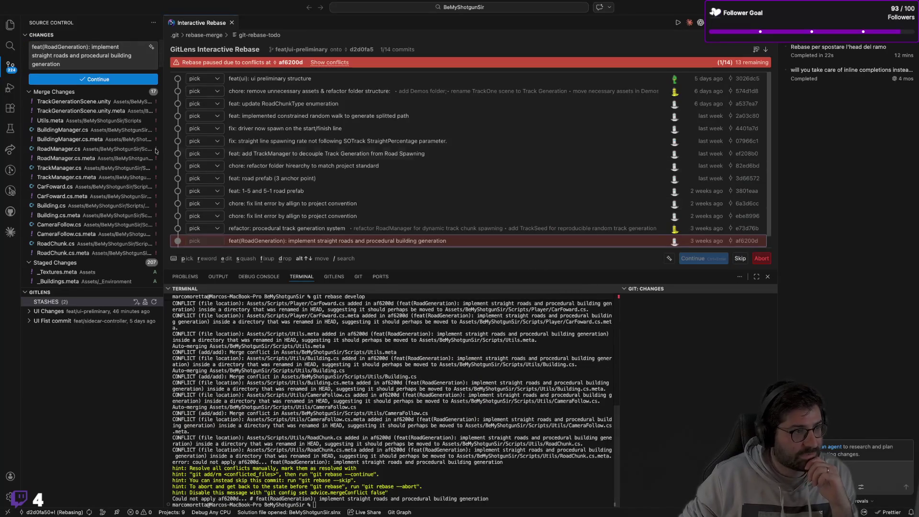
left_click(72, 130)
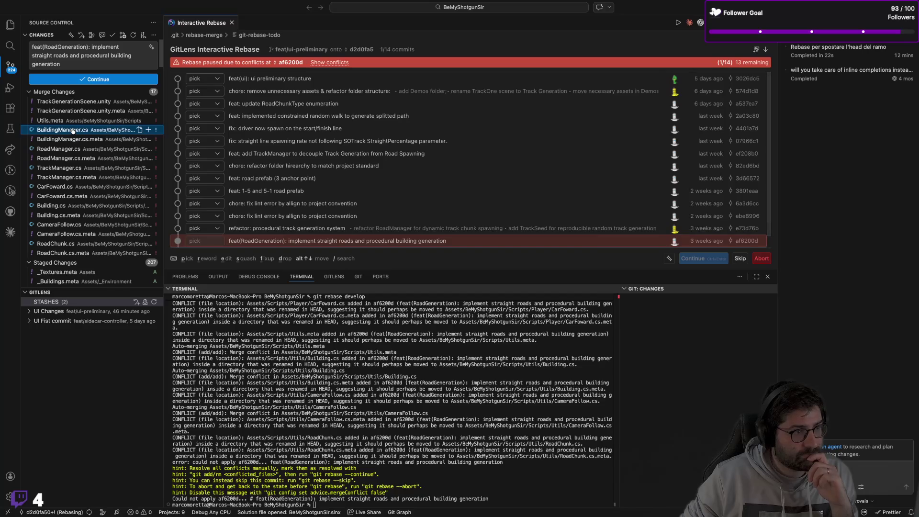
scroll(335, 206, "down", 1)
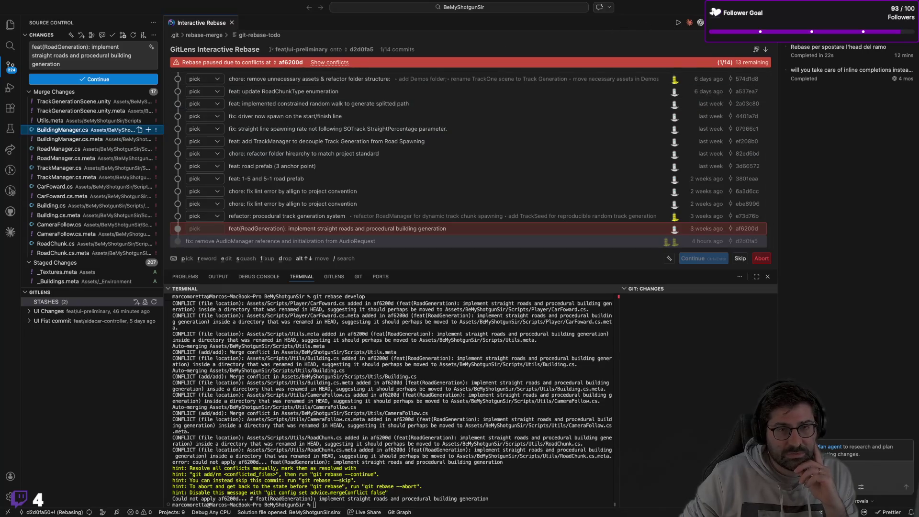
Accept the current version of BuildingManager.cs and stage it, confirming despite conflicts
right_click(91, 131)
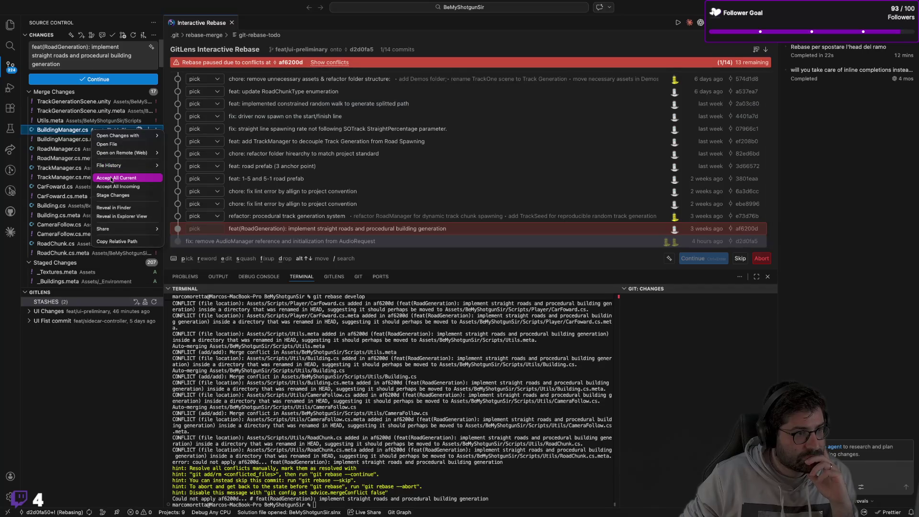
left_click(112, 178)
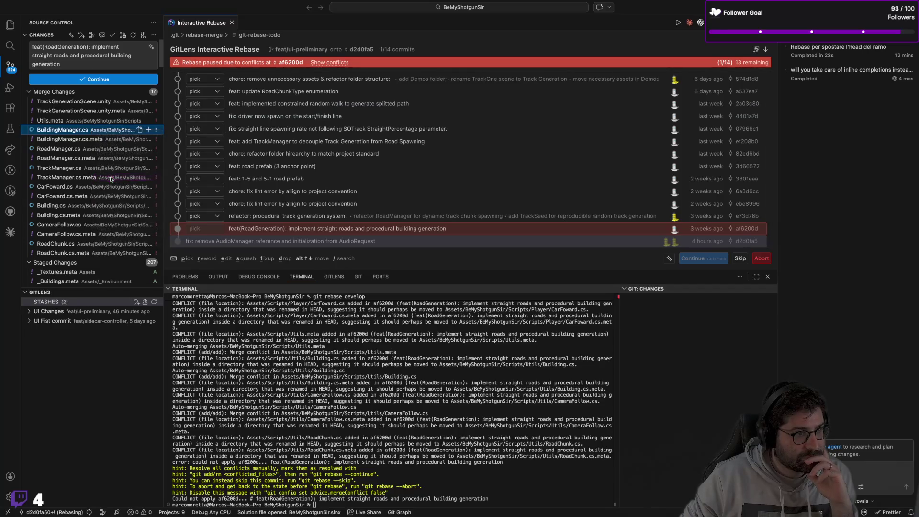
left_click(148, 130)
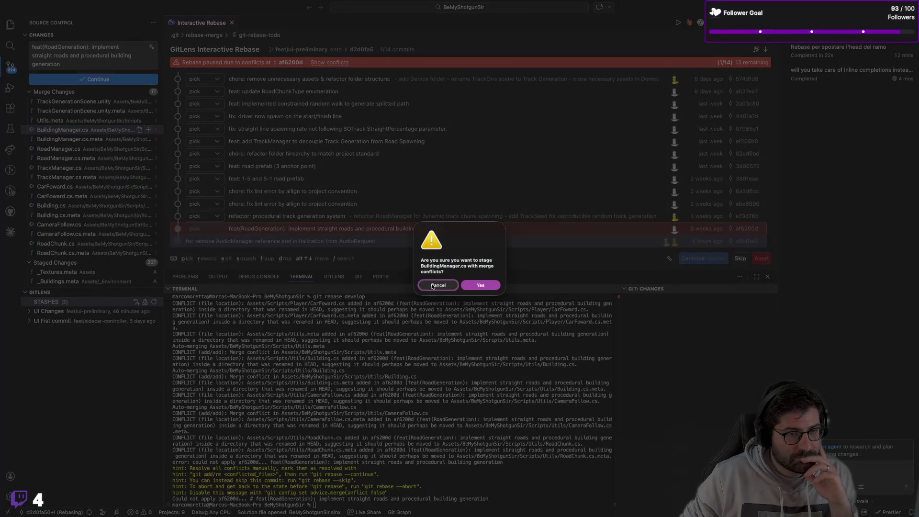
left_click(480, 286)
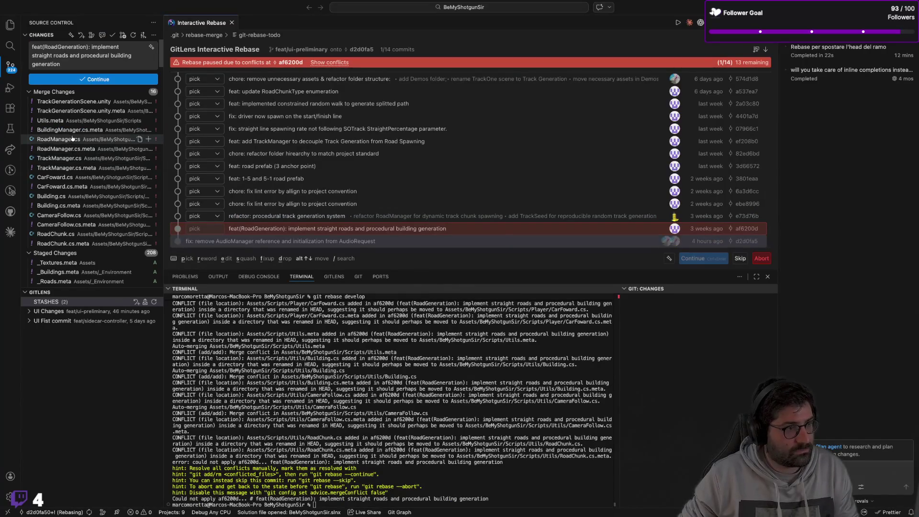
Accept current versions for BuildingManager.cs.meta through RoadChunk.cs.meta, reviewing Building.cs and CameraFollow.cs
left_click(72, 130)
left_click(67, 244, "shift")
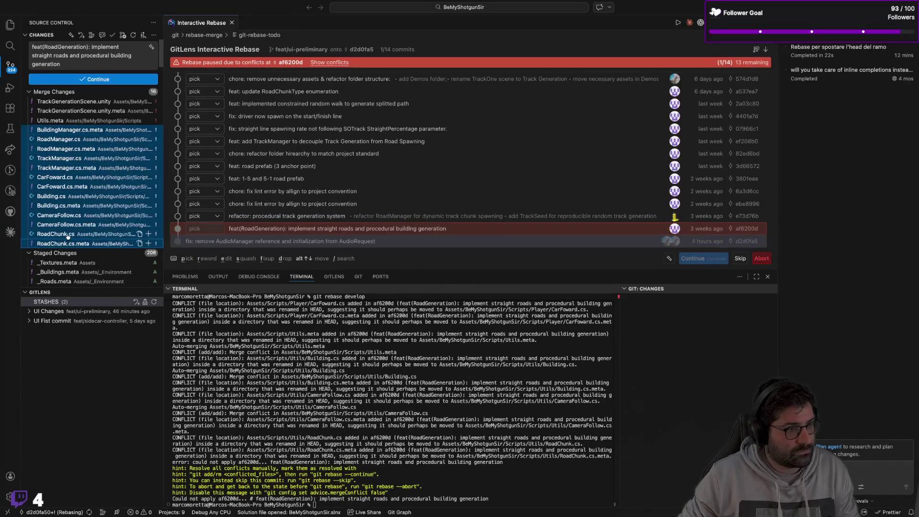
right_click(67, 236)
left_click(97, 282)
left_click(148, 130)
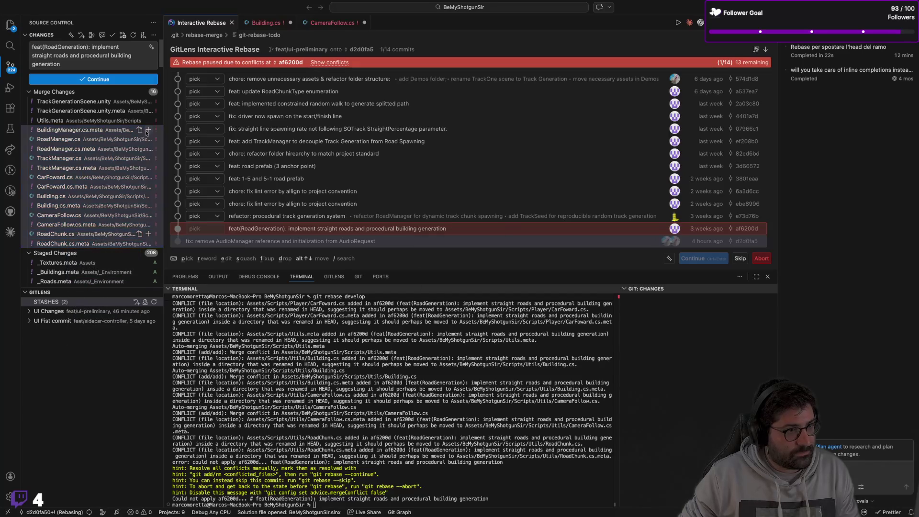
left_click(426, 282)
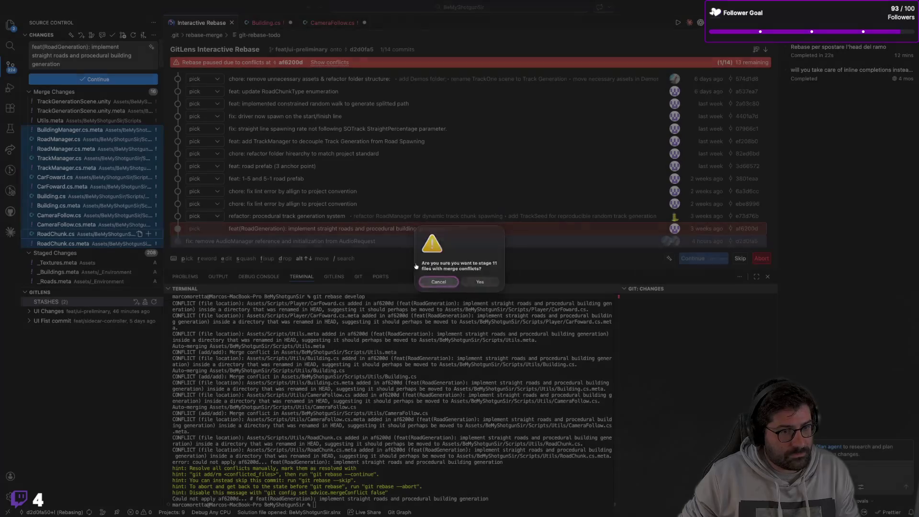
left_click(261, 24)
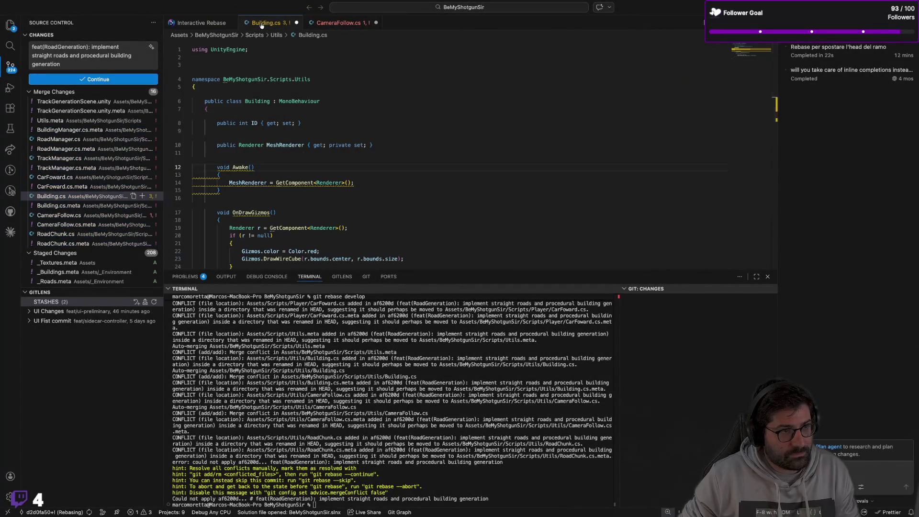
left_click(340, 21)
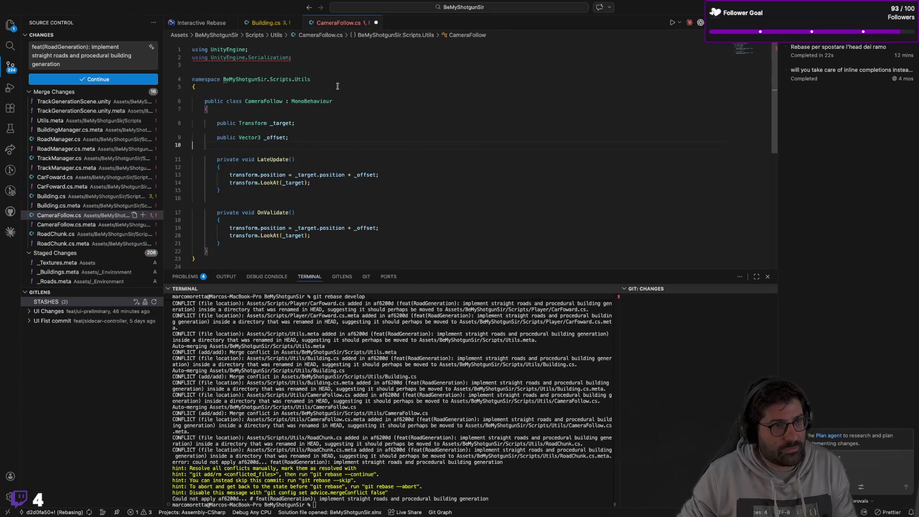
Stage the conflicted files from BuildingManager.cs.meta through RoadChunk.cs.meta, confirming Yes
left_click(66, 133)
left_click(58, 242, "shift")
right_click(59, 242)
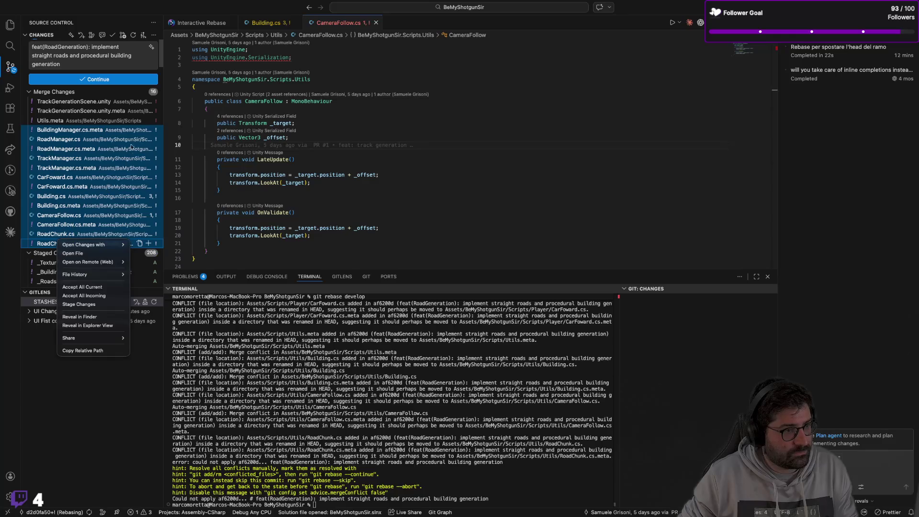
left_click(79, 304)
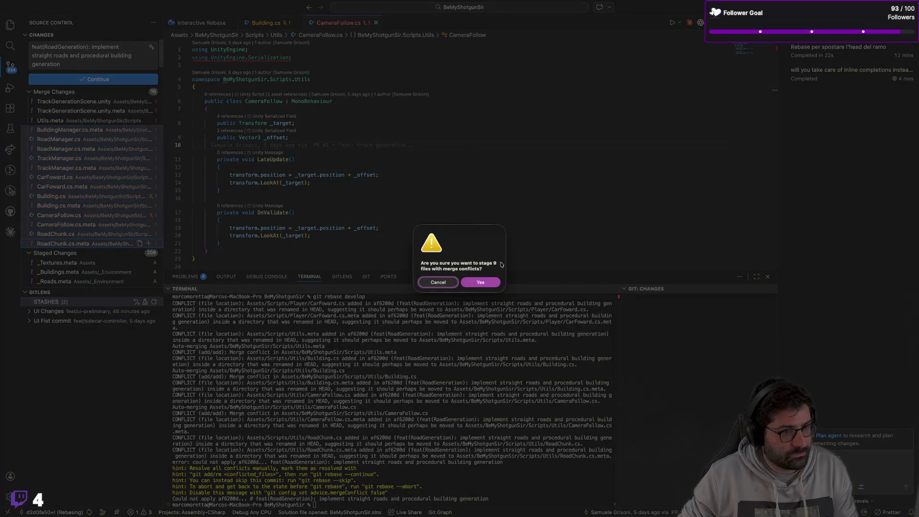
left_click(469, 282)
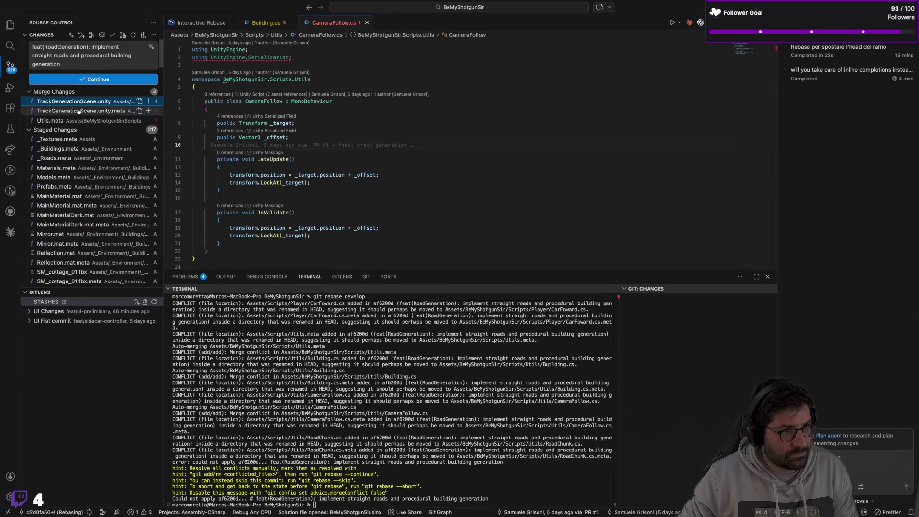
Accept the current version for TrackGenerationScene.unity, its .meta and Utils.meta
left_click(68, 121, "shift")
right_click(67, 121)
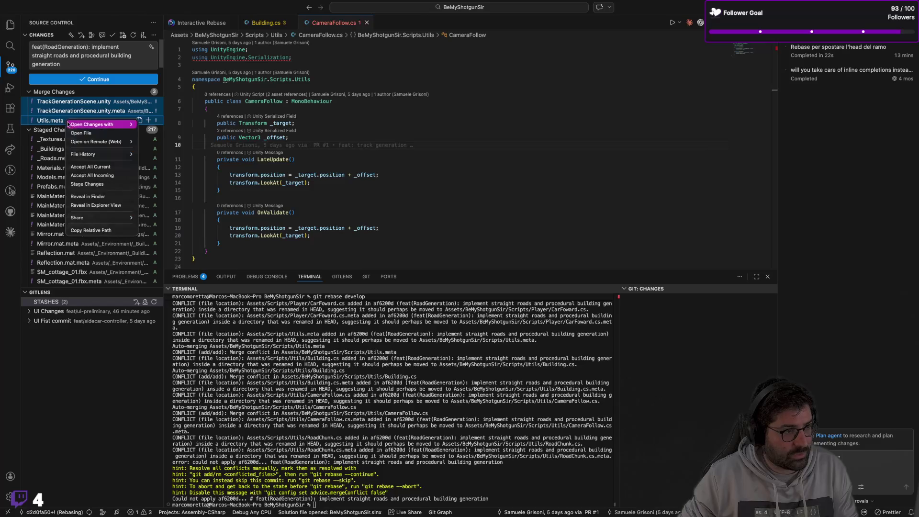
left_click(97, 168)
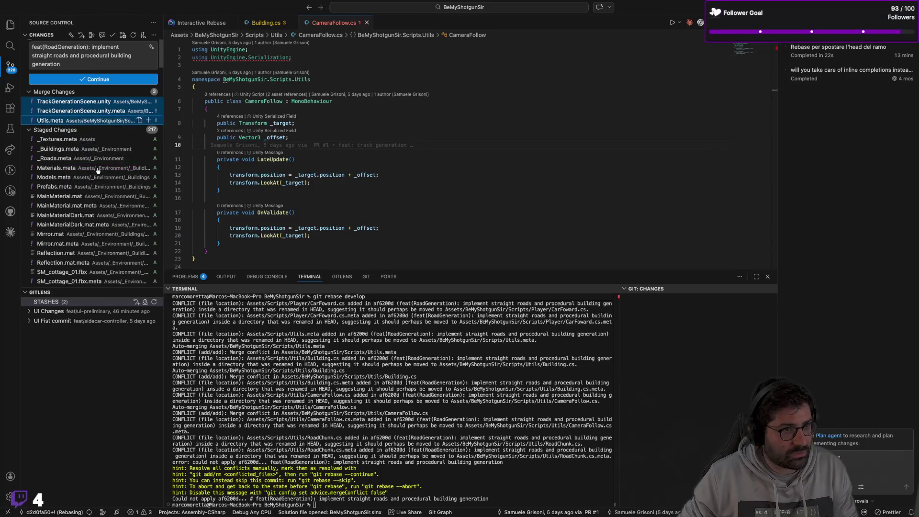
Stage those three files with Yes, bringing staged changes to 220, and return to Interactive Rebase
mouse_move(283, 148)
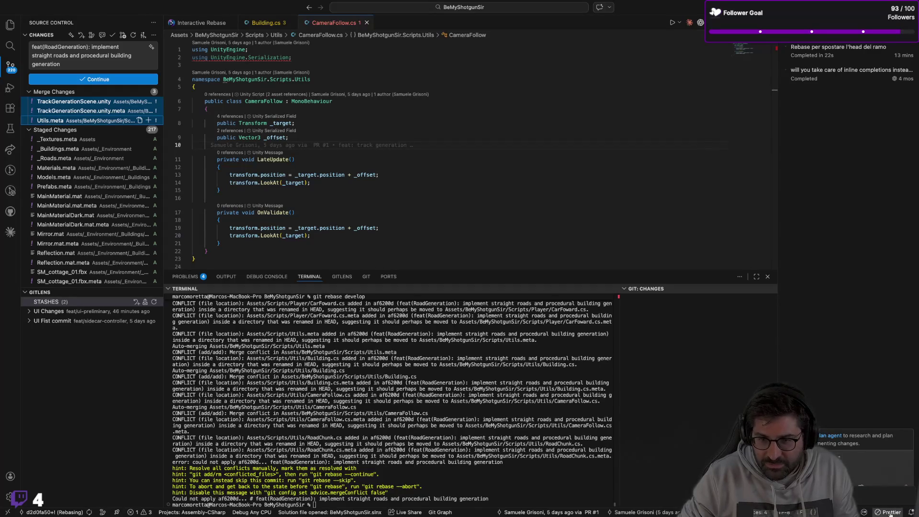
mouse_move(889, 494)
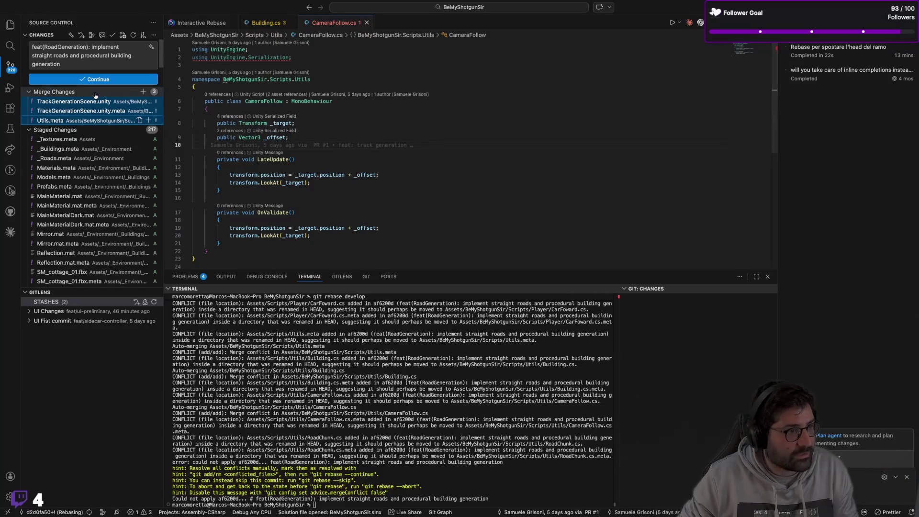
left_click(143, 92)
left_click(480, 281)
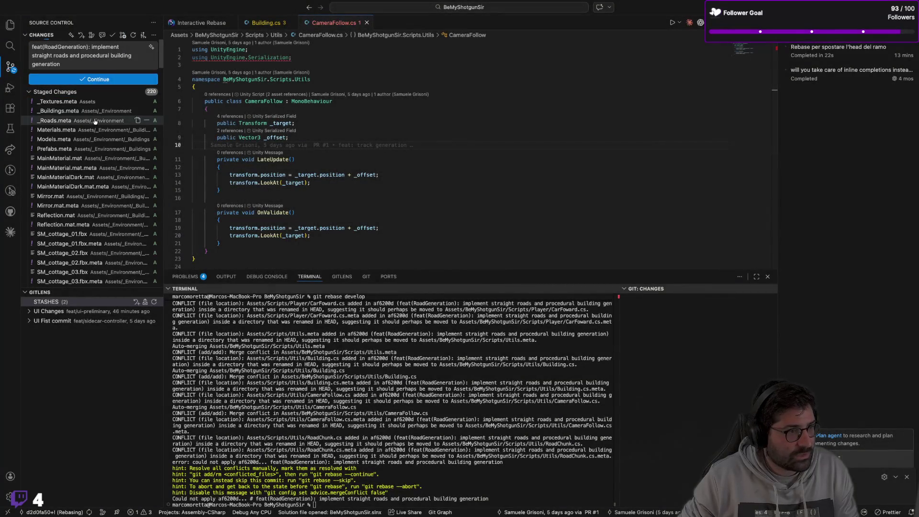
scroll(94, 144, "down", 15)
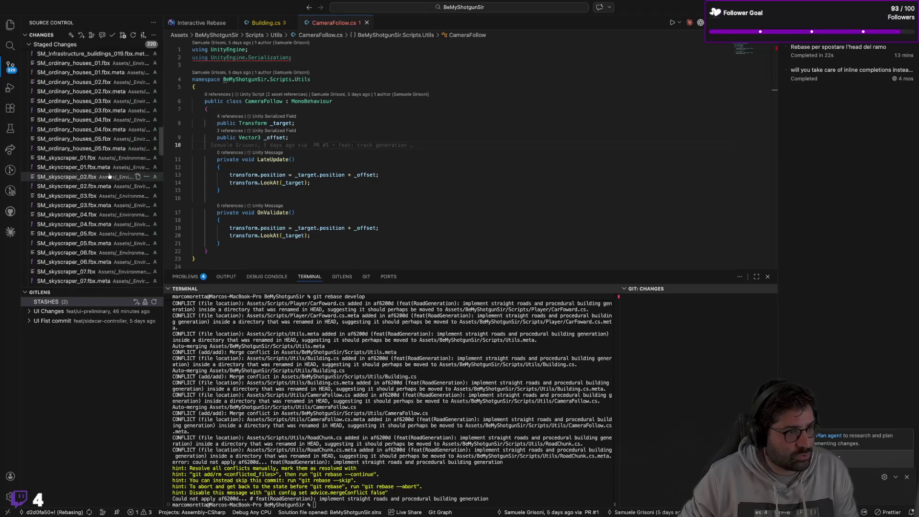
left_click(206, 23)
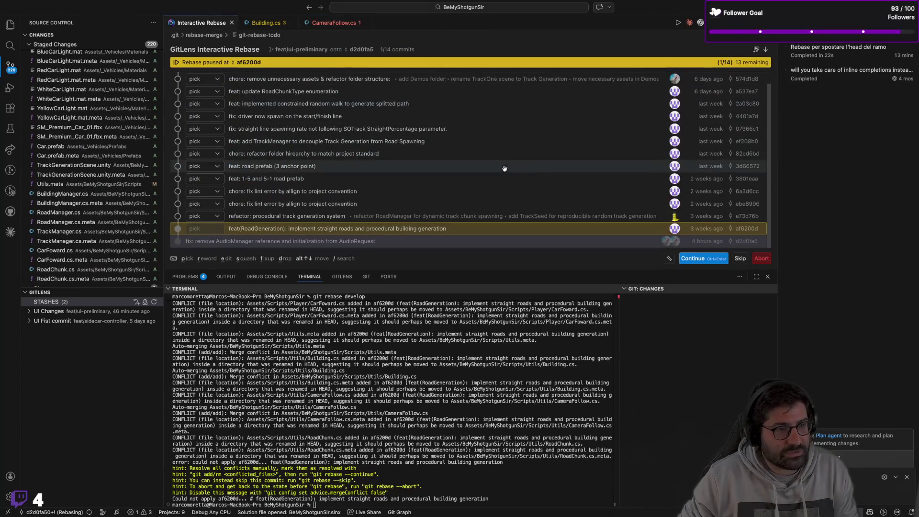
Continue the rebase and commit the af6200d changes, moving on to the next commit's conflicts
left_click(693, 259)
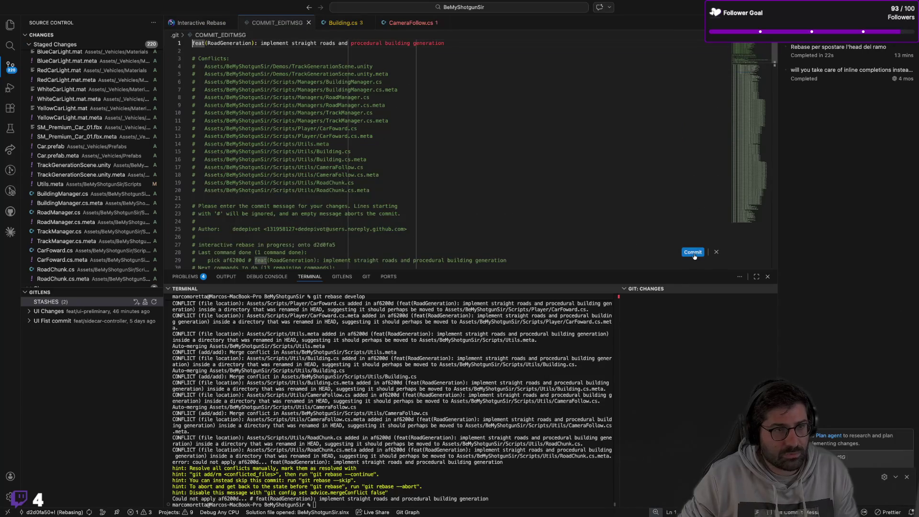
left_click(694, 254)
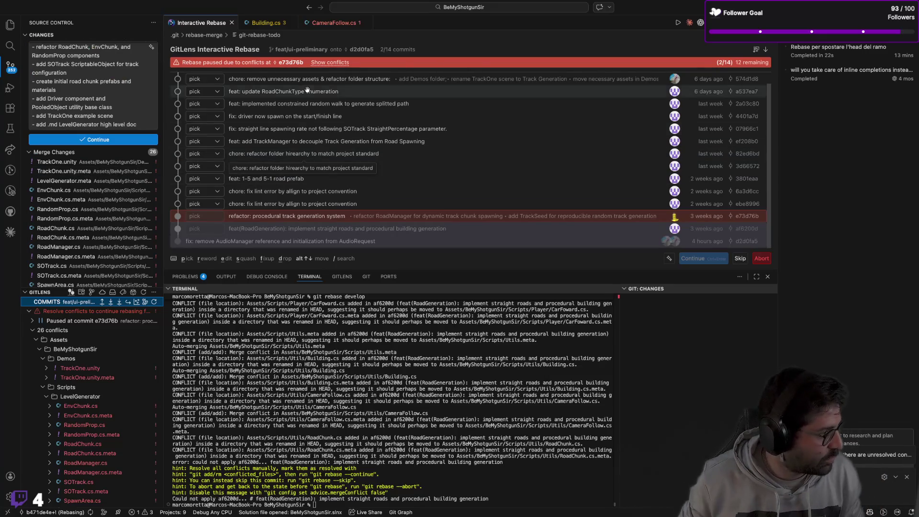
scroll(106, 163, "down", 1)
scroll(105, 164, "down", 8)
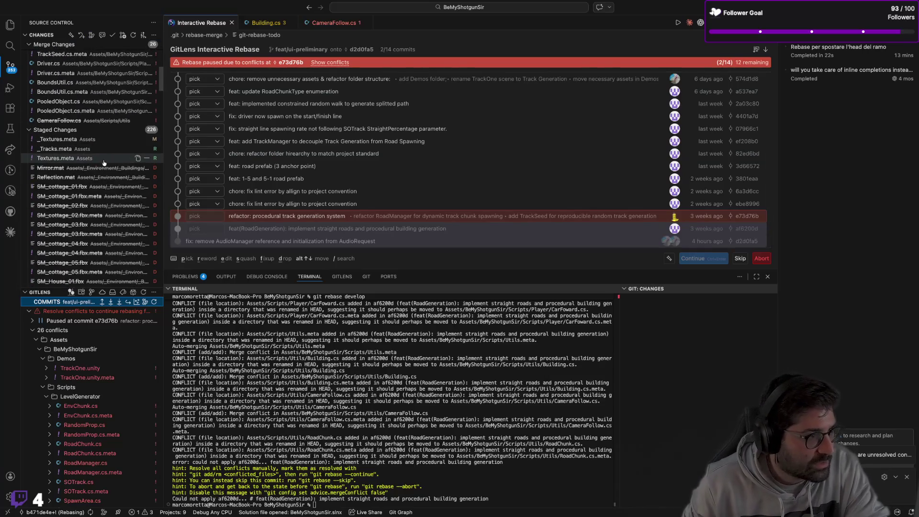
scroll(72, 177, "up", 2)
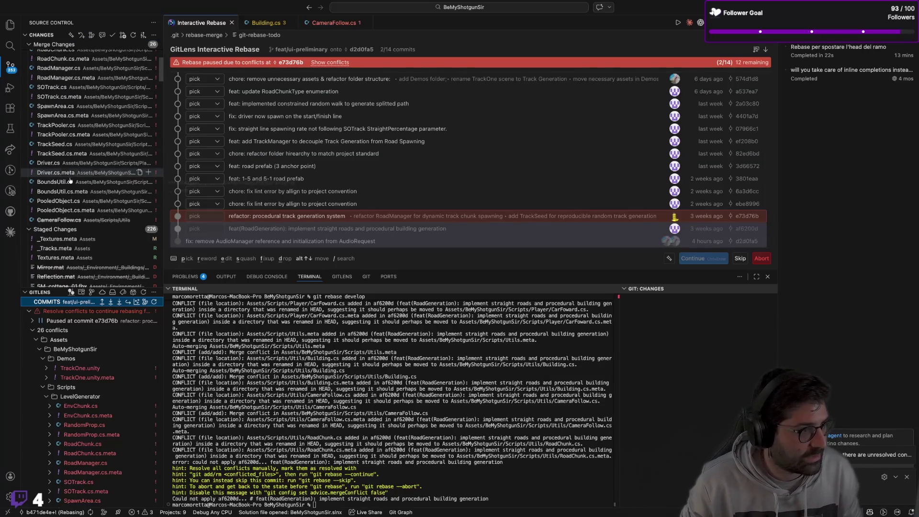
scroll(66, 177, "up", 5)
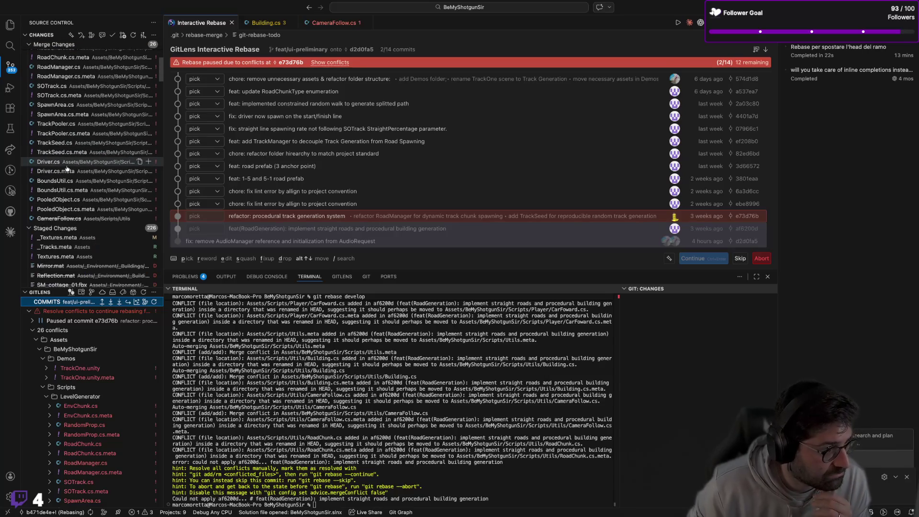
scroll(72, 153, "up", 1)
Inspect the conflict list, selecting TrackOne.unity, LevelGenerator.meta and the remaining conflicted files
left_click(67, 67)
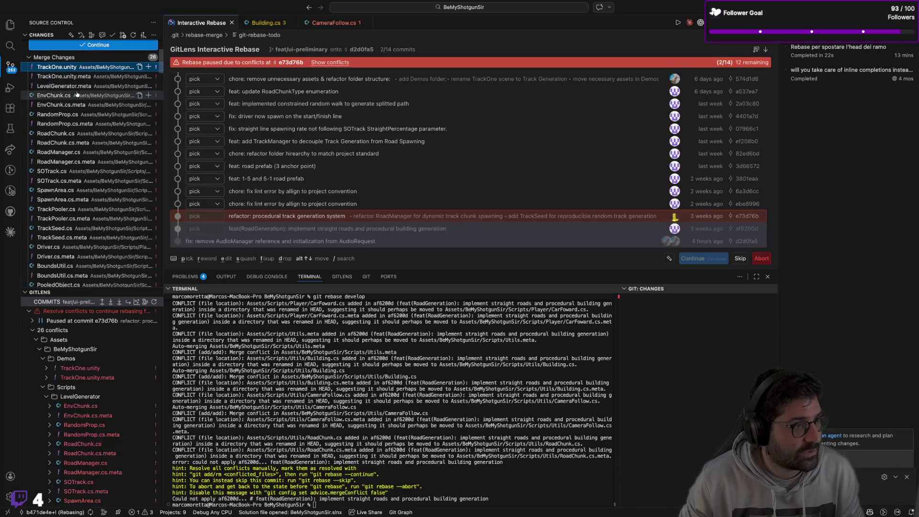
left_click(70, 86)
scroll(69, 119, "down", 5)
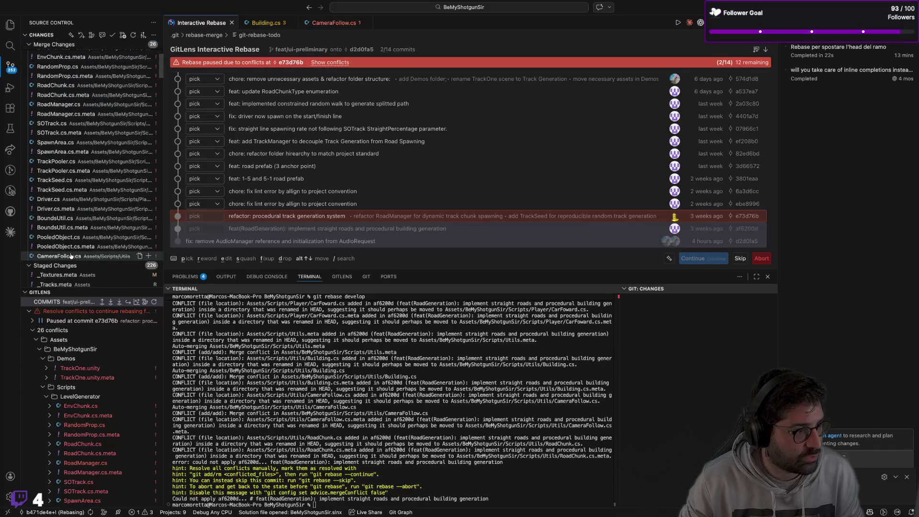
left_click(72, 256, "shift")
right_click(73, 219)
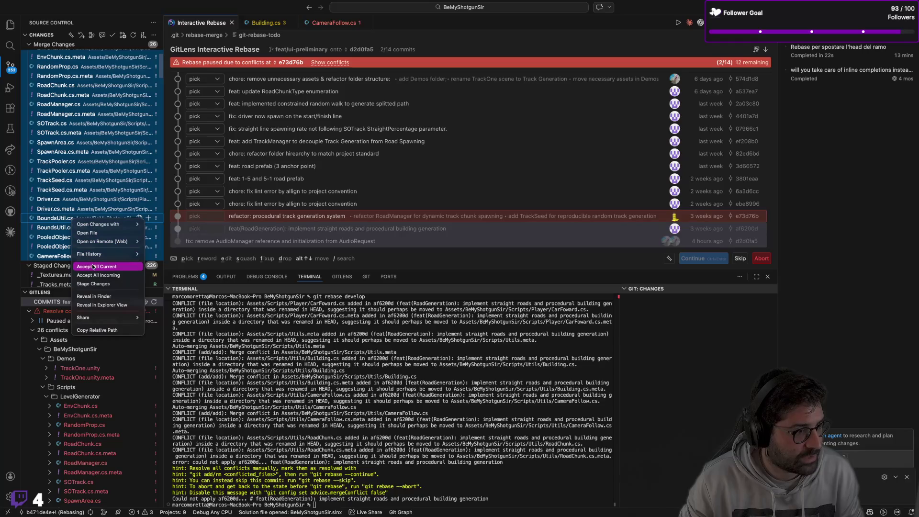
left_click(84, 203)
scroll(93, 192, "up", 5)
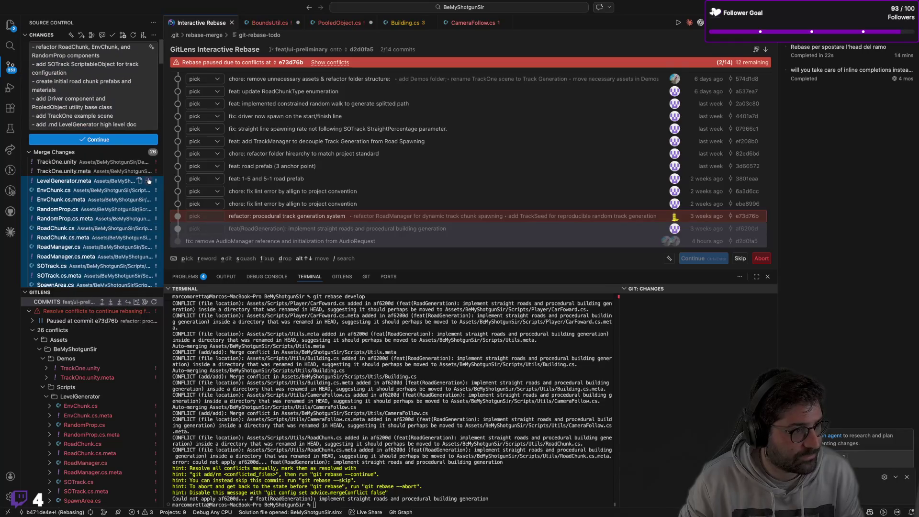
Review, then close the BoundsUtil.cs, PooledObject.cs and CameraFollow.cs editor tabs
left_click(269, 28)
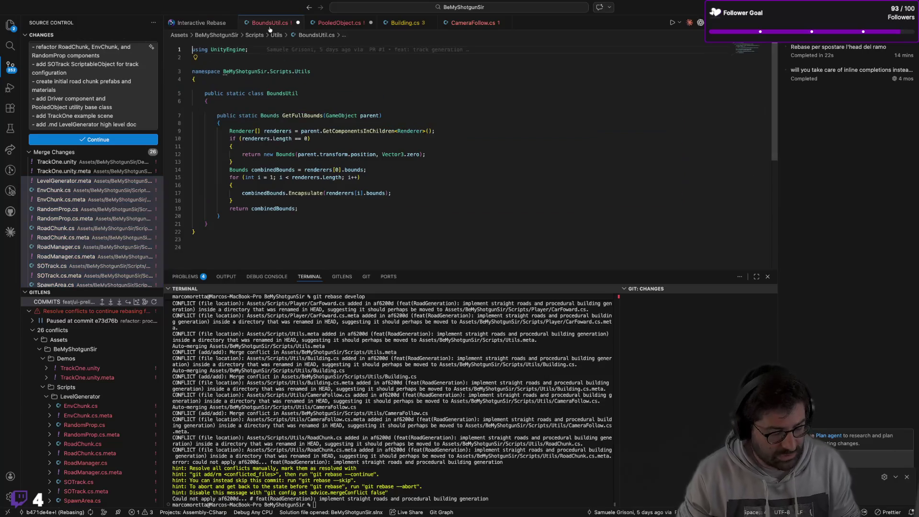
left_click(351, 24)
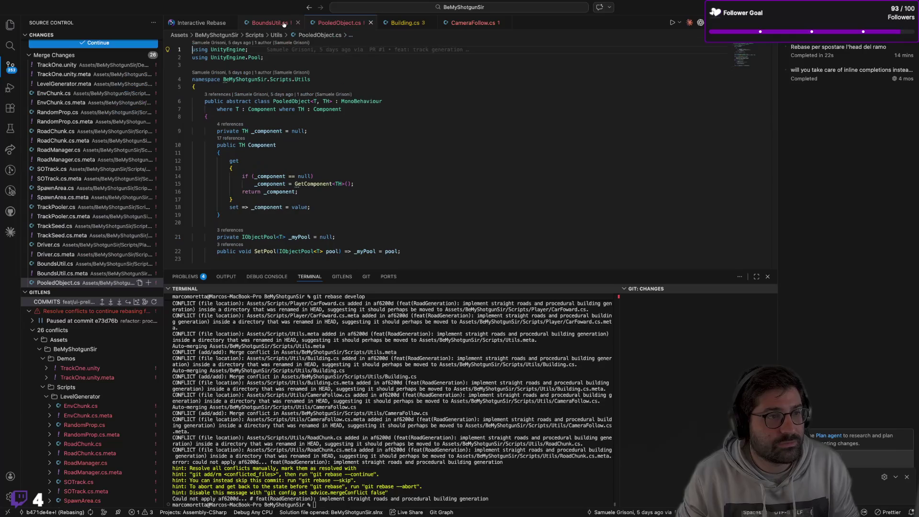
left_click(297, 24)
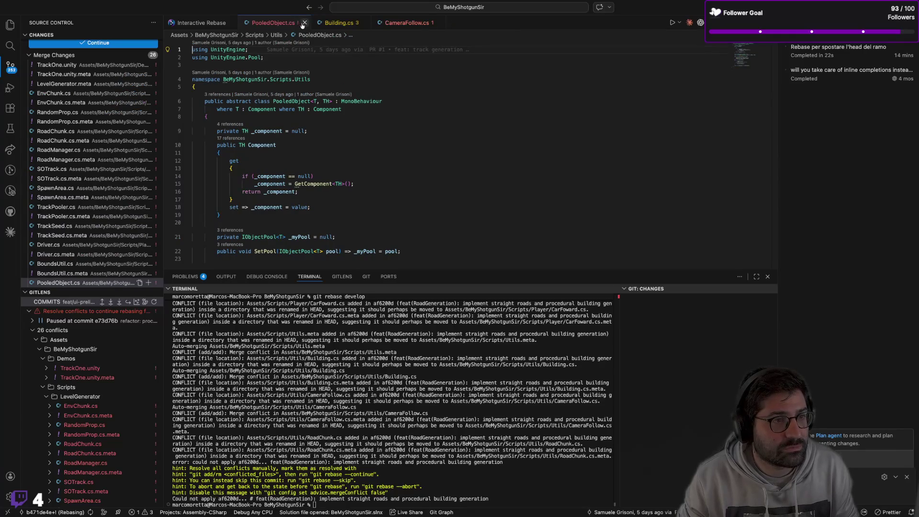
left_click(304, 24)
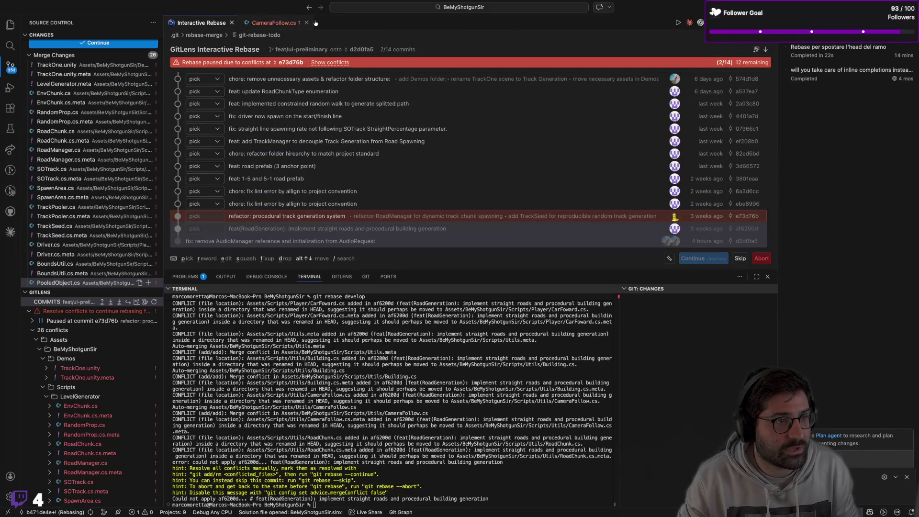
left_click(307, 23)
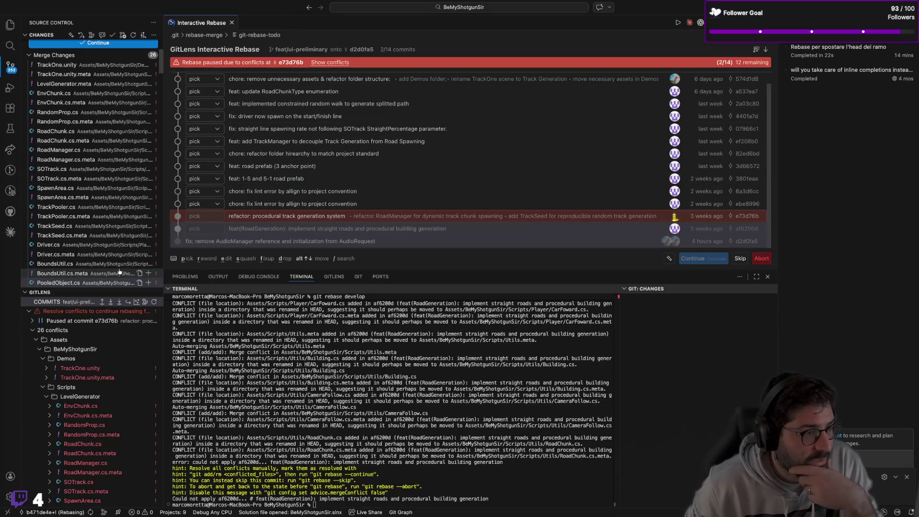
Select all the Merge Changes files and stage them together
scroll(73, 159, "down", 1)
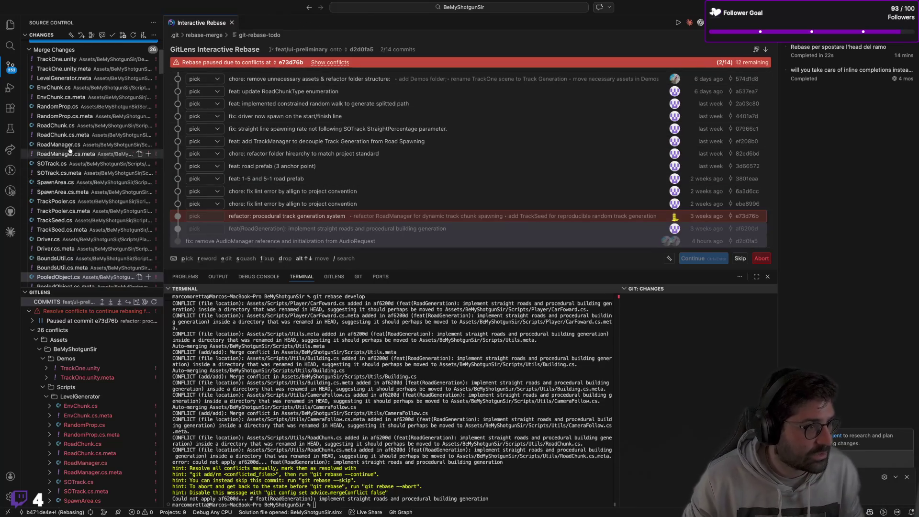
left_click(80, 85)
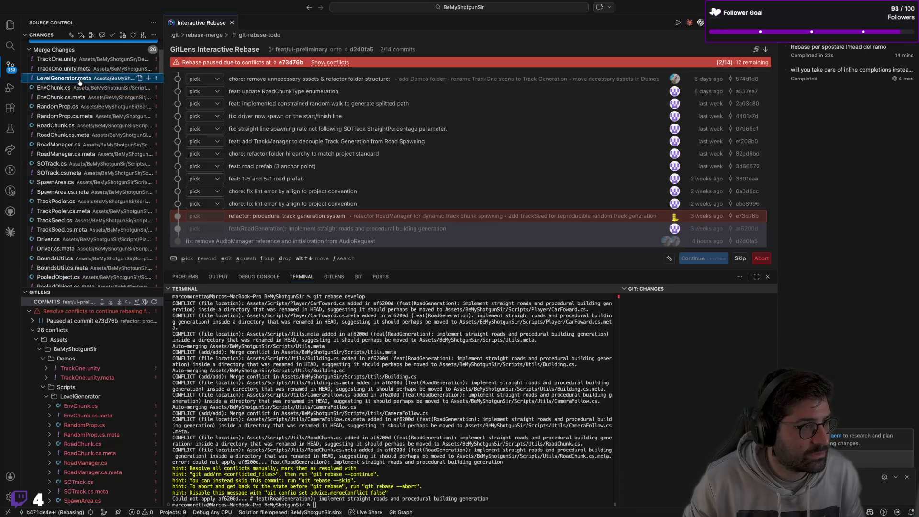
scroll(71, 235, "down", 3)
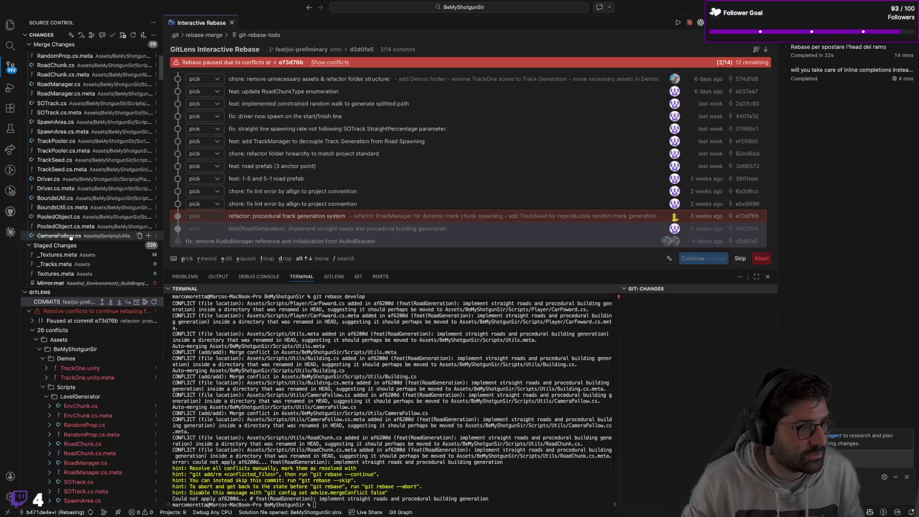
left_click(71, 235, "shift")
left_click(148, 236)
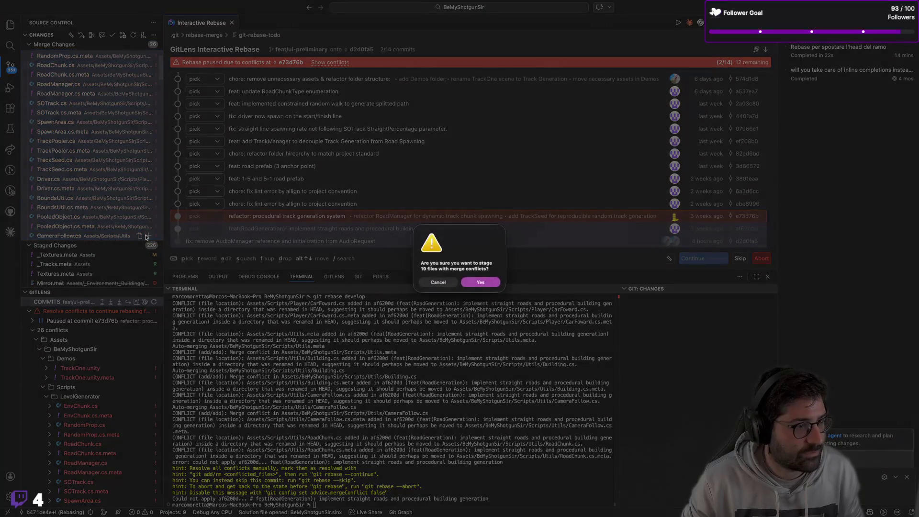
Confirm staging the 19 conflicted files, keeping their version of CameraFollow.cs
left_click(470, 287)
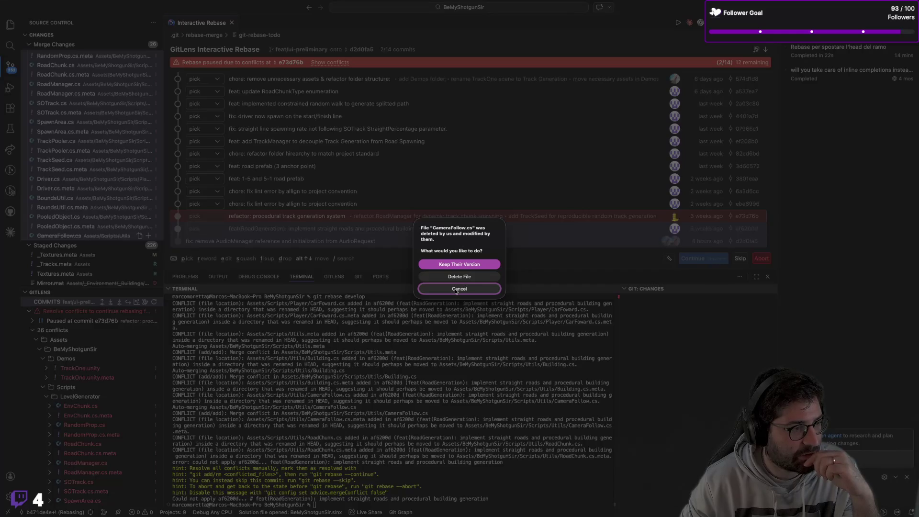
left_click(463, 264)
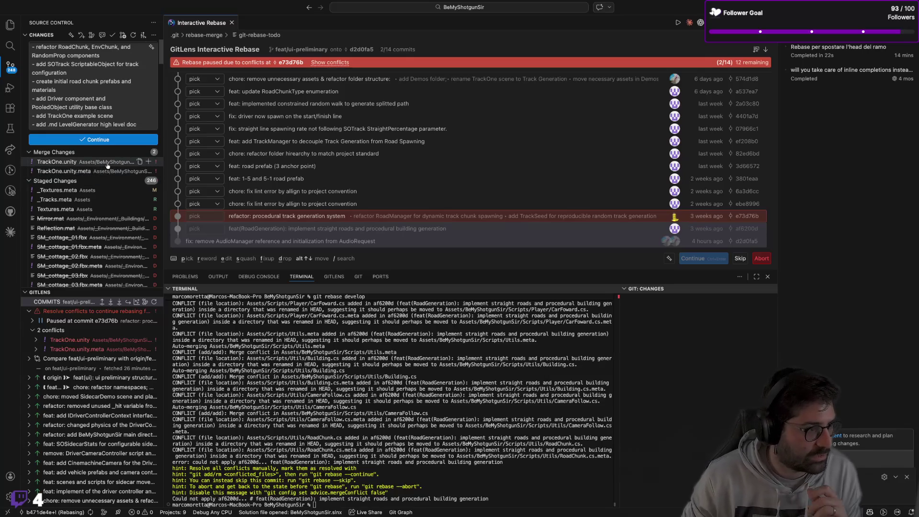
scroll(95, 229, "down", 10)
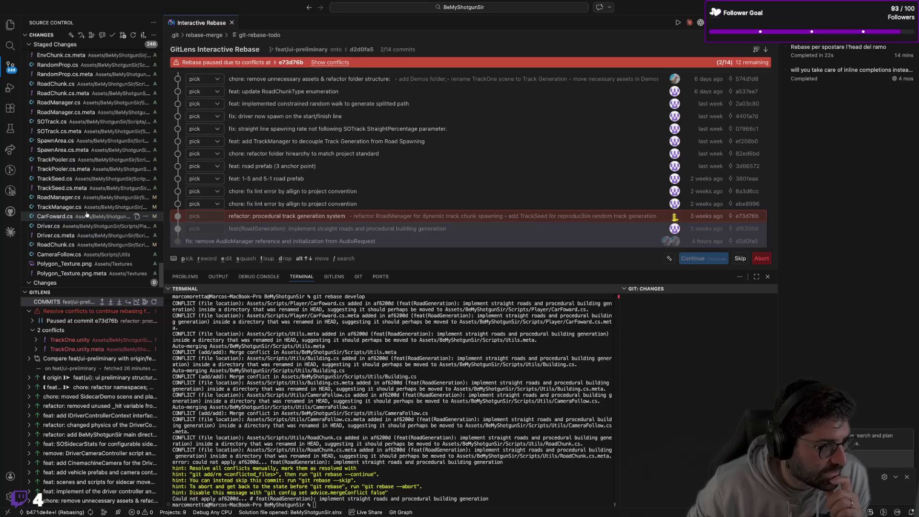
scroll(95, 231, "up", 10)
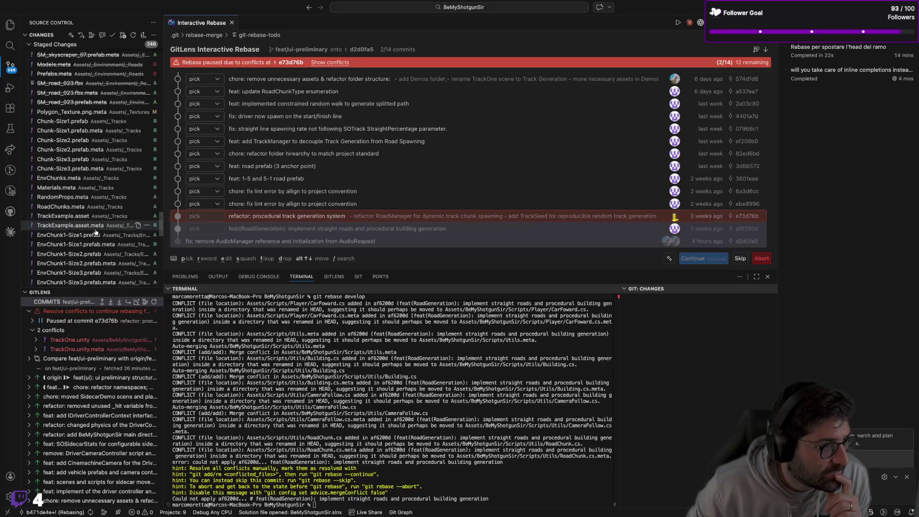
scroll(95, 232, "up", 10)
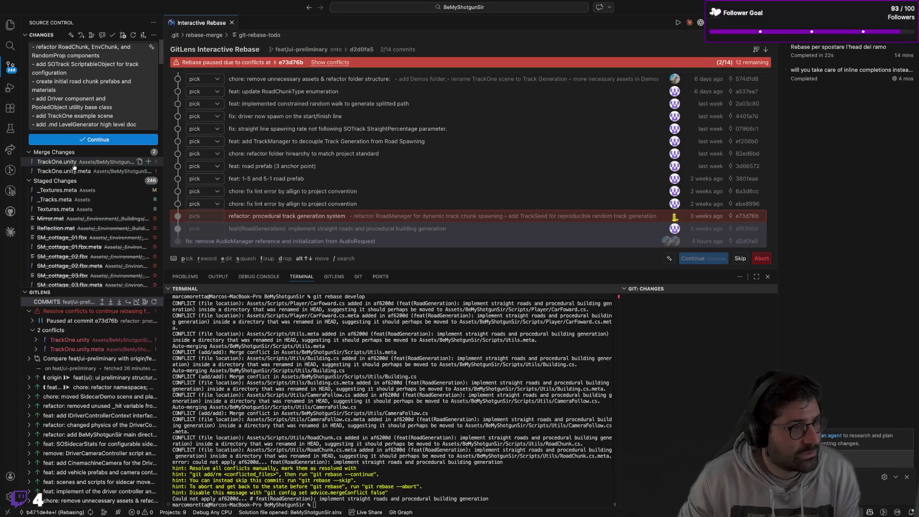
Stage TrackOne.unity and TrackOne.unity.meta, then continue the rebase and commit the procedural track generation changes
left_click(124, 163)
left_click(118, 171, "shift")
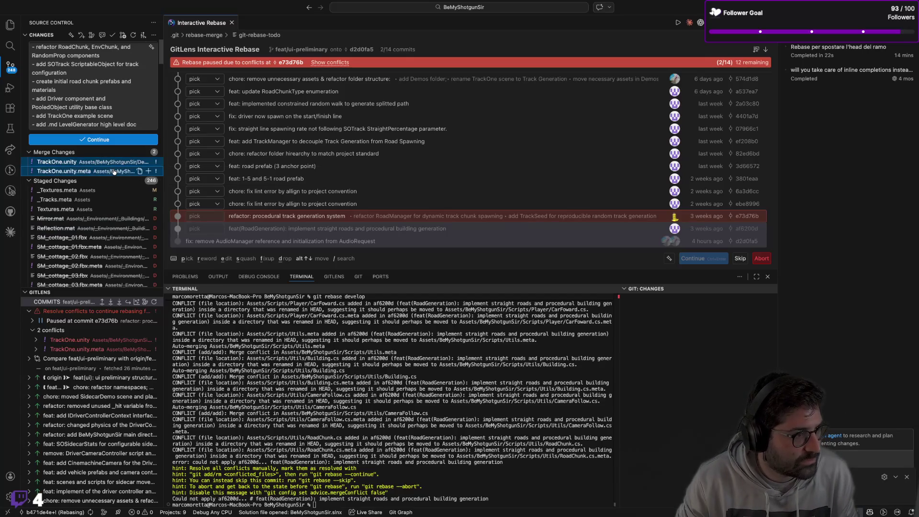
right_click(115, 171)
left_click(135, 216)
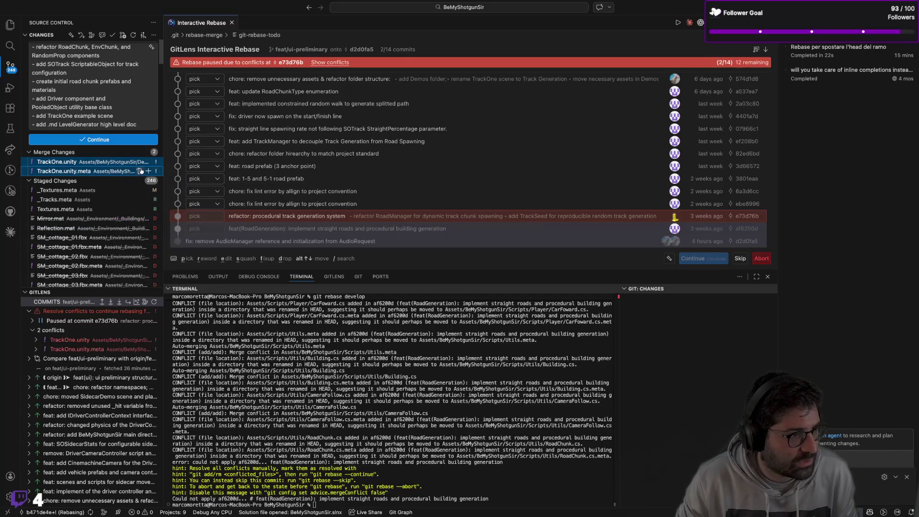
left_click(143, 152)
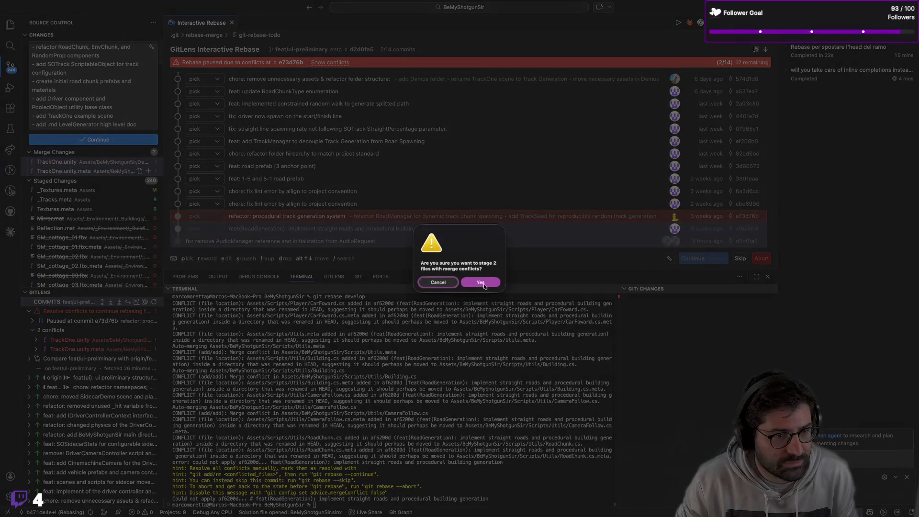
left_click(481, 282)
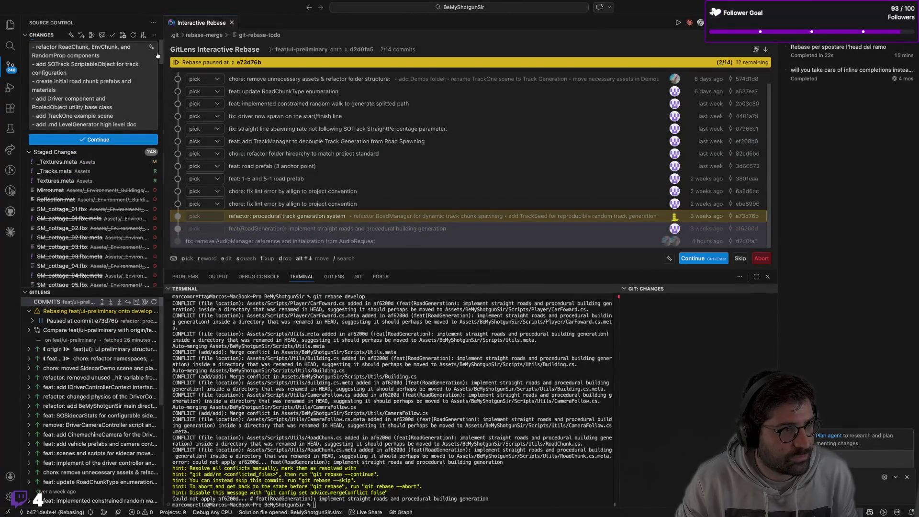
left_click(699, 259)
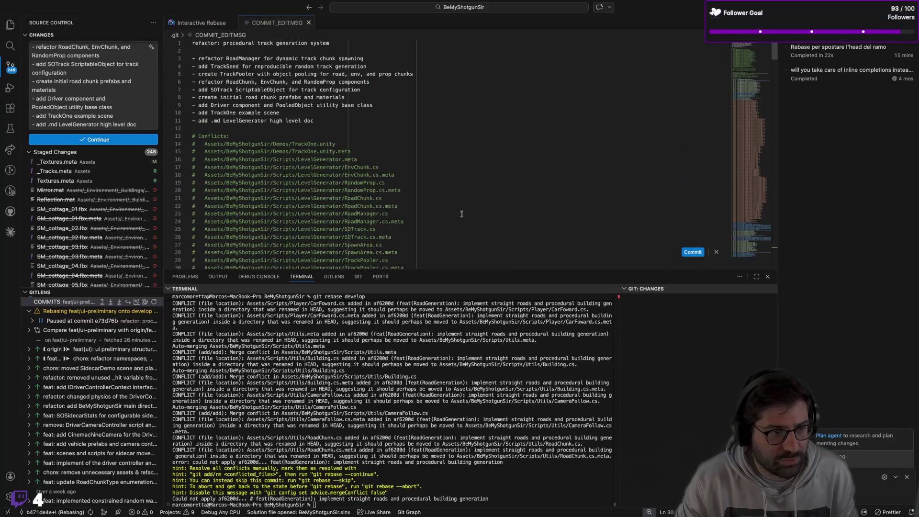
left_click(694, 253)
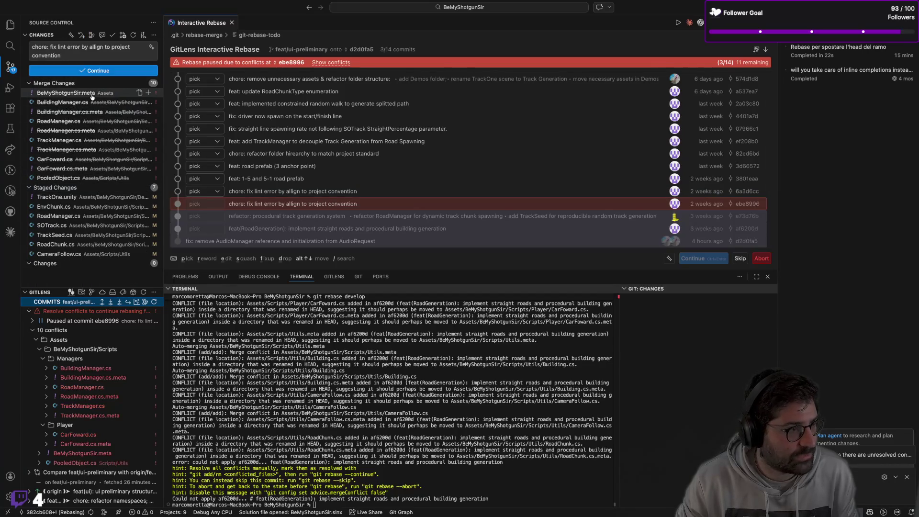
Try staging all remaining conflicted files, cancelling the BeMyShotgunSir.meta deleted/modified prompt
left_click(92, 93)
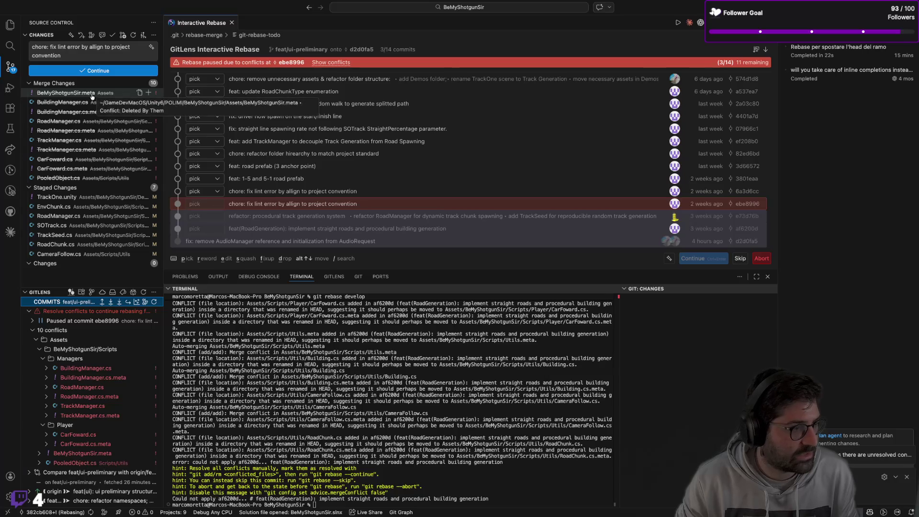
left_click(95, 177, "shift")
right_click(96, 150)
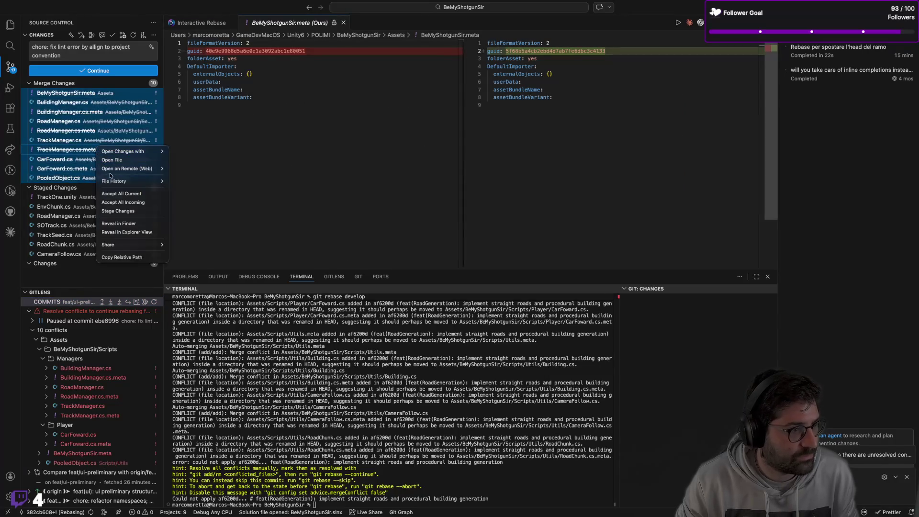
left_click(110, 194)
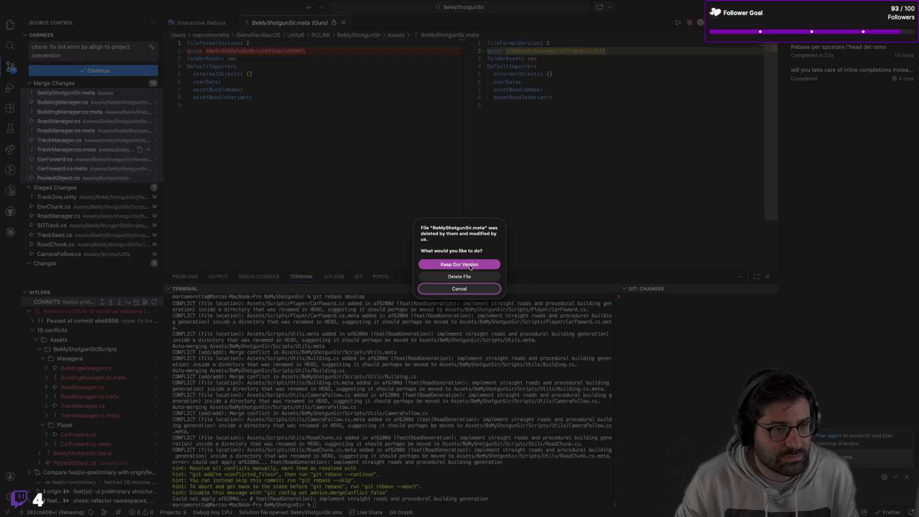
left_click(447, 289)
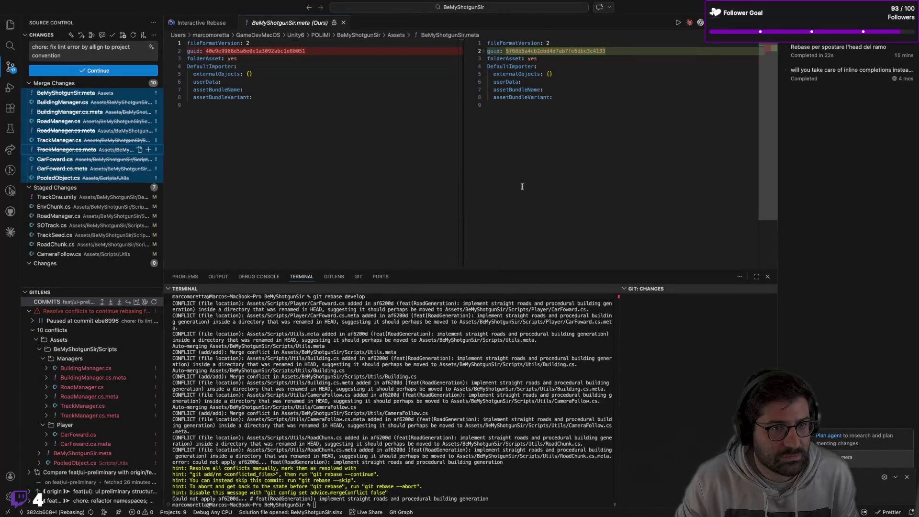
Select only BeMyShotgunSir.meta, review its guid comparison, and cancel its staging prompt again
left_click(39, 130)
left_click(57, 93)
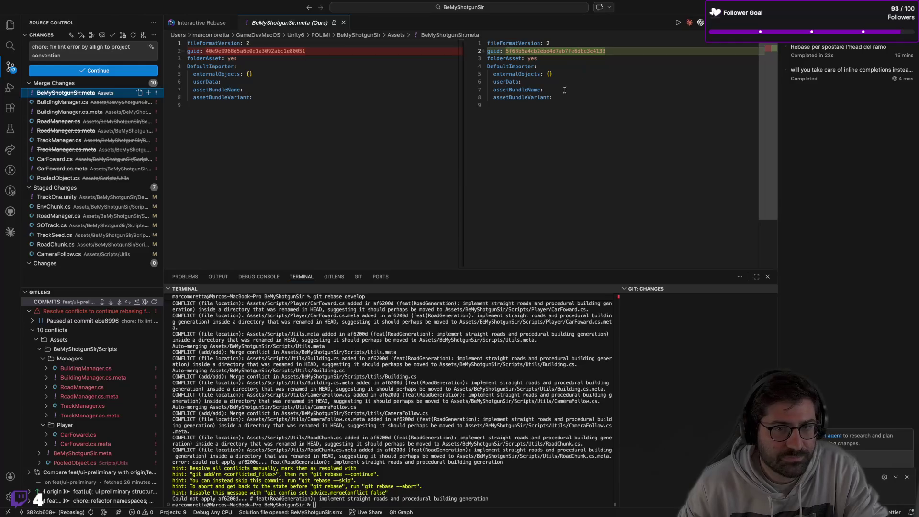
left_click(581, 69)
scroll(612, 98, "down", 3)
scroll(613, 98, "up", 3)
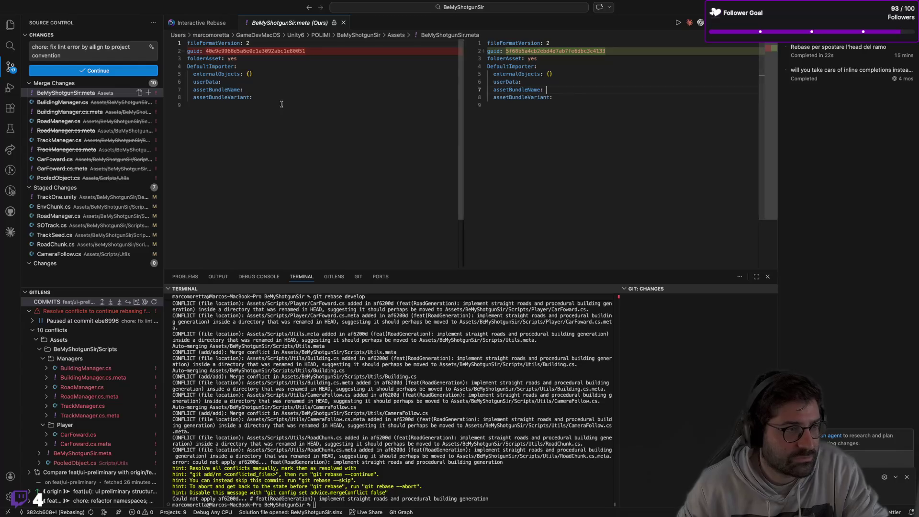
left_click(148, 93)
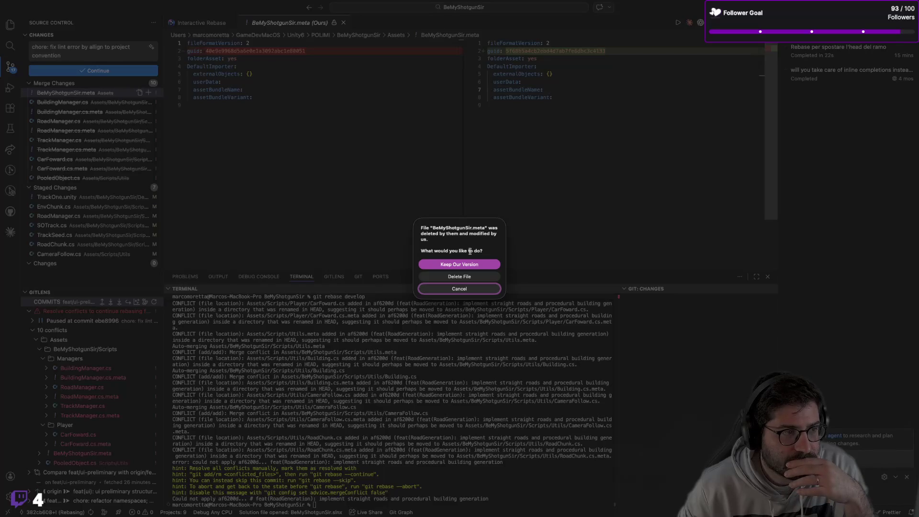
left_click(453, 289)
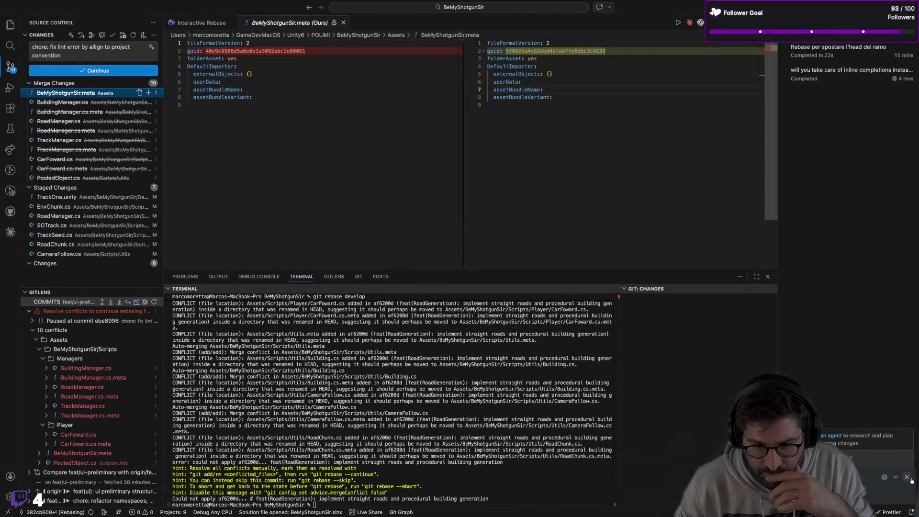
Retry staging BeMyShotgunSir.meta, dismiss the conflict prompt, and focus the chat input
left_click(864, 467)
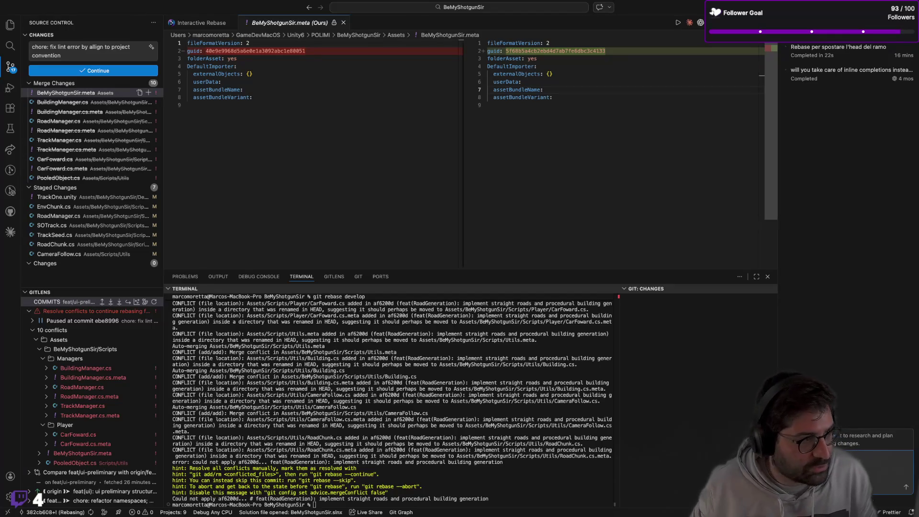
left_click(148, 93)
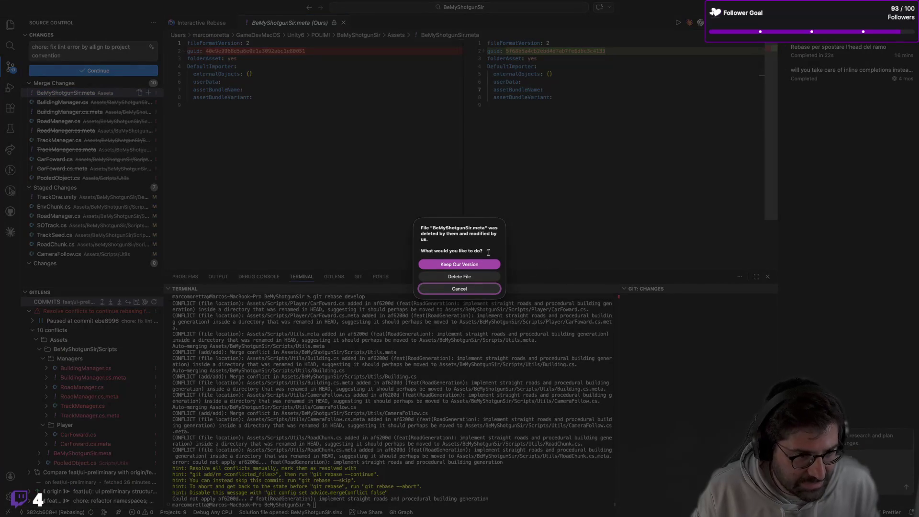
left_click(467, 289)
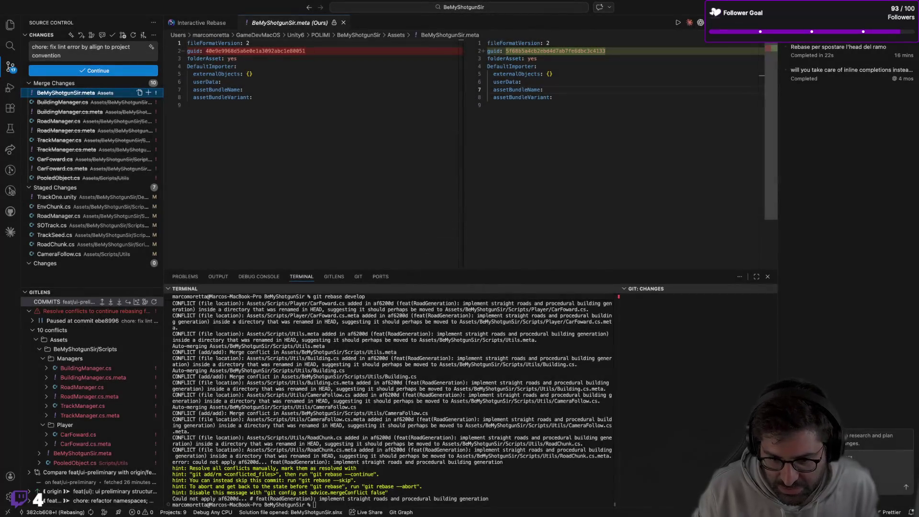
left_click(876, 467)
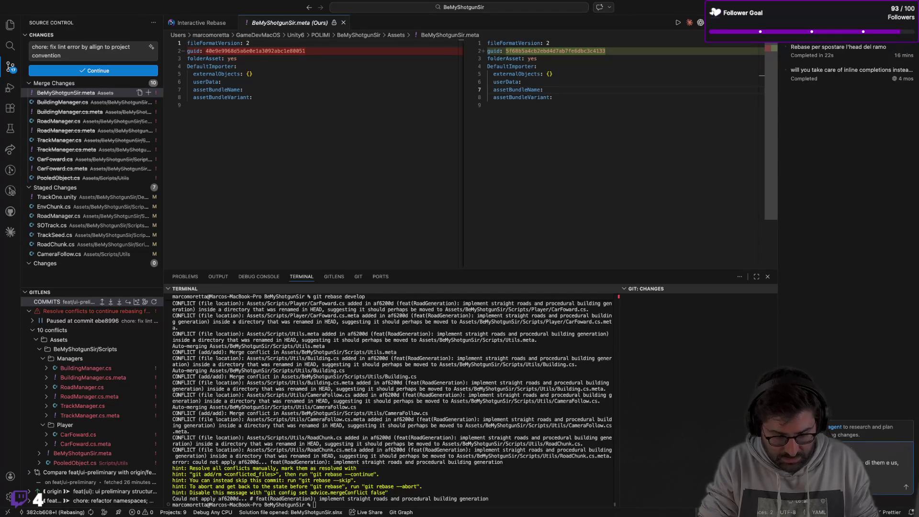
Ask the chat assistant which branches 'us' and 'them' refer to during this rebase
key("Return")
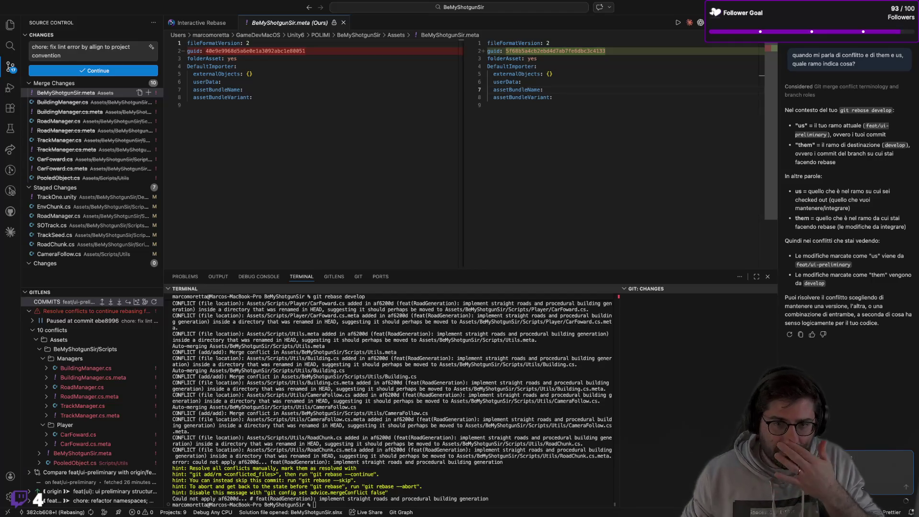
Stage all conflicted files, deleting BeMyShotgunSir.meta, BuildingManager.cs and .meta, and RoadManager.cs.meta
left_click(111, 178, "shift")
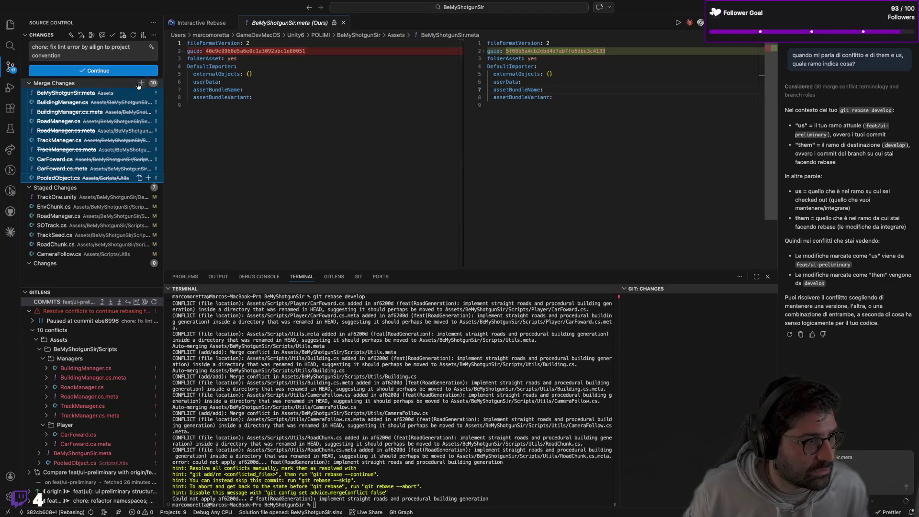
left_click(148, 83)
left_click(465, 264)
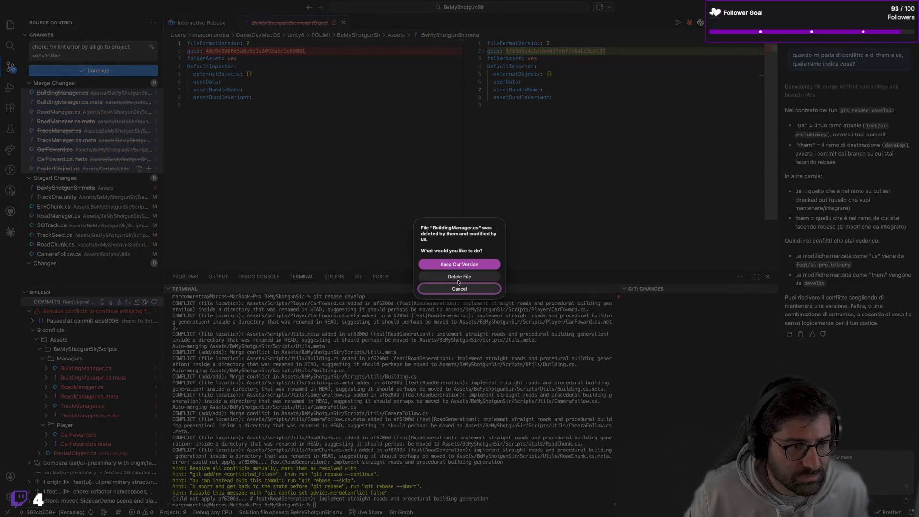
left_click(458, 277)
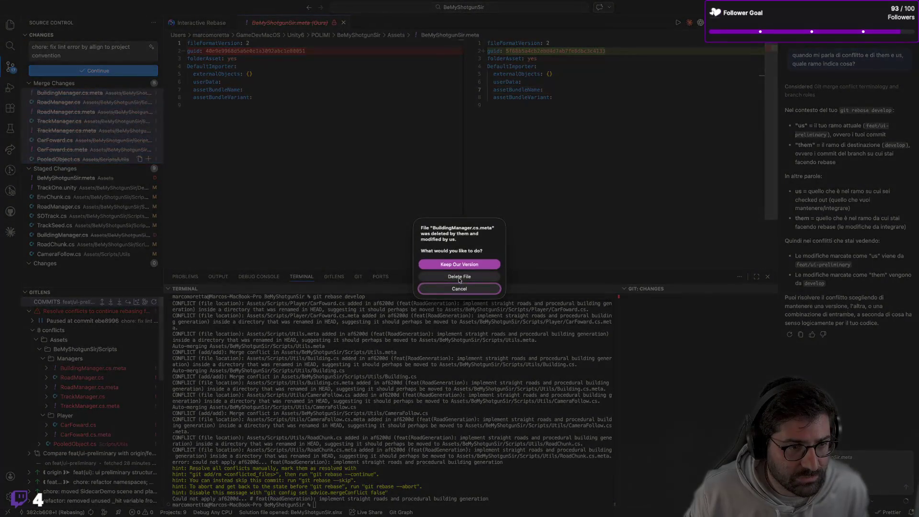
left_click(459, 278)
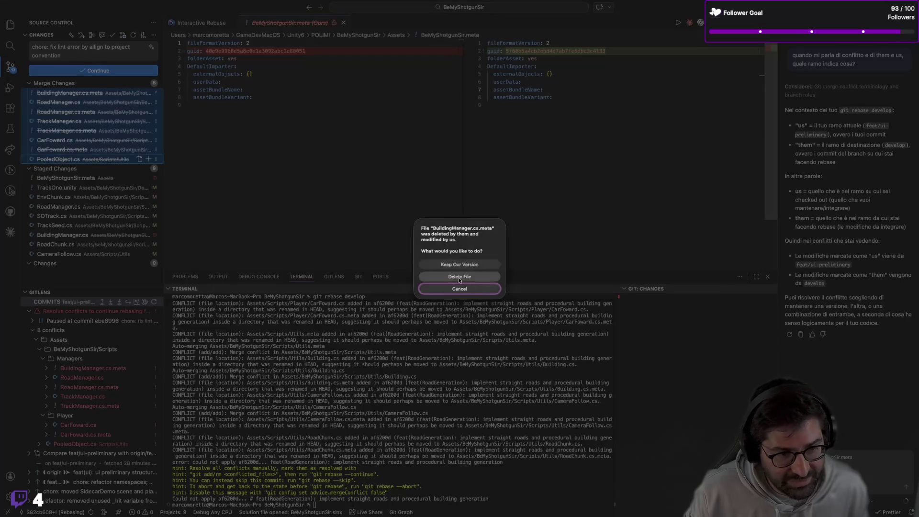
left_click(460, 277)
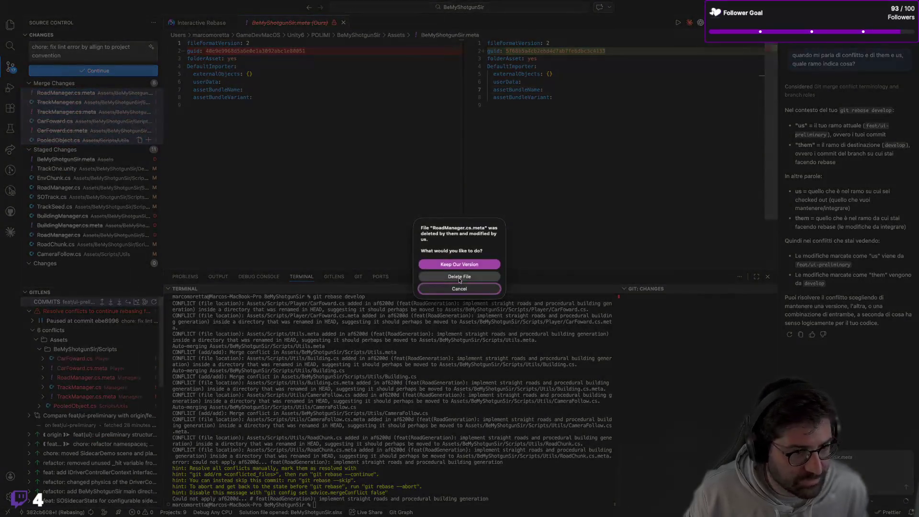
Delete TrackManager.cs, CarFoward.cs, their .meta files and the last file, then show Interactive Rebase
left_click(459, 276)
left_click(459, 277)
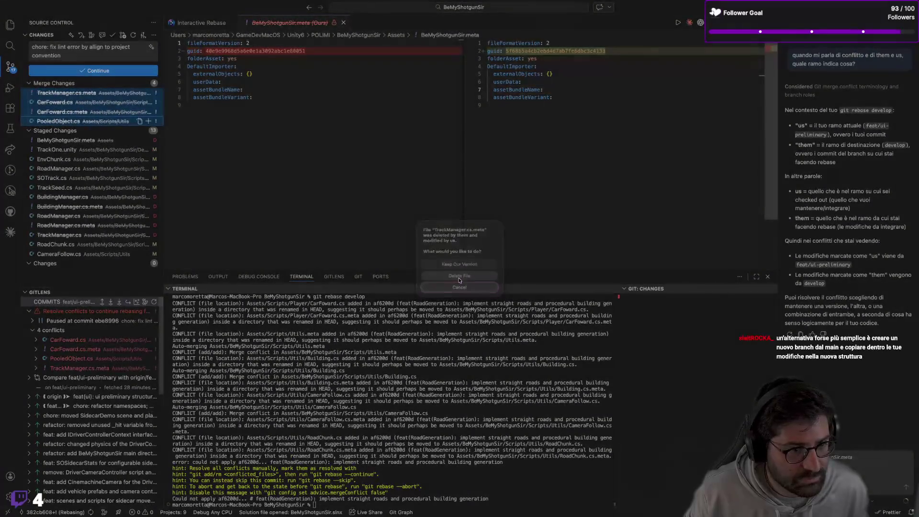
left_click(459, 277)
left_click(459, 277)
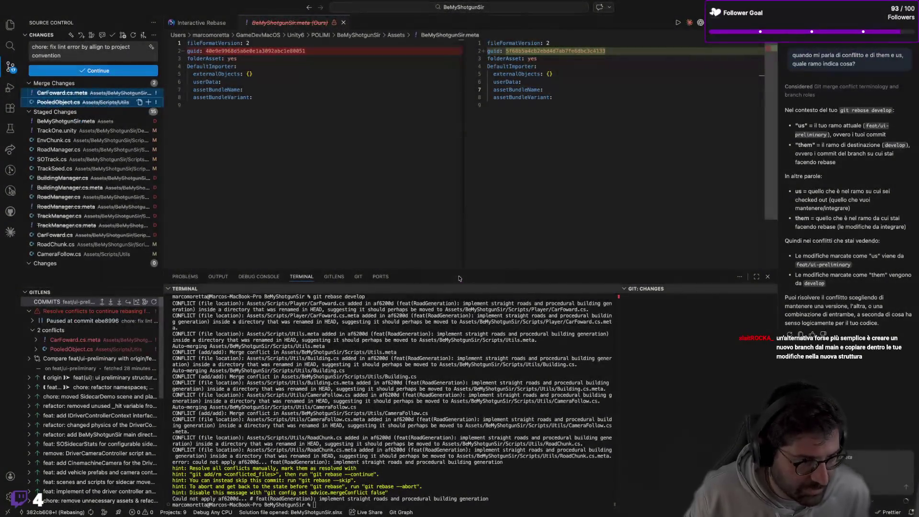
left_click(459, 277)
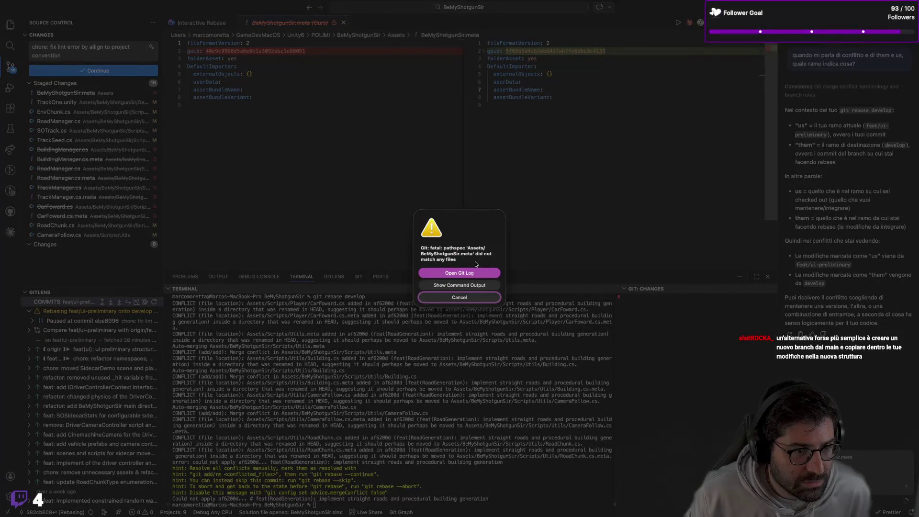
left_click(462, 296)
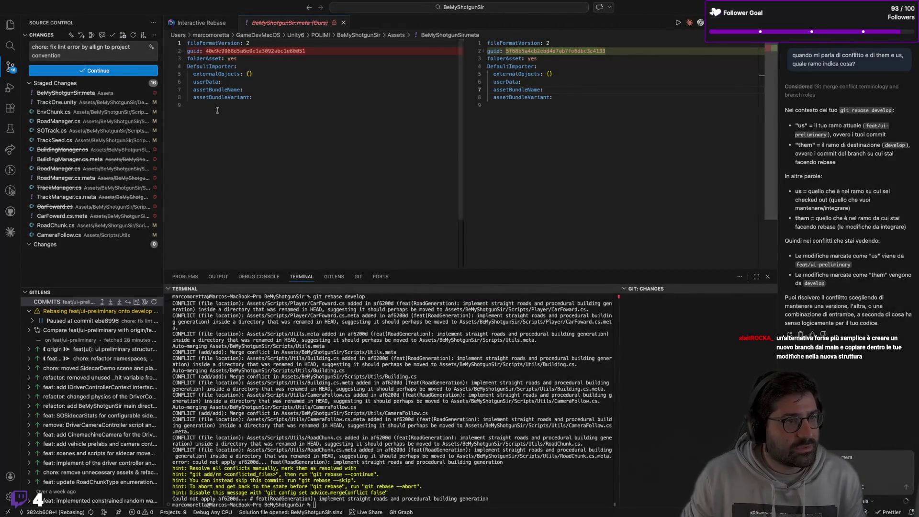
left_click(216, 24)
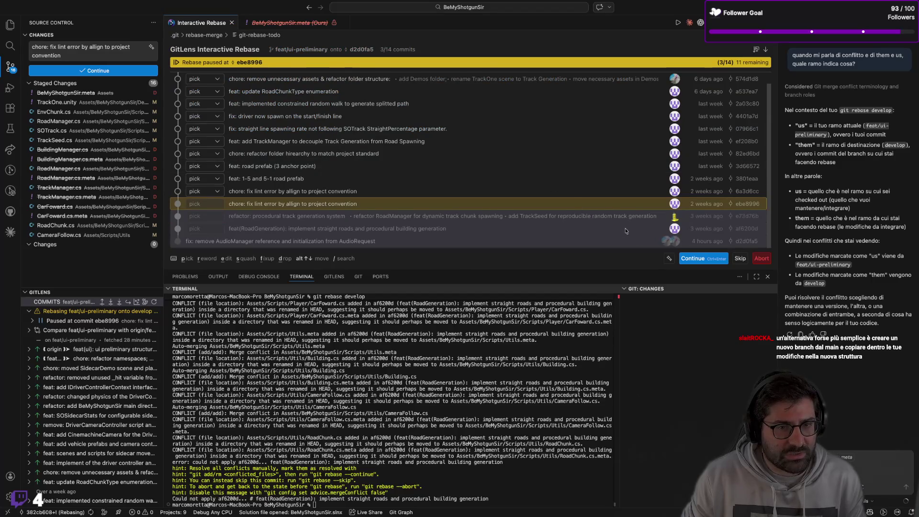
Continue the rebase and commit the fix-lint change, closing the .meta comparison tab
left_click(684, 259)
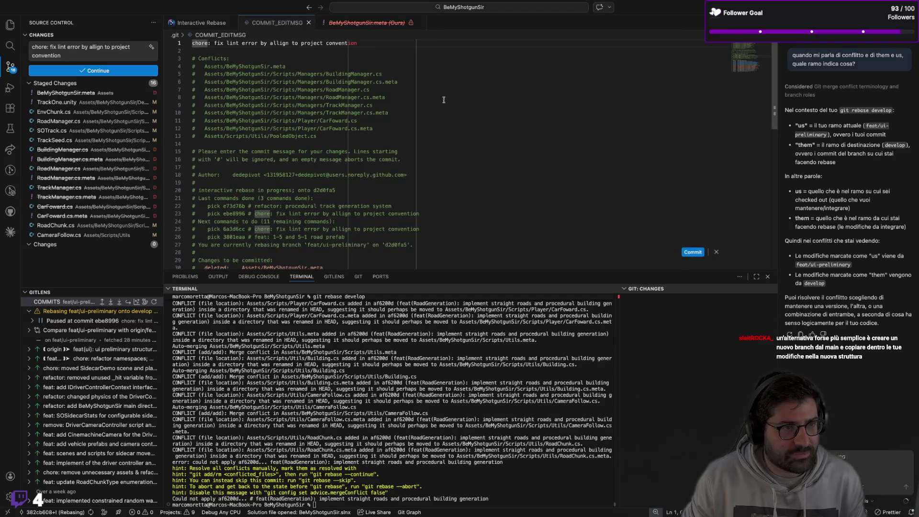
left_click(420, 23)
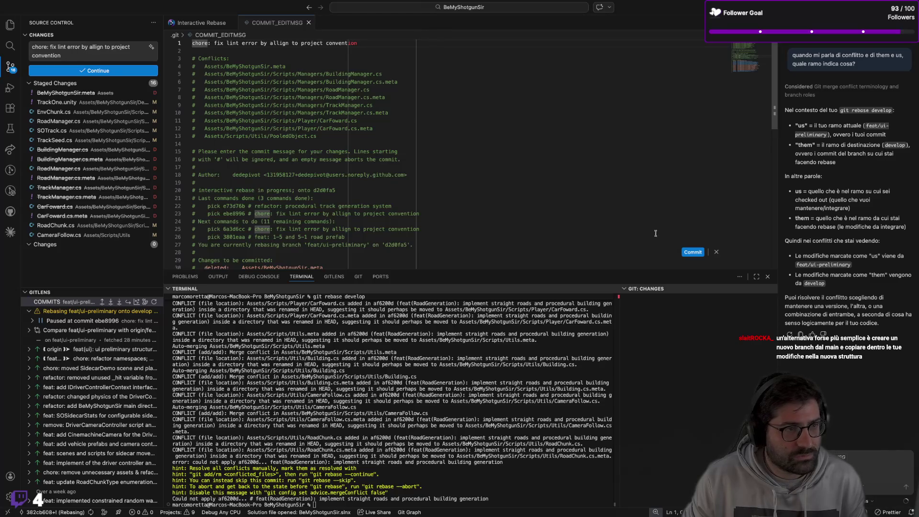
left_click(685, 253)
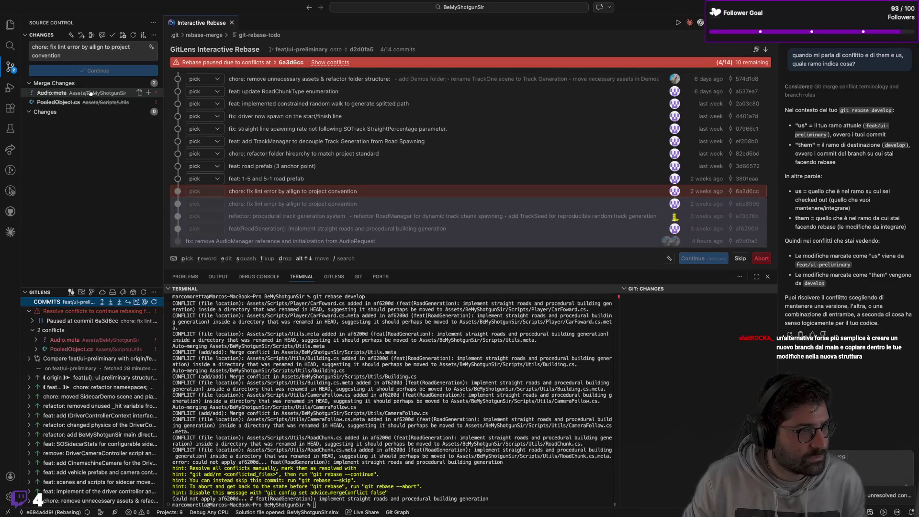
Stage the two new conflicted files, deleting Audio.meta and dismissing the pathspec error
left_click(143, 83)
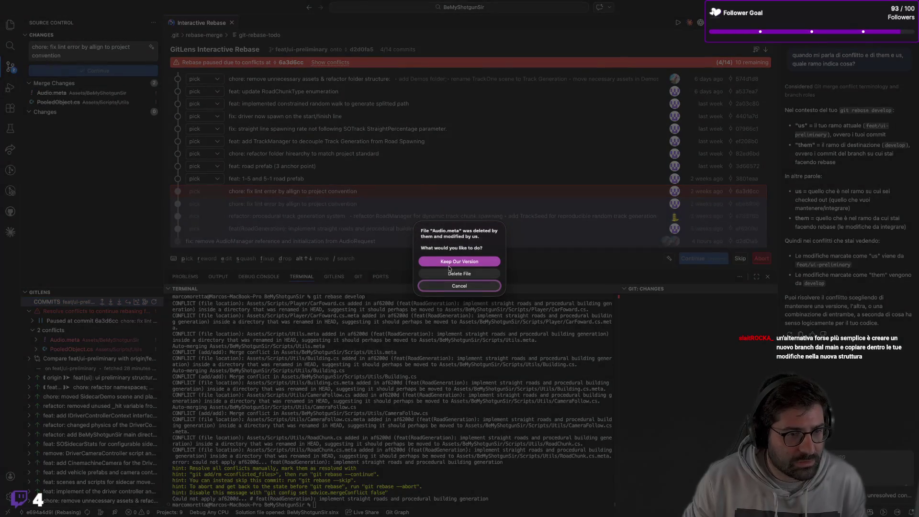
left_click(448, 274)
key("Escape")
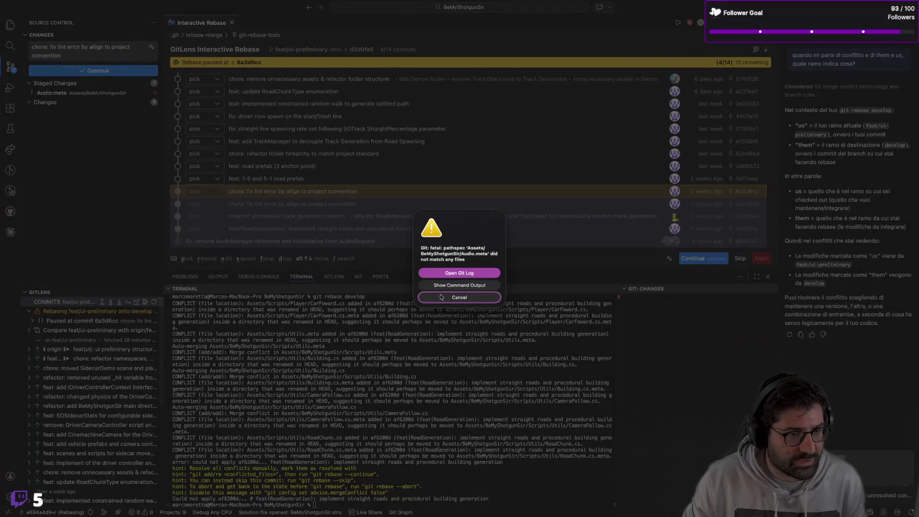
key("Escape")
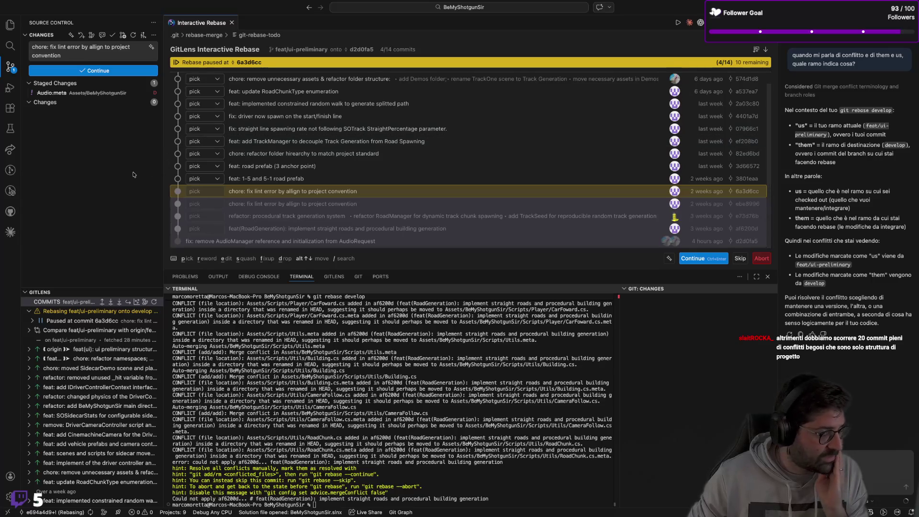
mouse_move(134, 90)
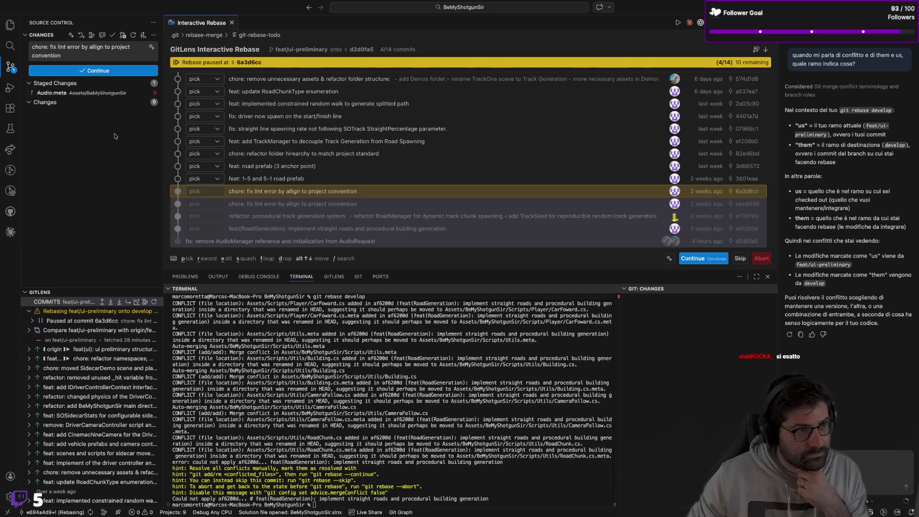
left_click(505, 462)
Abort the rebase with git rebase --abort and inspect the GitLens commit graph
type("git rebase --abort")
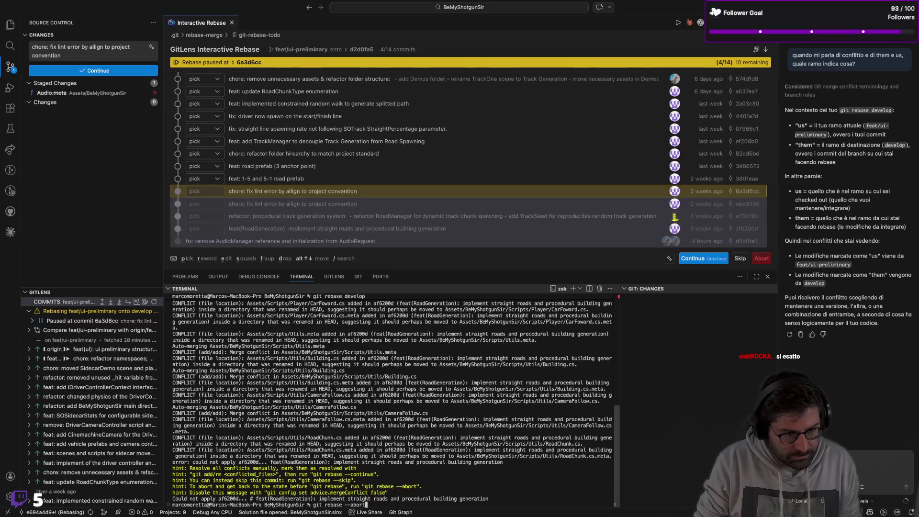
key("Return")
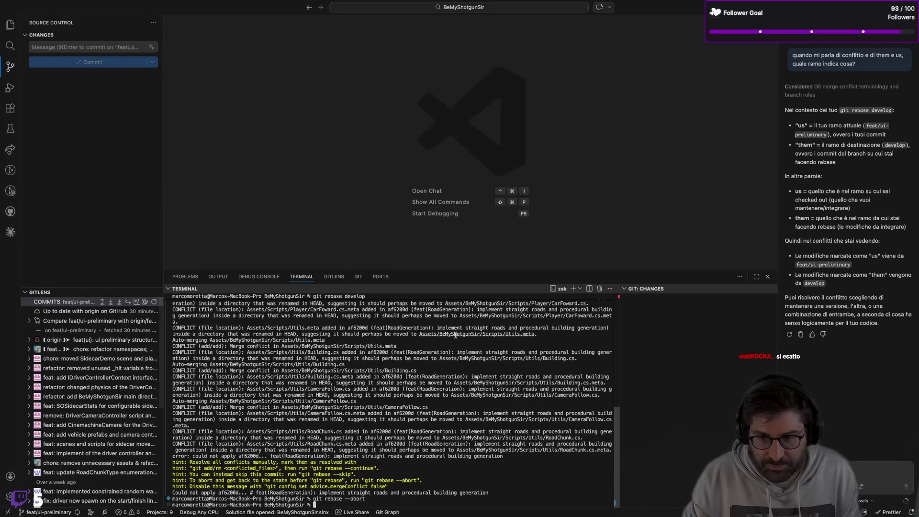
left_click(343, 278)
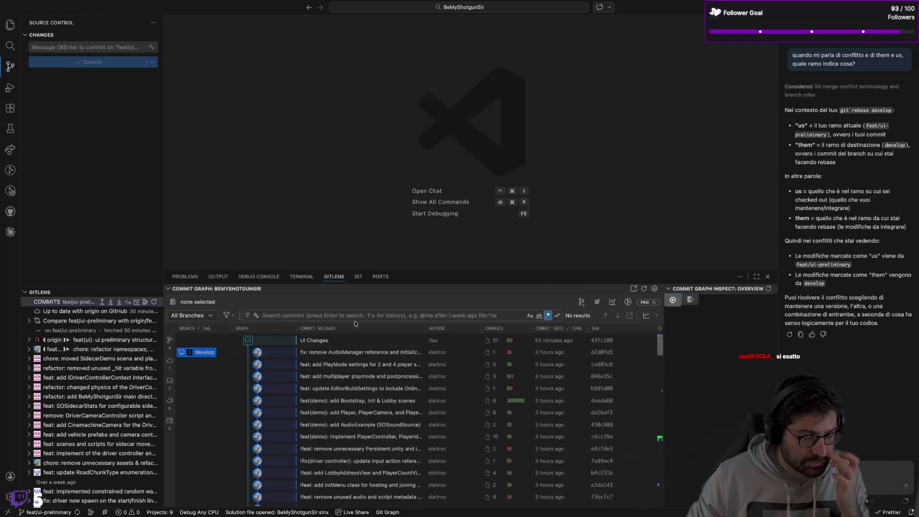
scroll(318, 388, "up", 2)
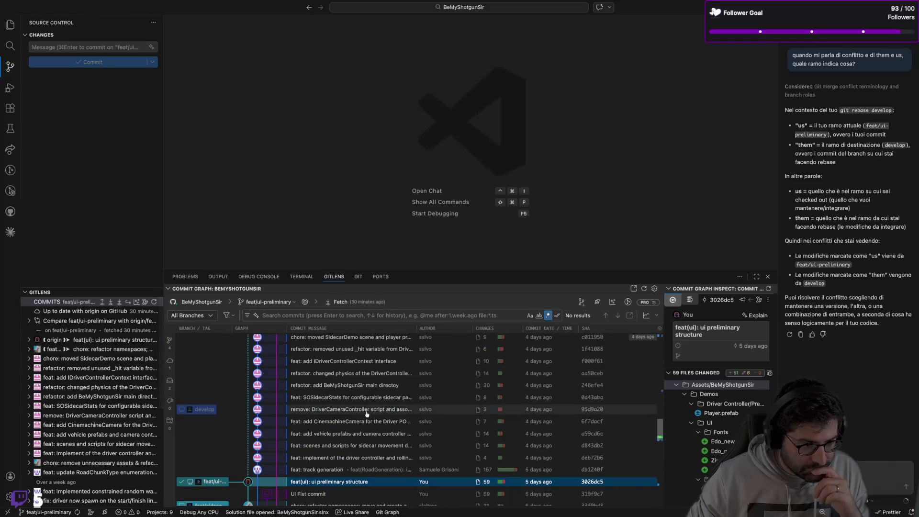
scroll(335, 412, "down", 5)
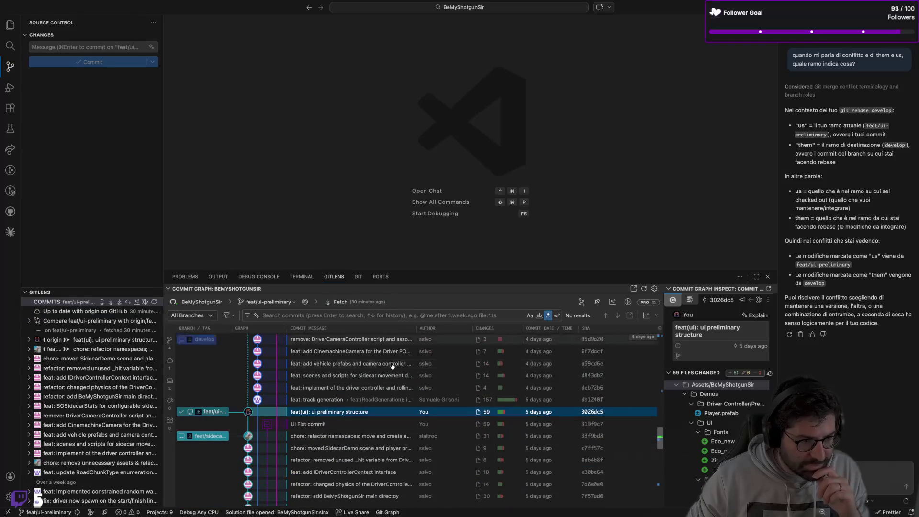
mouse_move(349, 411)
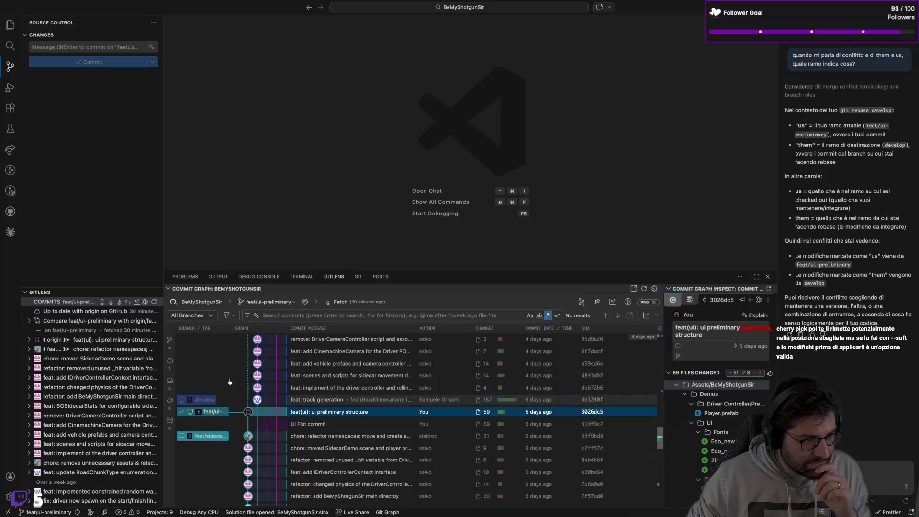
Inspect the files of the 'UI Fist commit' stash in the Stashes view
left_click(113, 292)
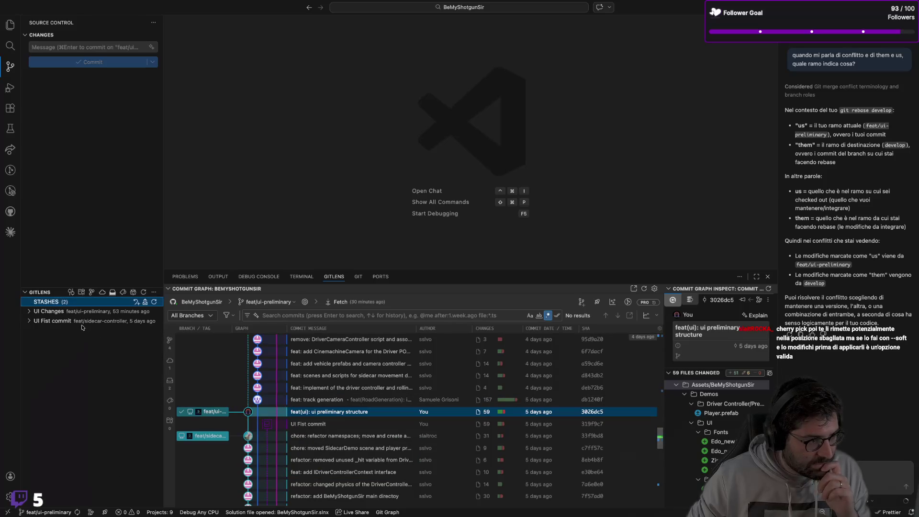
left_click(82, 324)
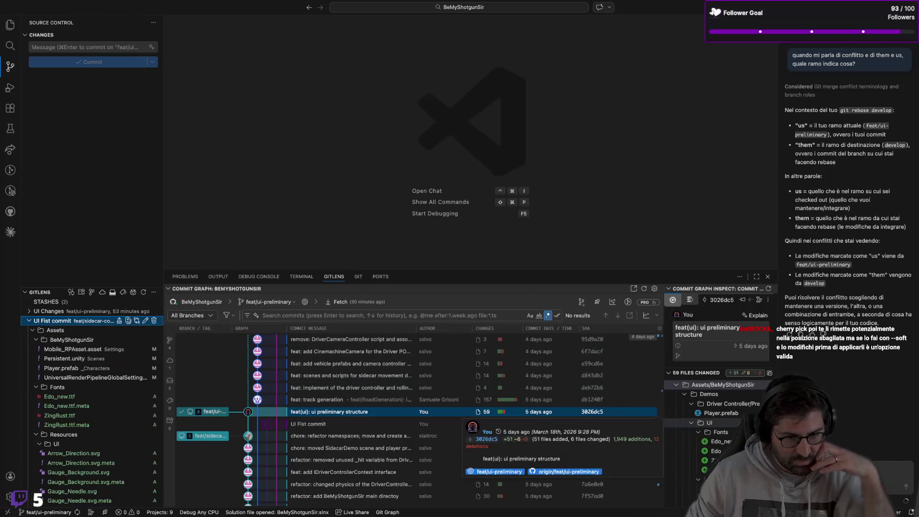
scroll(670, 420, "down", 5)
scroll(718, 407, "up", 5)
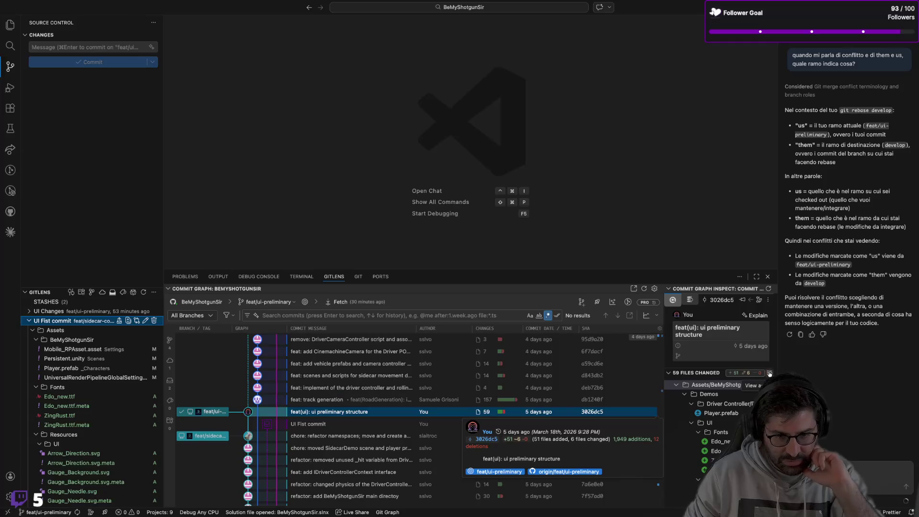
left_click(50, 320)
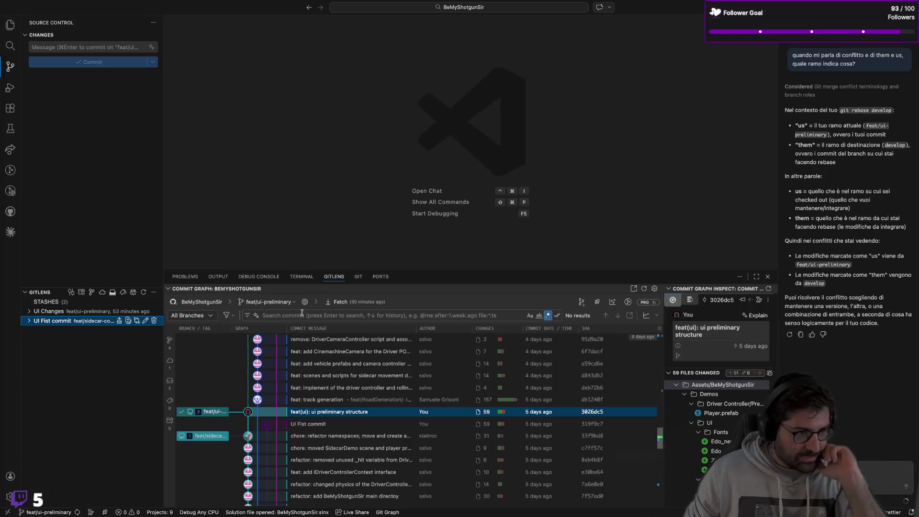
Start typing the git switch develop command in the terminal
left_click(301, 276)
type("git ")
type("stat")
key("BackSpace")
key("BackSpace")
key("BackSpace")
type("wiut")
key("BackSpace")
key("BackSpace")
type("thc develop")
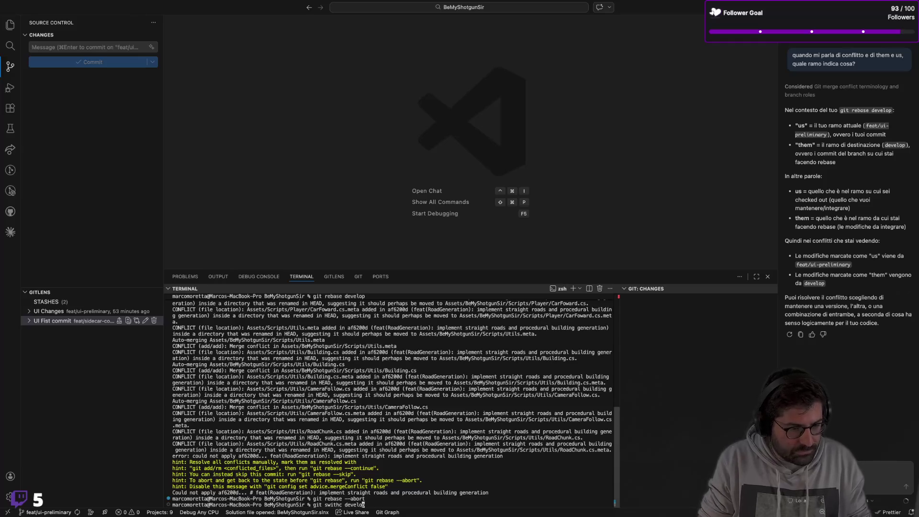
Switch to develop, then run git fetch and git pull to bring it up to date
key("BackSpace")
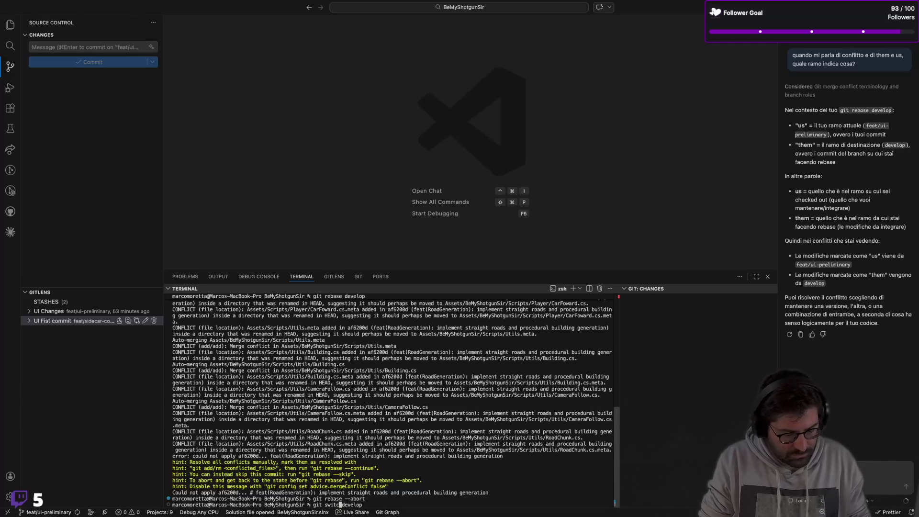
type("h")
key("Return")
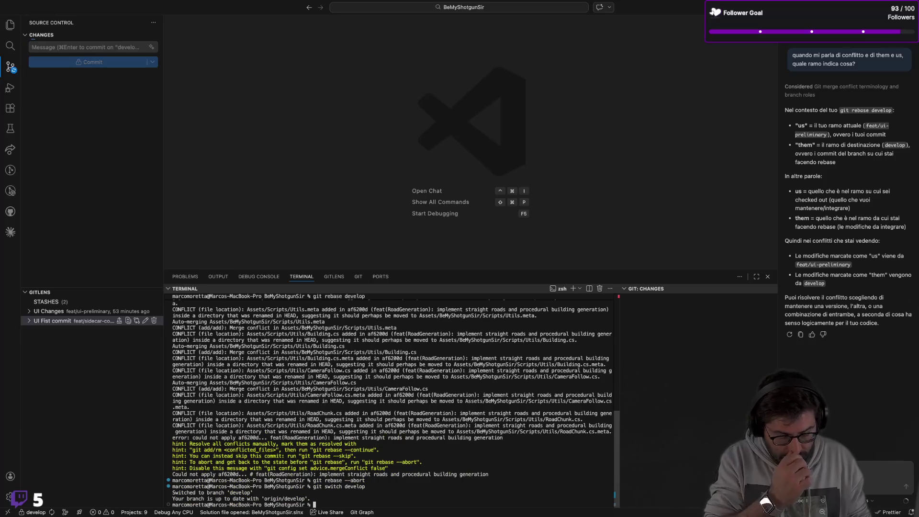
type("git fetch")
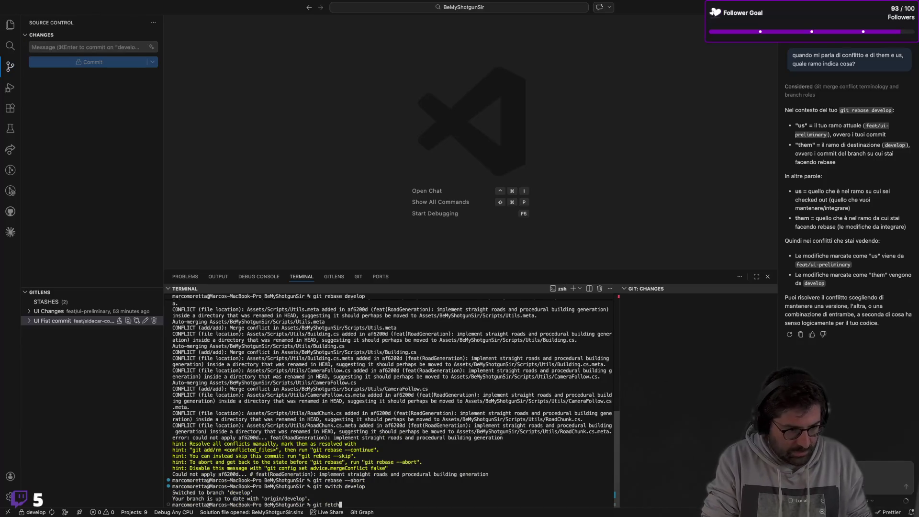
key("Return")
type("git pull")
key("Return")
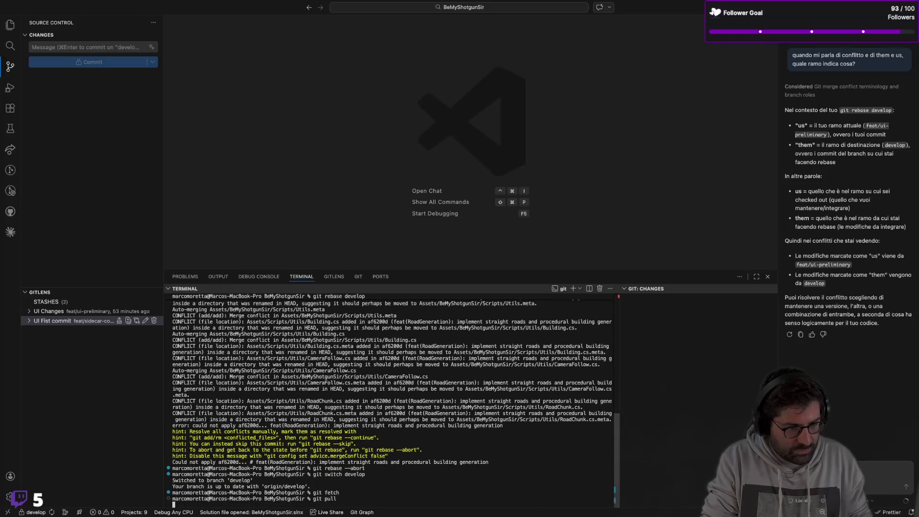
Create and switch to the new feat/ui-features branch with git switch -c
type("git switch")
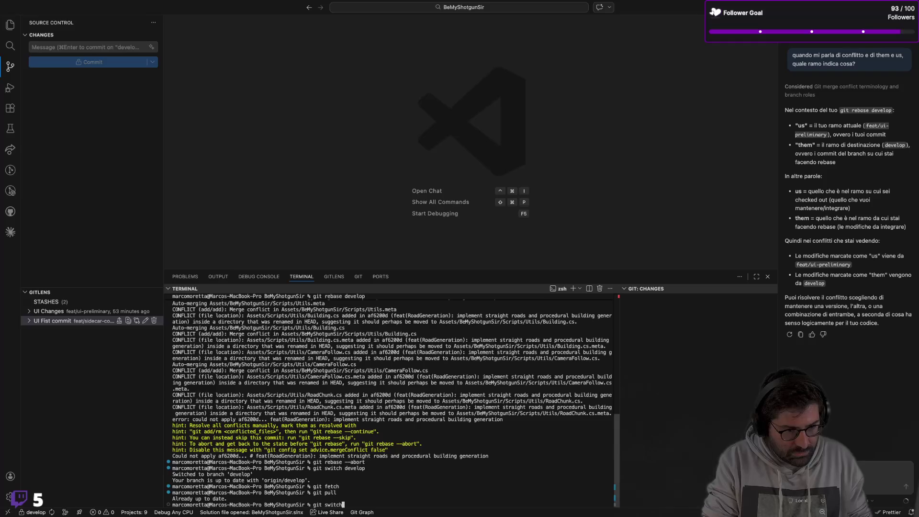
type(" -c ")
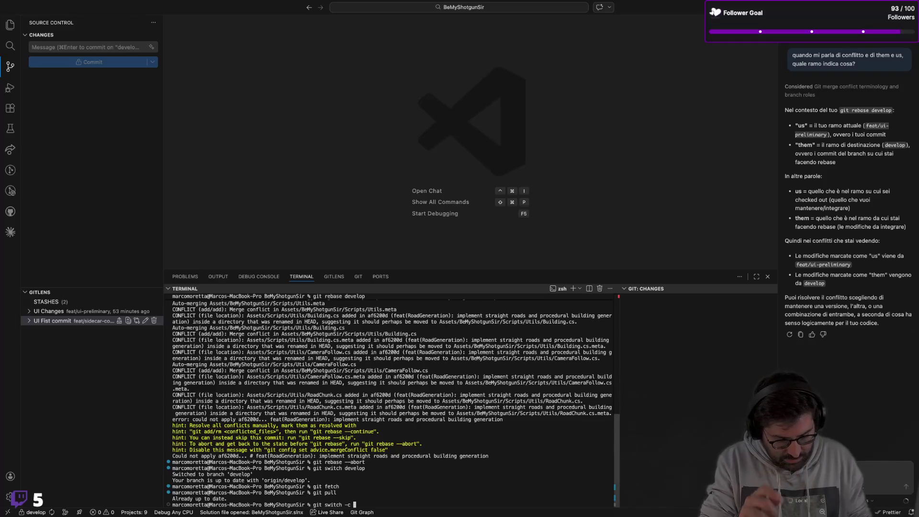
type("feat/ui-")
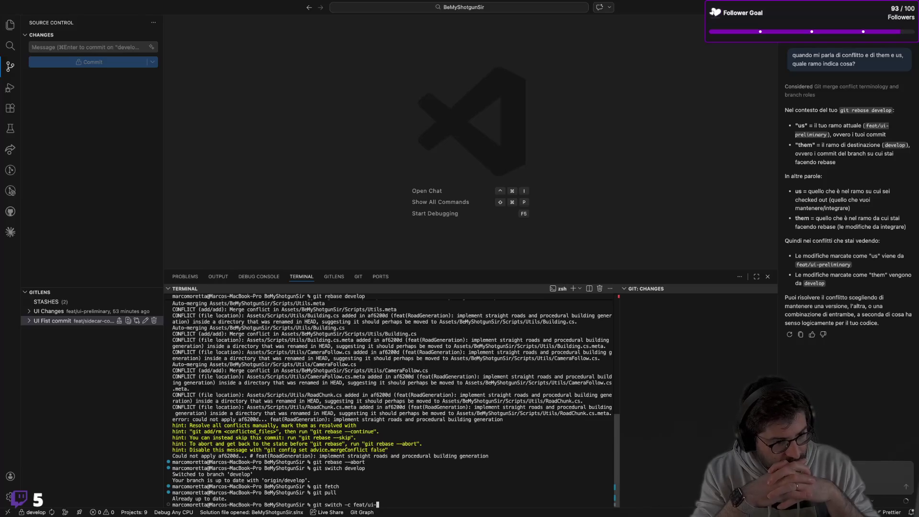
type("features")
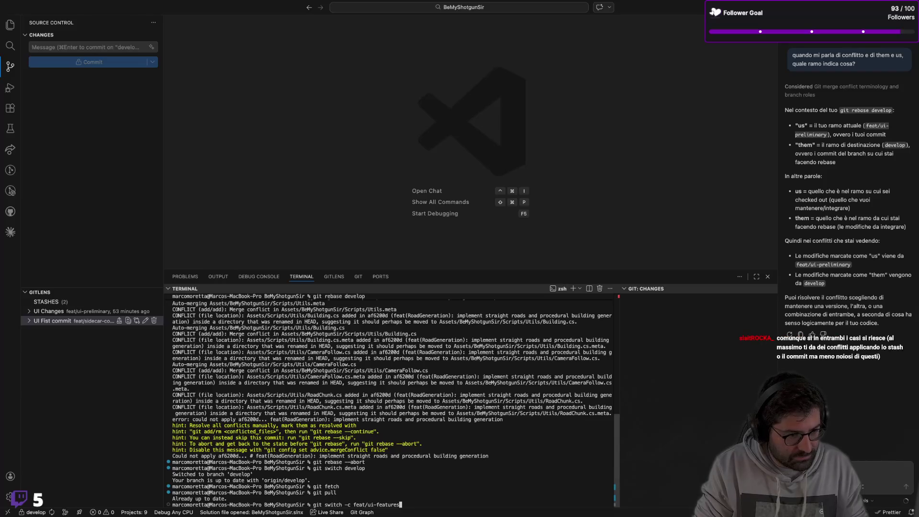
key("Return")
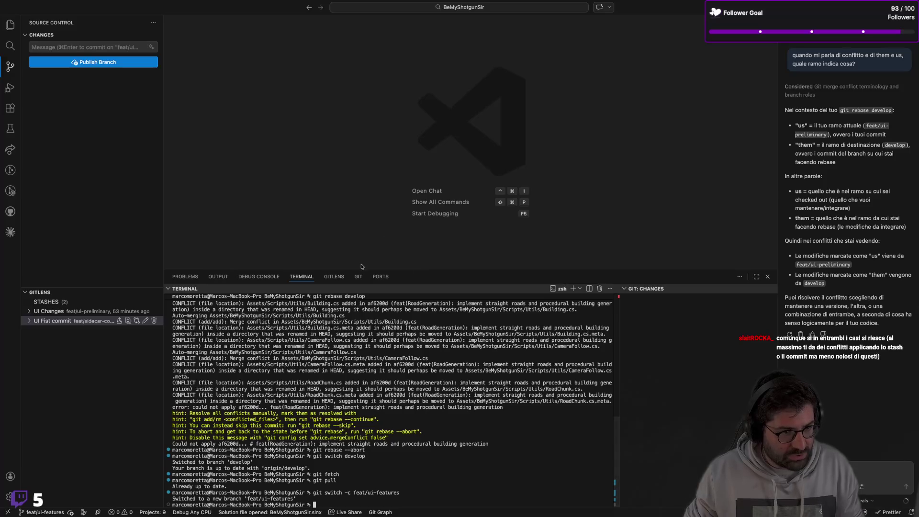
left_click(334, 276)
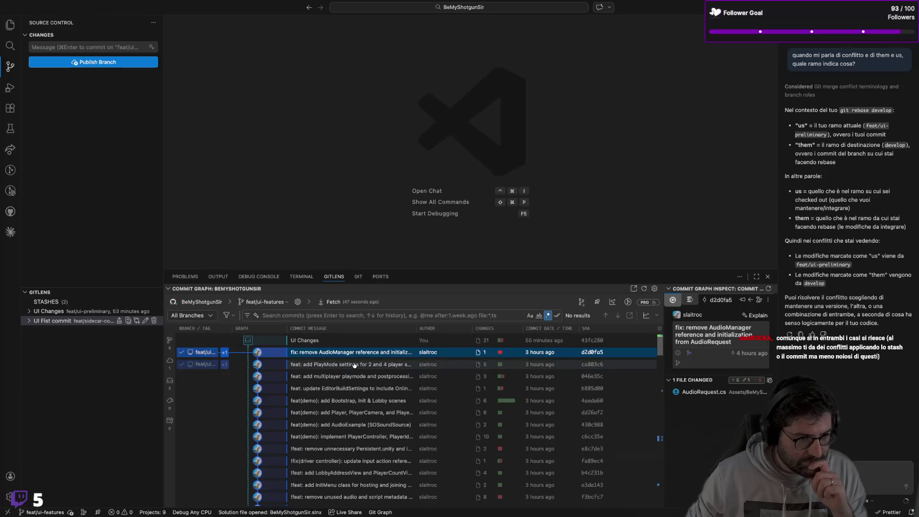
Cherry-pick commit 3026dc5 'feat(ui): ui preliminary structure' from the commit graph, proceeding despite conflicts
scroll(356, 363, "down", 1)
scroll(378, 407, "down", 10)
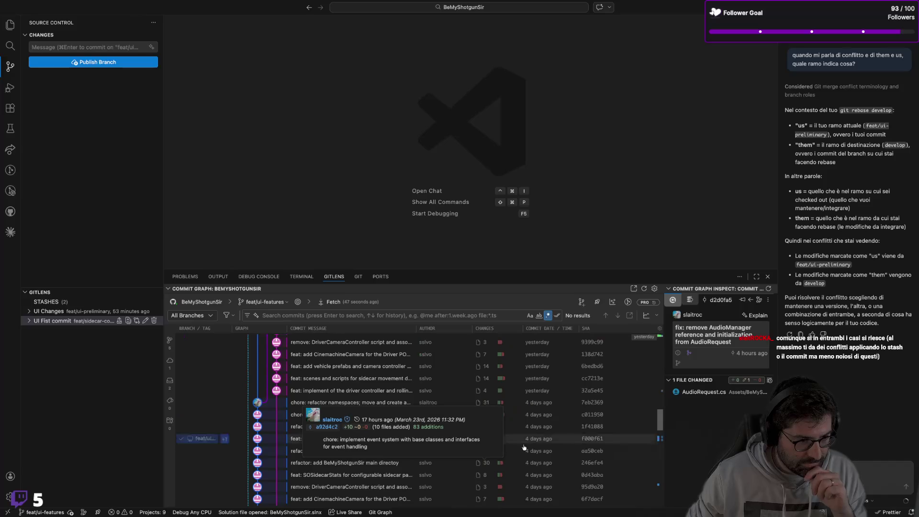
scroll(364, 417, "down", 10)
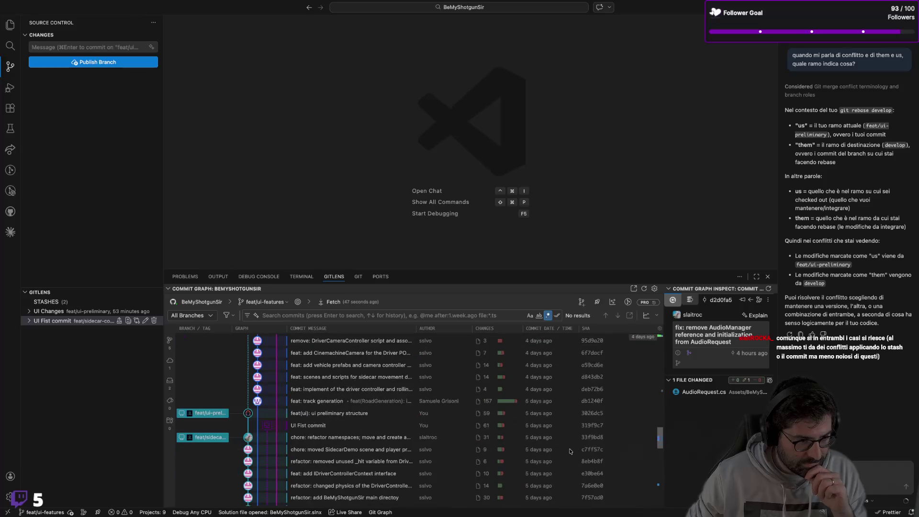
right_click(372, 409)
left_click(430, 306)
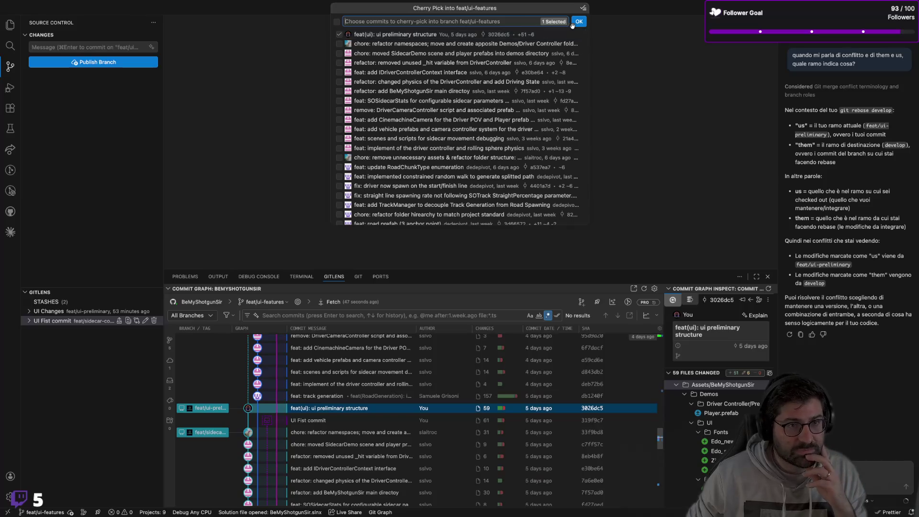
left_click(579, 22)
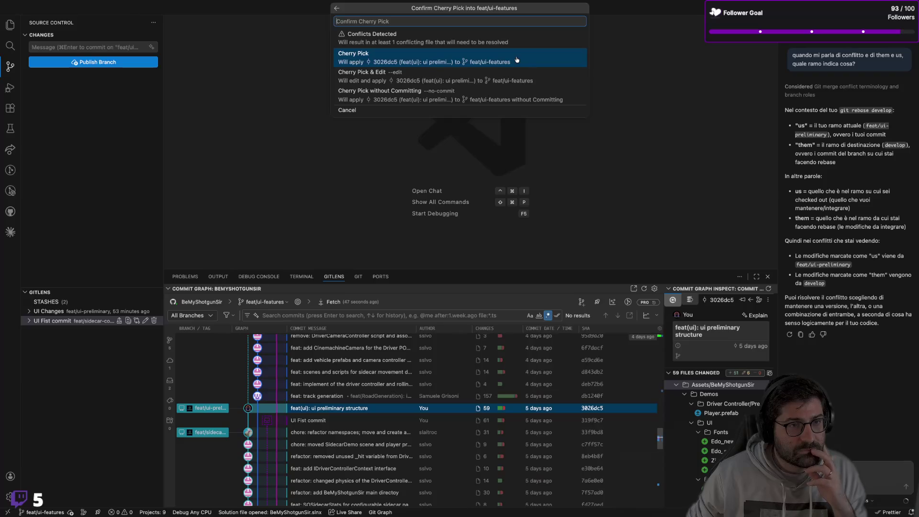
left_click(534, 77)
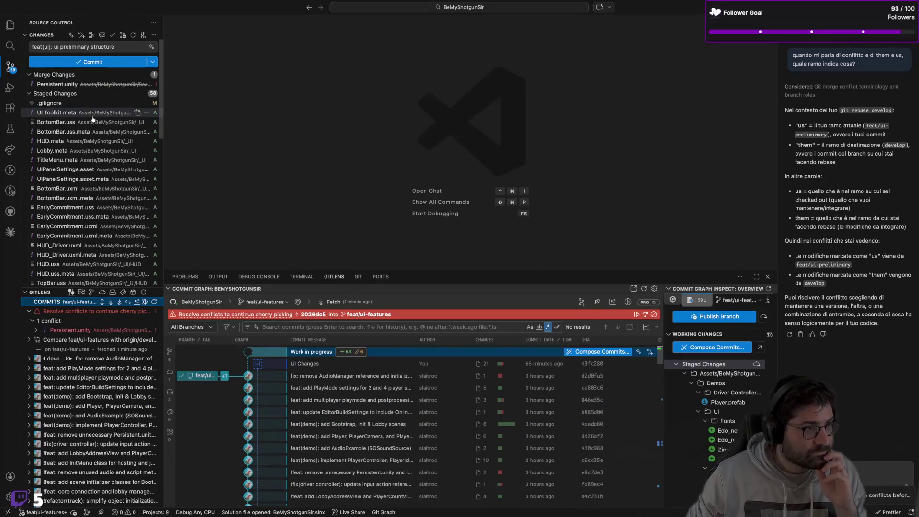
Compare the conflicting versions of Persistent.unity in the diff view
left_click(74, 85)
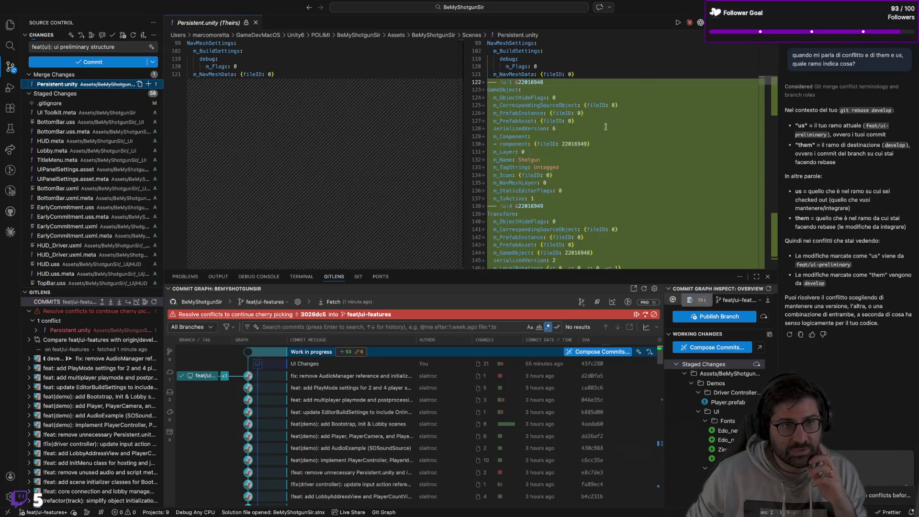
scroll(648, 72, "down", 10)
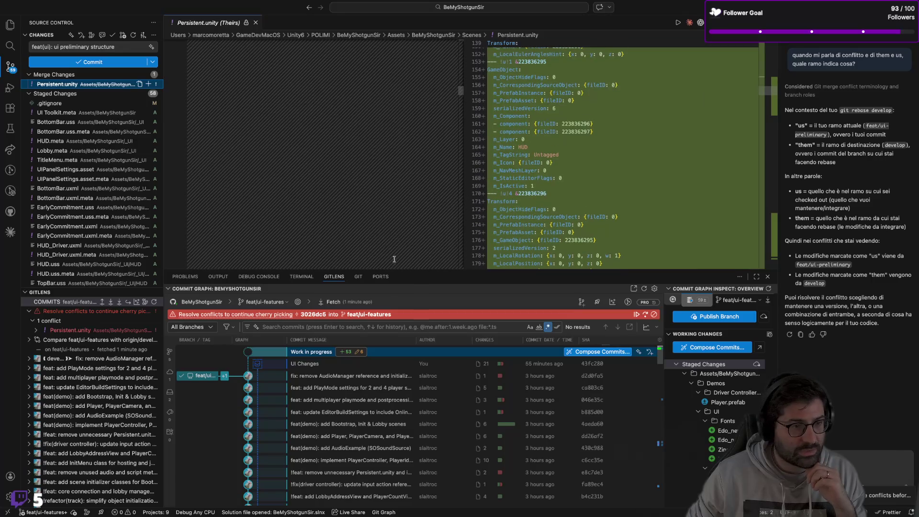
left_click_drag(391, 269, 391, 400)
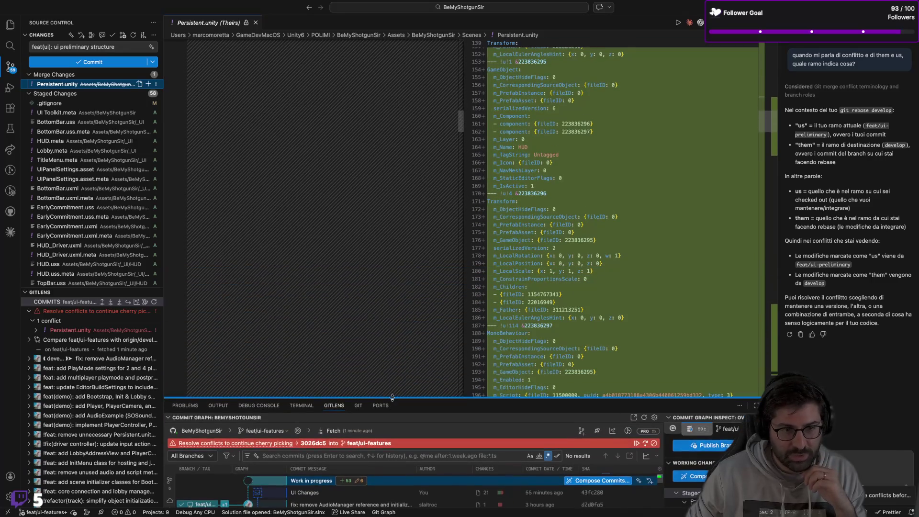
scroll(611, 242, "up", 15)
scroll(611, 243, "down", 20)
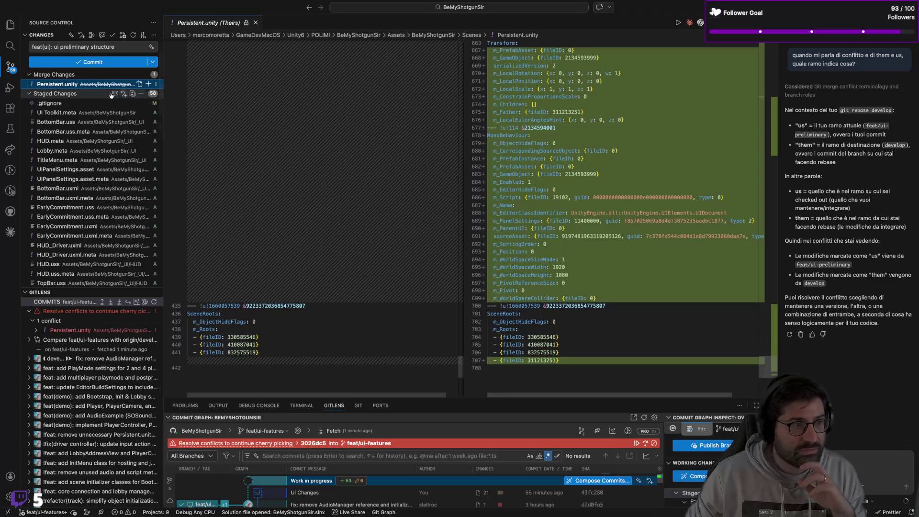
Resolve the Persistent.unity conflict by choosing Delete File
right_click(79, 85)
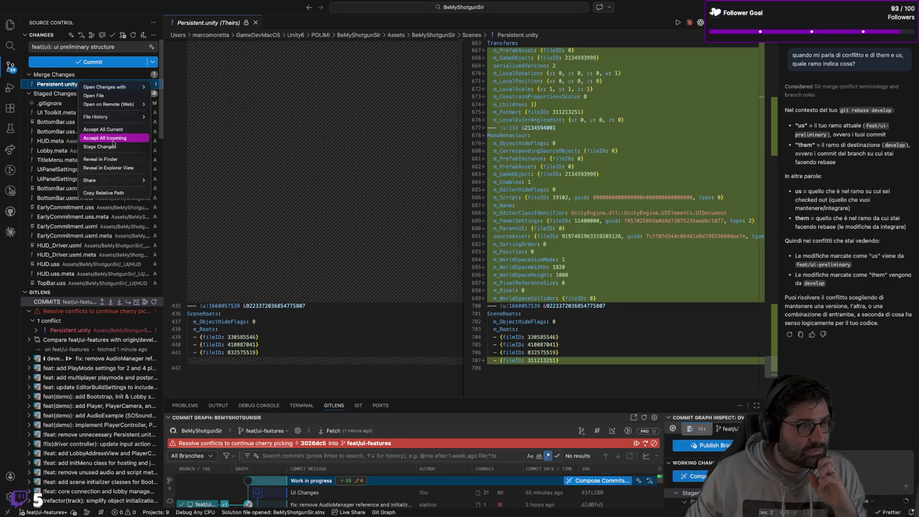
left_click(197, 110)
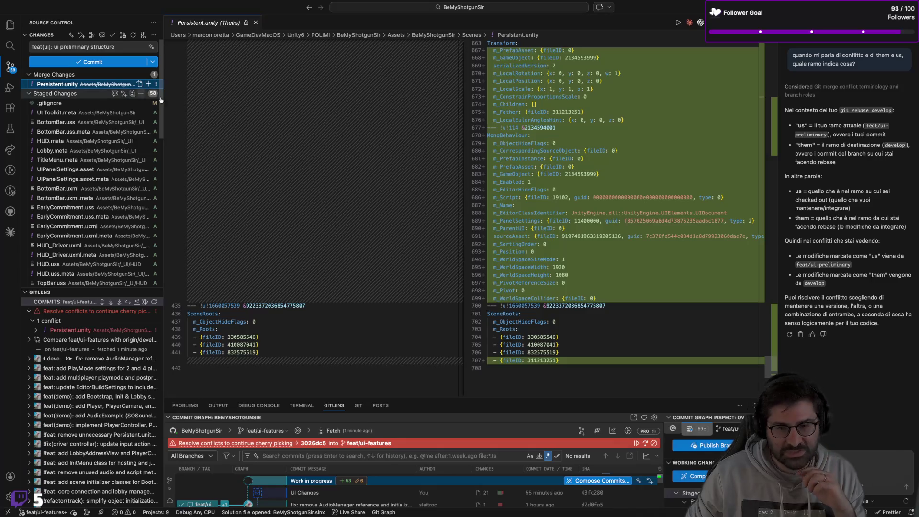
scroll(312, 163, "up", 15)
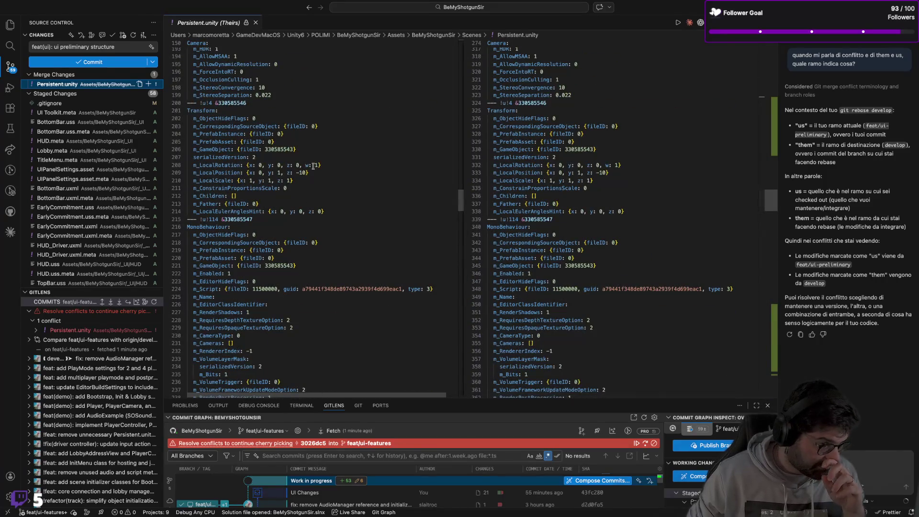
scroll(313, 165, "up", 8)
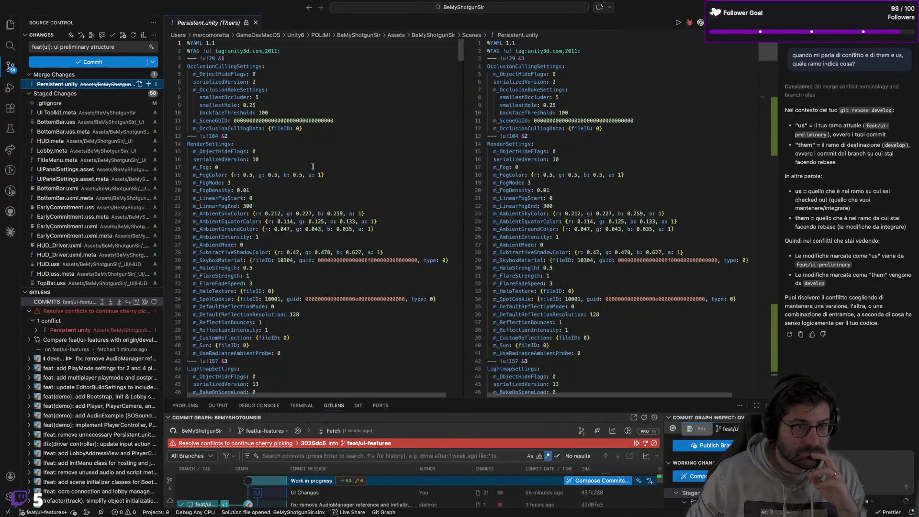
scroll(312, 166, "down", 15)
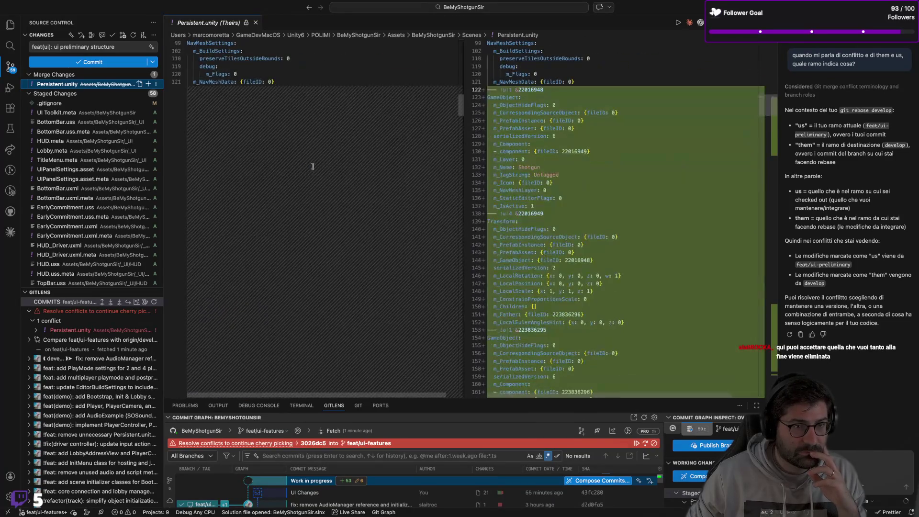
scroll(313, 165, "down", 10)
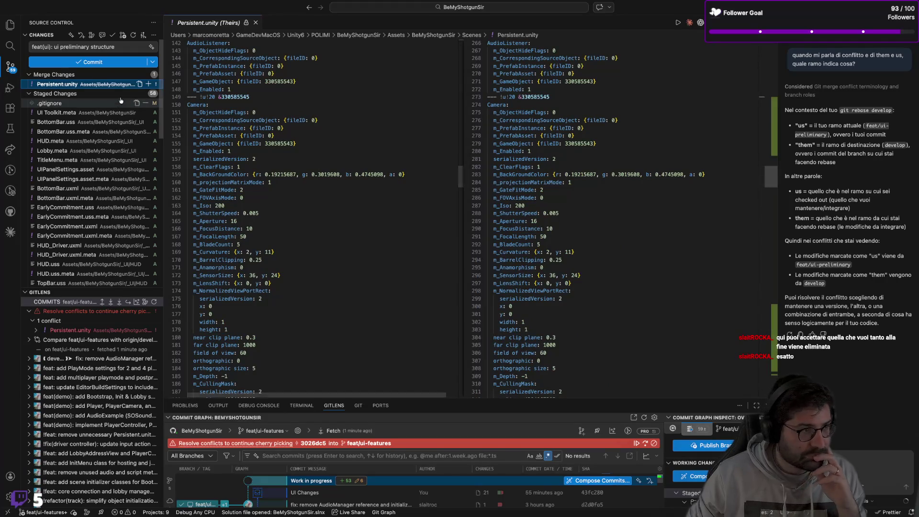
left_click(148, 83)
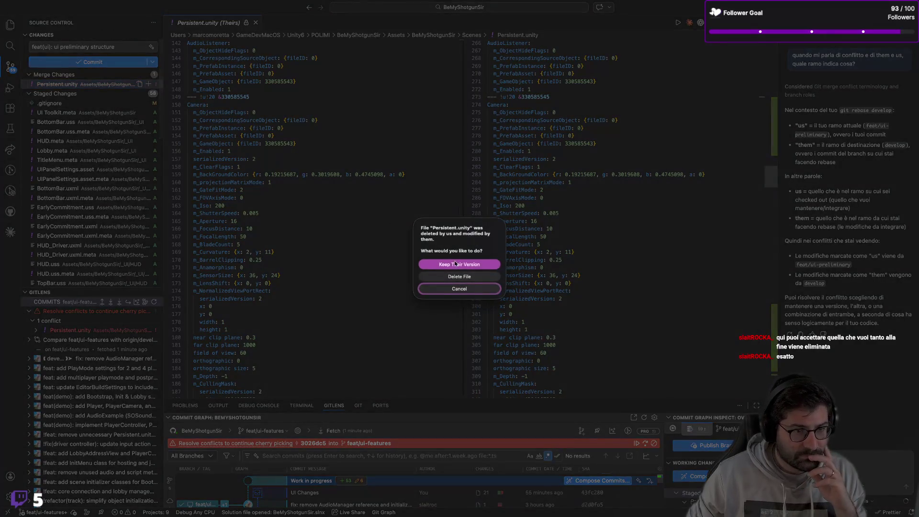
left_click(466, 277)
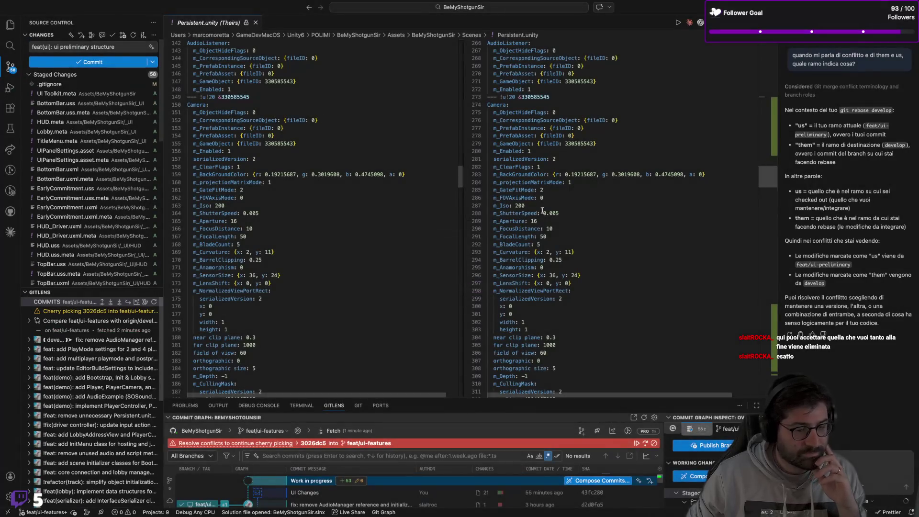
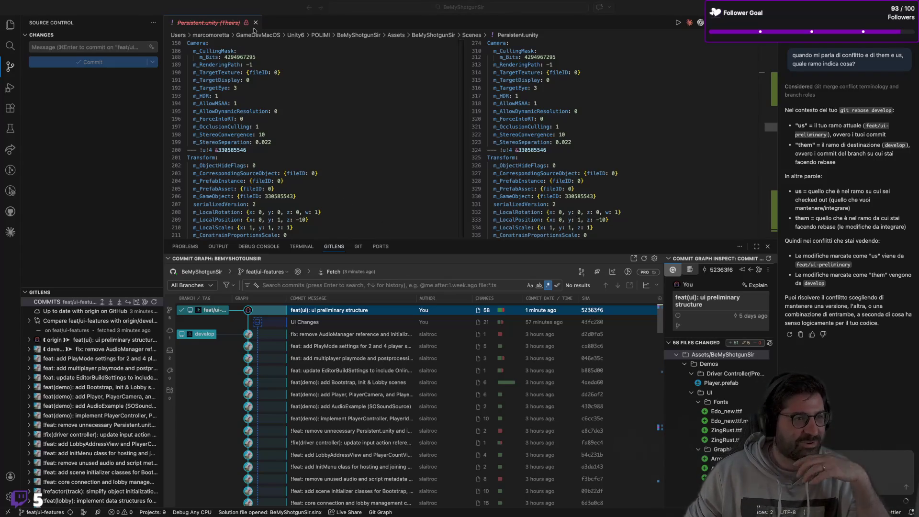
Close the Persistent.unity diff and resize the GitLens commit graph panel to show more commits
left_click(256, 25)
left_click(256, 24)
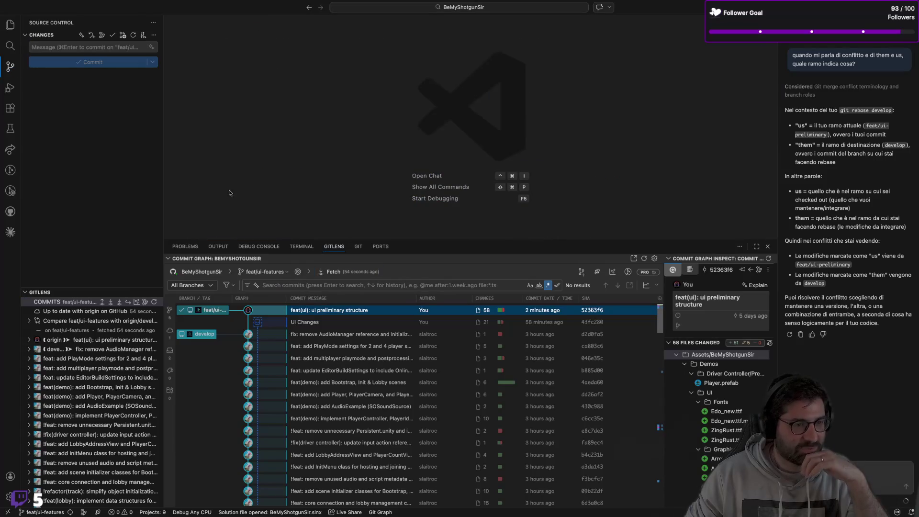
left_click_drag(259, 238, 261, 332)
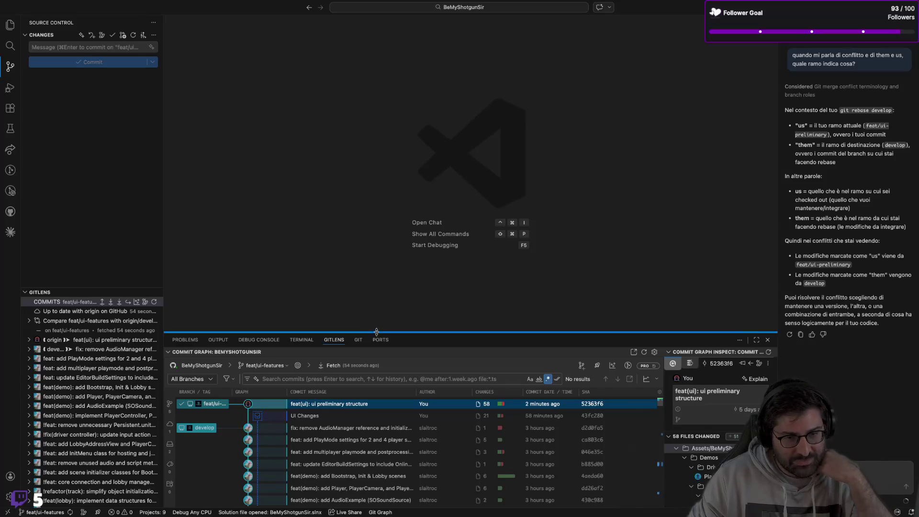
left_click_drag(377, 331, 377, 261)
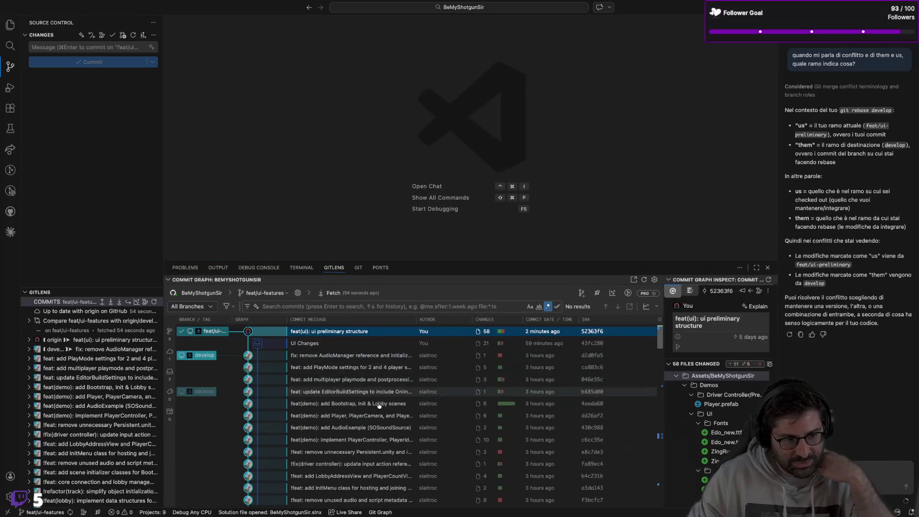
Scroll through the commit graph, then move to the Chrome desktop
scroll(401, 394, "down", 15)
scroll(378, 421, "up", 10)
scroll(406, 430, "up", 10)
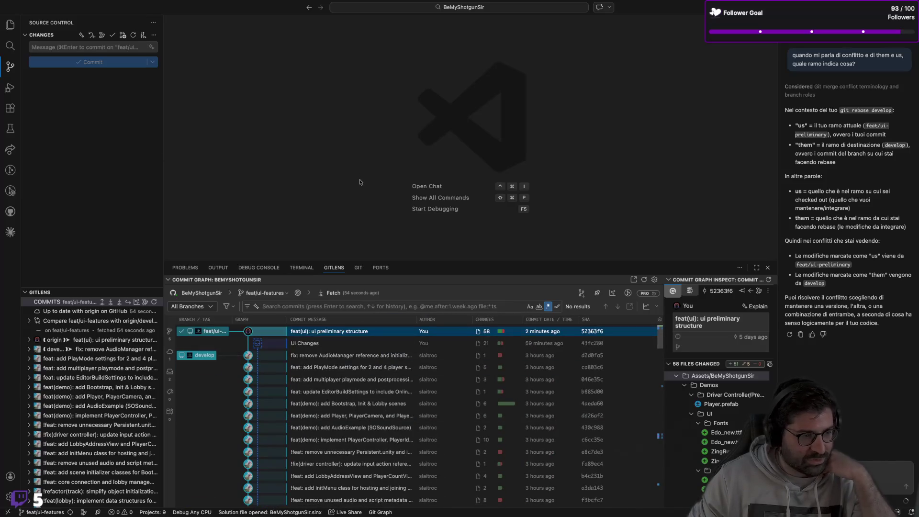
key("ctrl+Left")
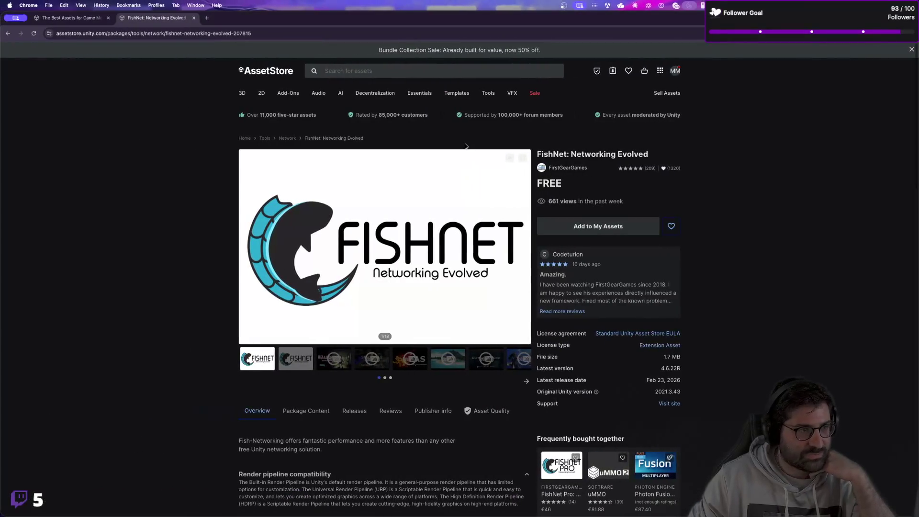
Visit the Unity desktop, clear the Hierarchy selection, and return to VS Code
key("ctrl+Up")
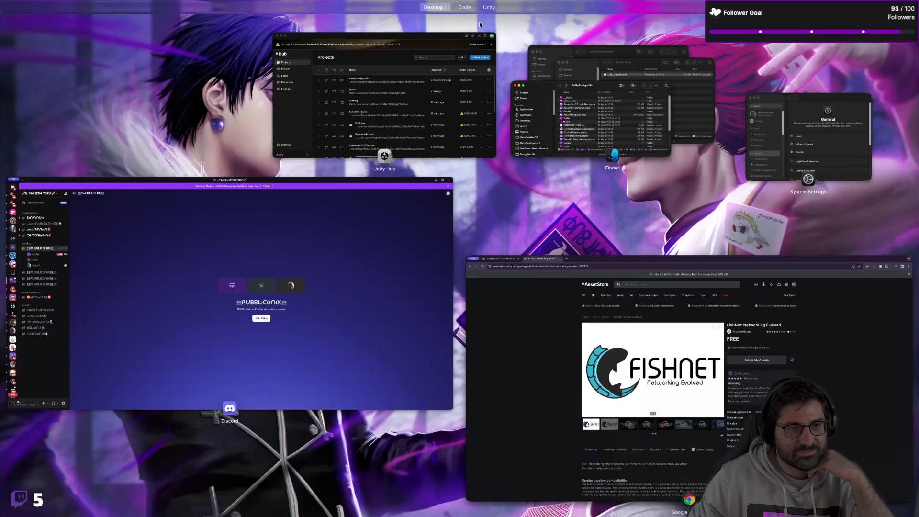
mouse_move(488, 9)
left_click(526, 40)
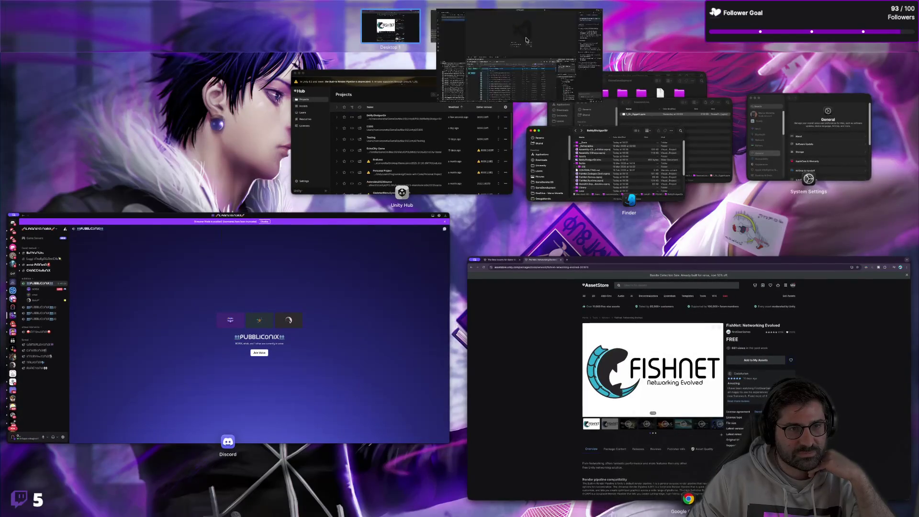
key("ctrl+Left")
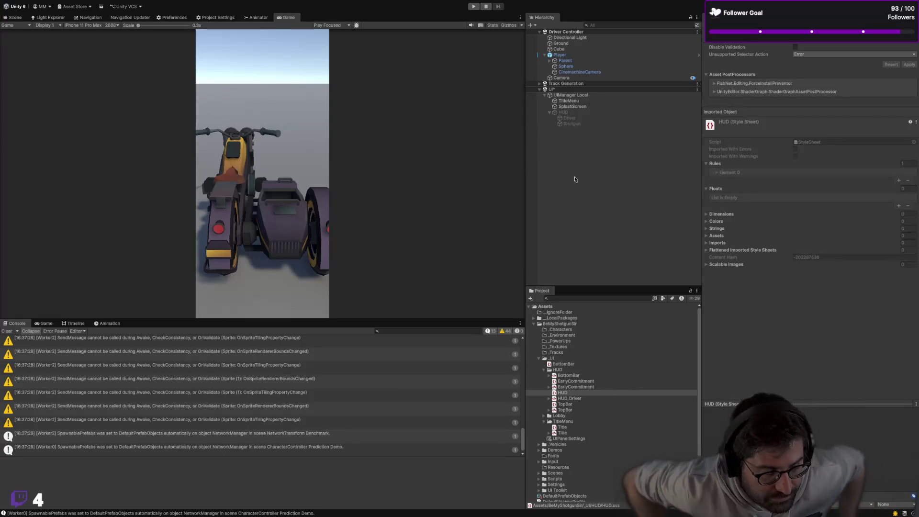
left_click(598, 167)
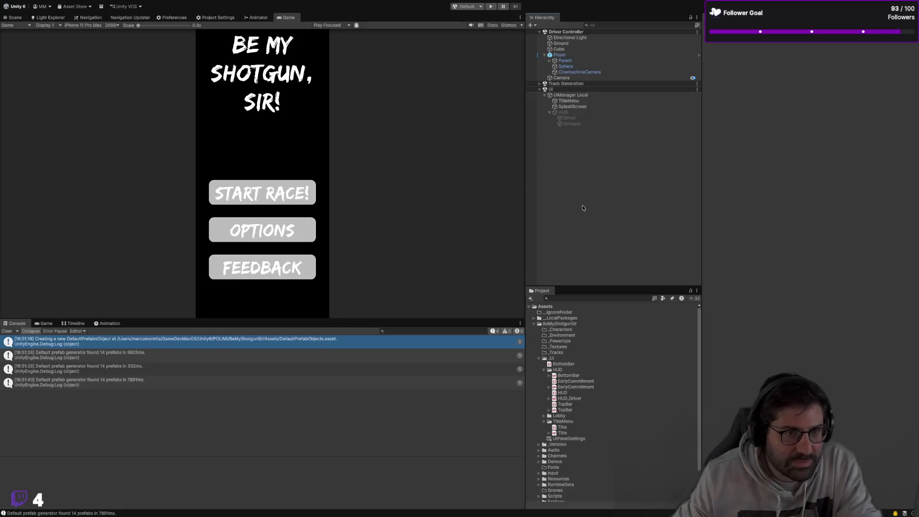
key("super+Tab")
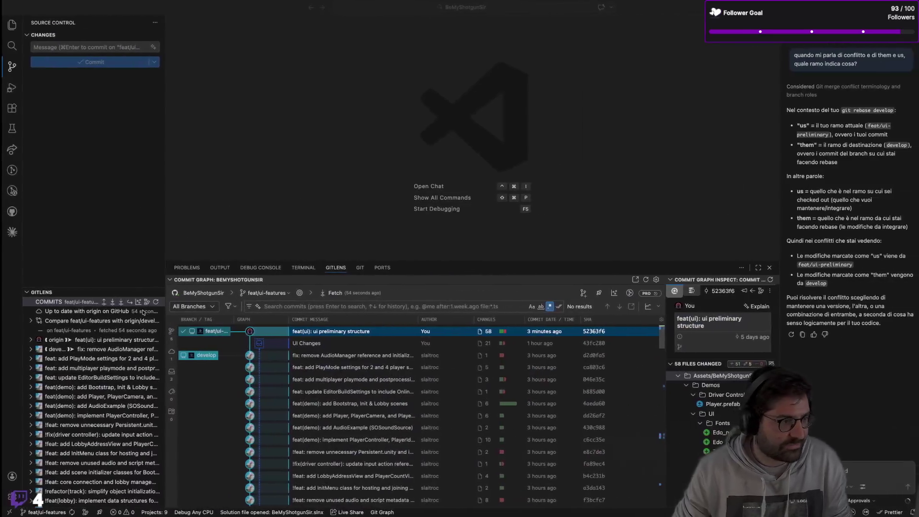
Apply the UI Changes stash from GitLens Stashes and expand it to list its files
left_click(111, 294)
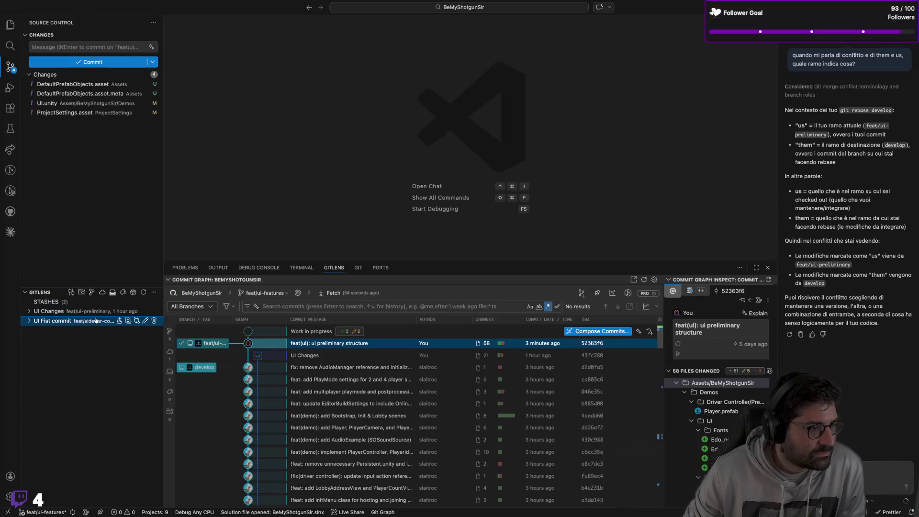
left_click(119, 312)
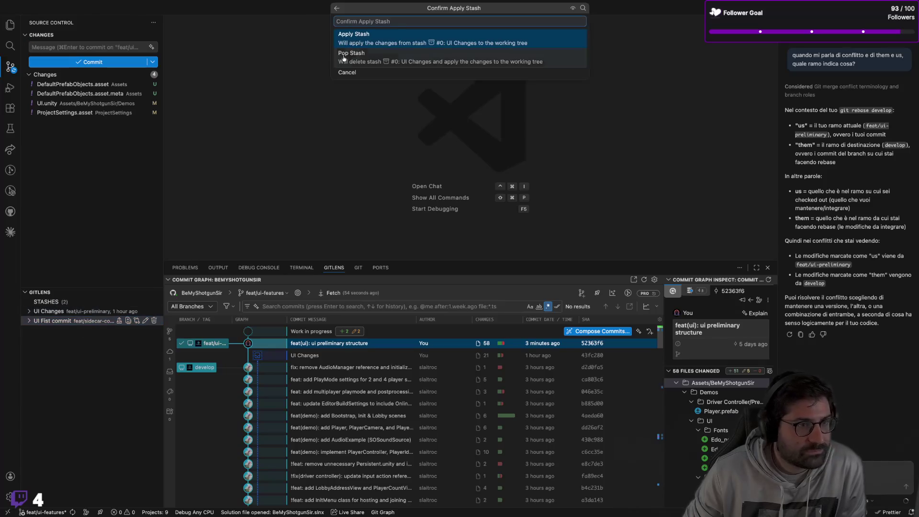
left_click(375, 42)
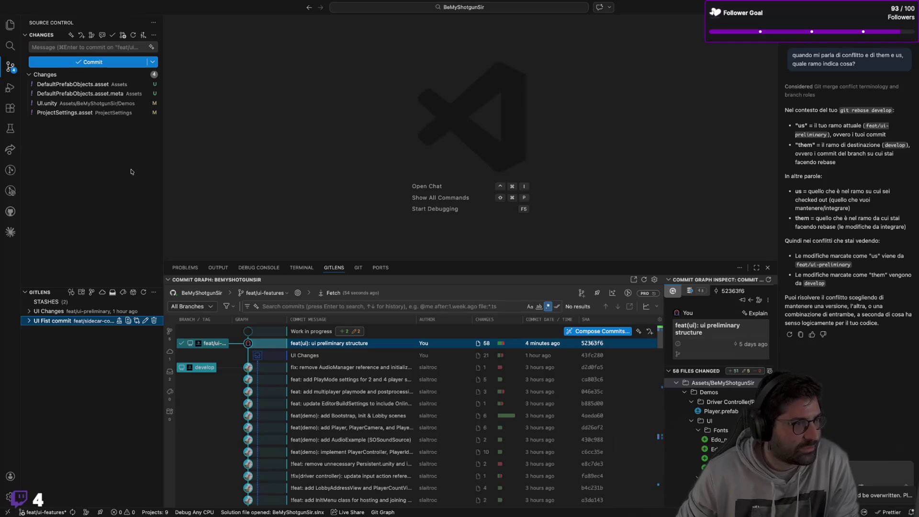
left_click(126, 182)
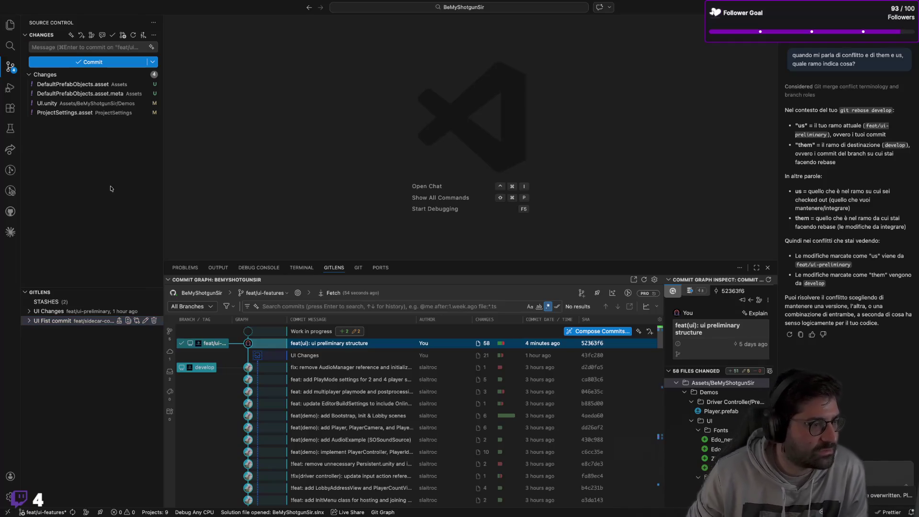
left_click(75, 311)
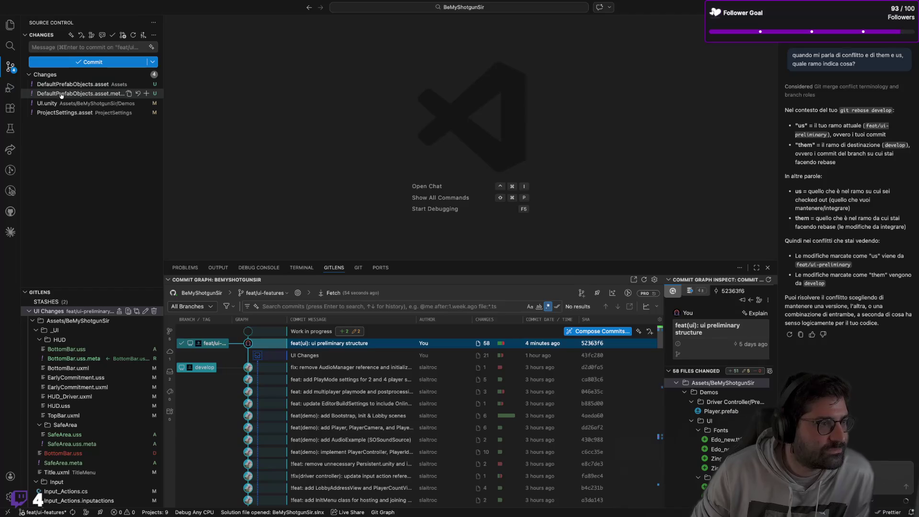
Glance at Unity, then cancel a second attempt to apply the UI Changes stash
key("super+Tab")
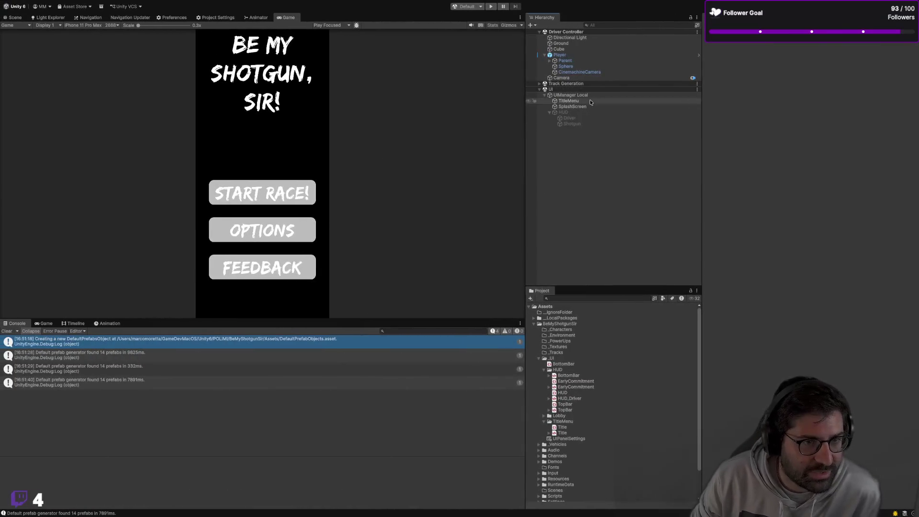
key("super+Tab")
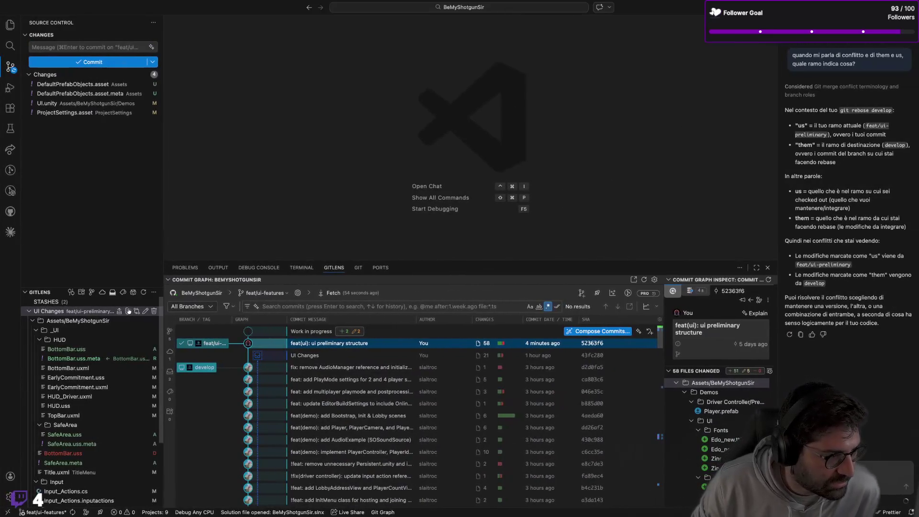
left_click(119, 312)
key("Return")
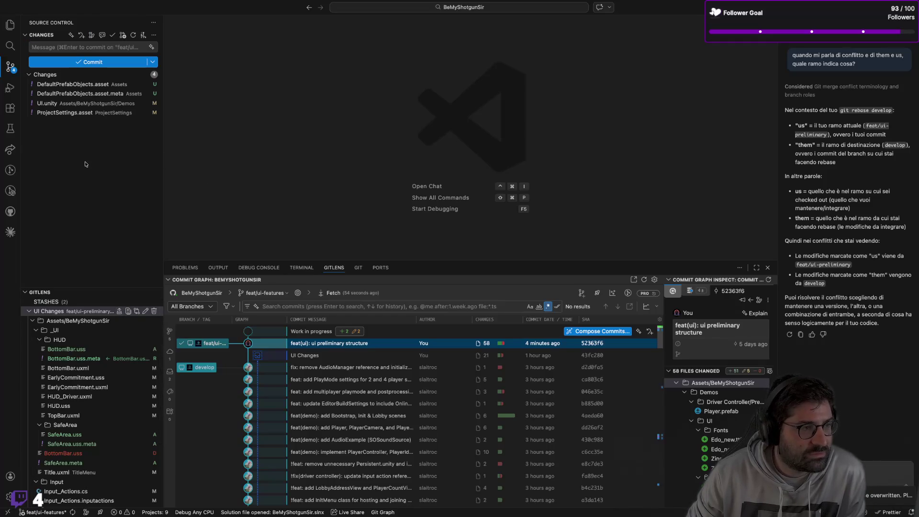
View the stash's BottomBar.uss diff, then close the VS Code window
left_click(60, 350)
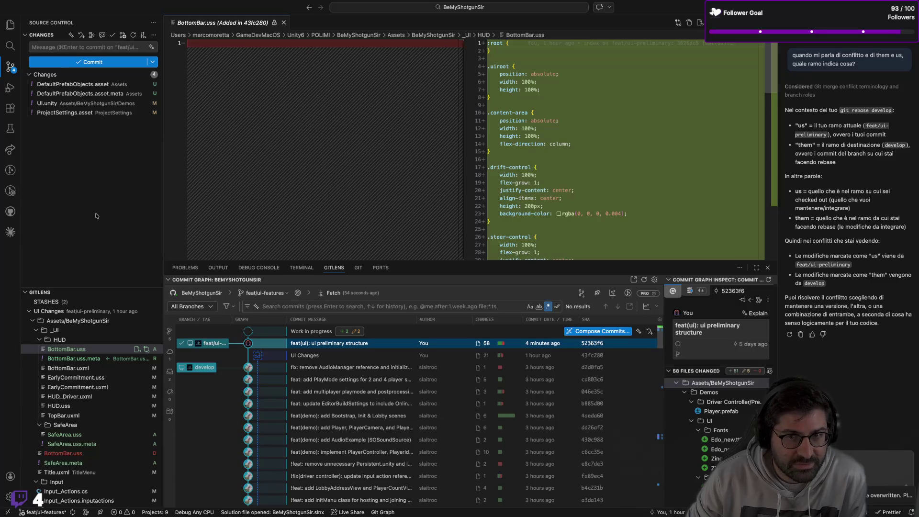
mouse_move(79, 2)
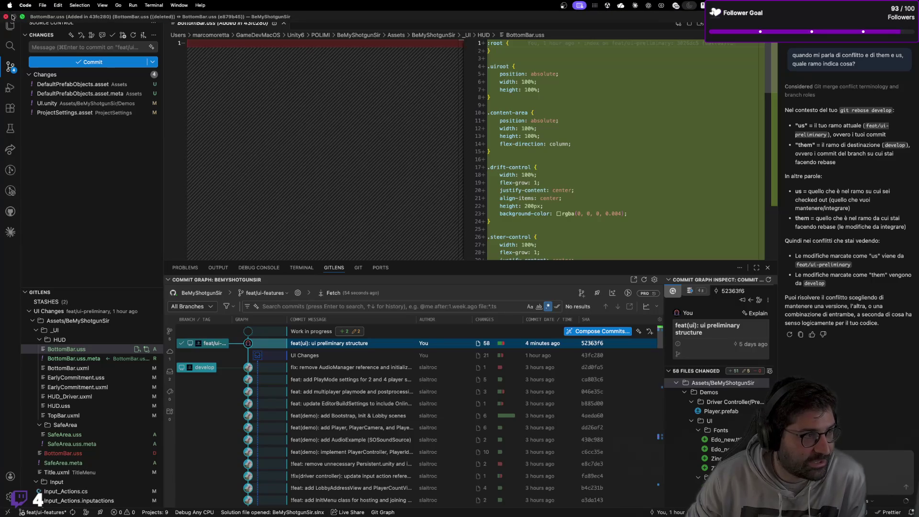
left_click(7, 17)
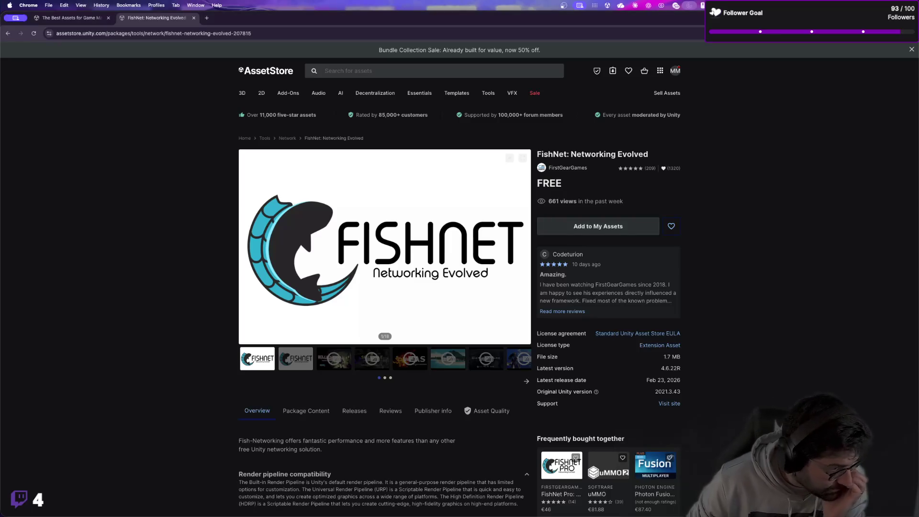
Reopen the C# project from Unity's Project window and make VS Code full screen
key("super+Tab")
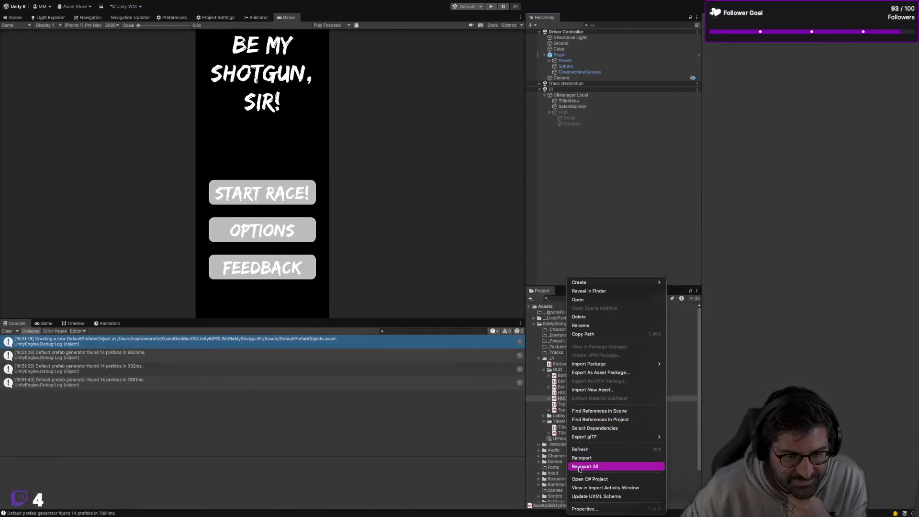
left_click(589, 479)
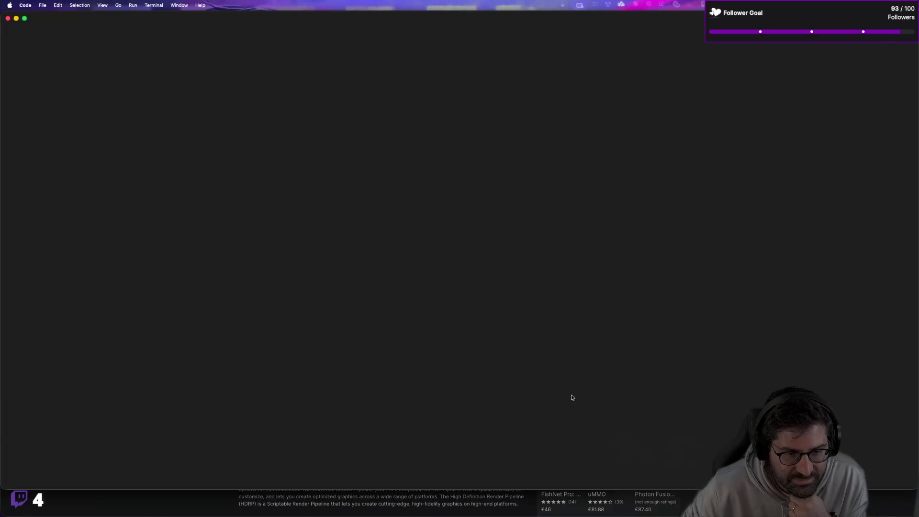
left_click(24, 18)
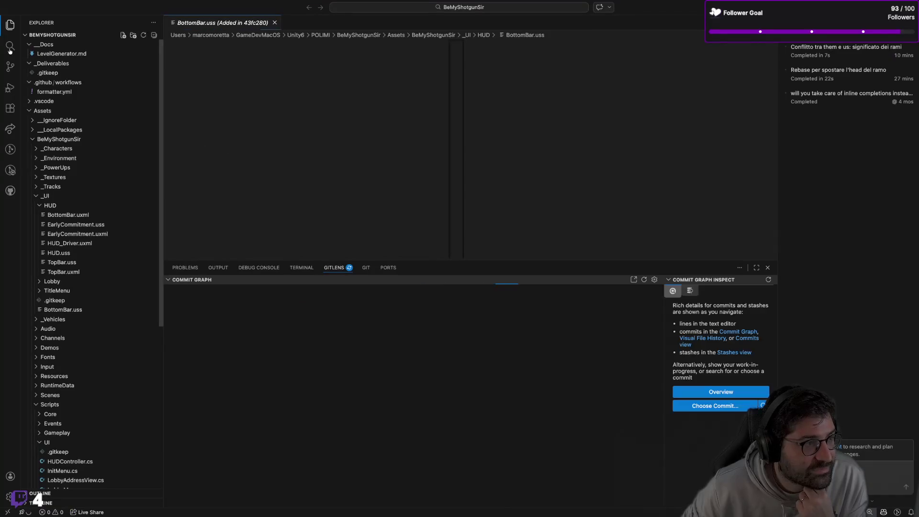
Close the BottomBar.uss diff and attempt to apply the UI Changes stash
left_click(9, 66)
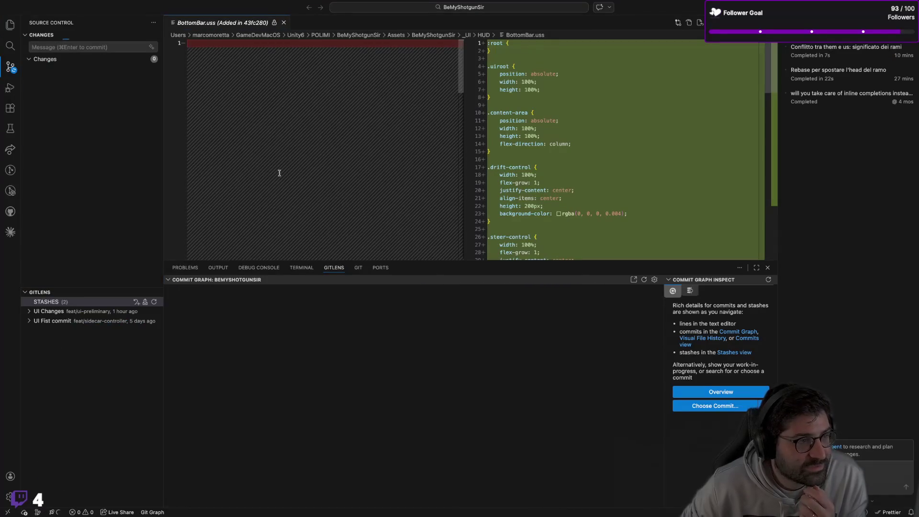
left_click(284, 23)
left_click(113, 312)
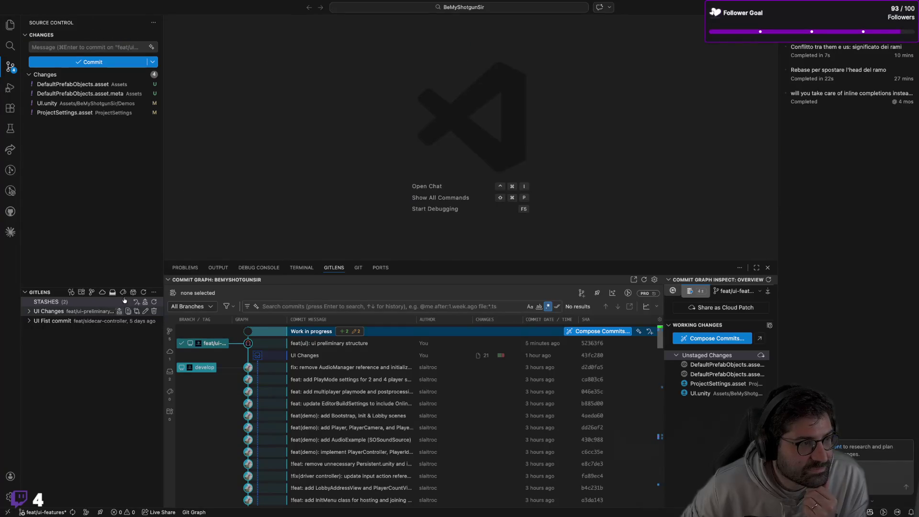
left_click(412, 36)
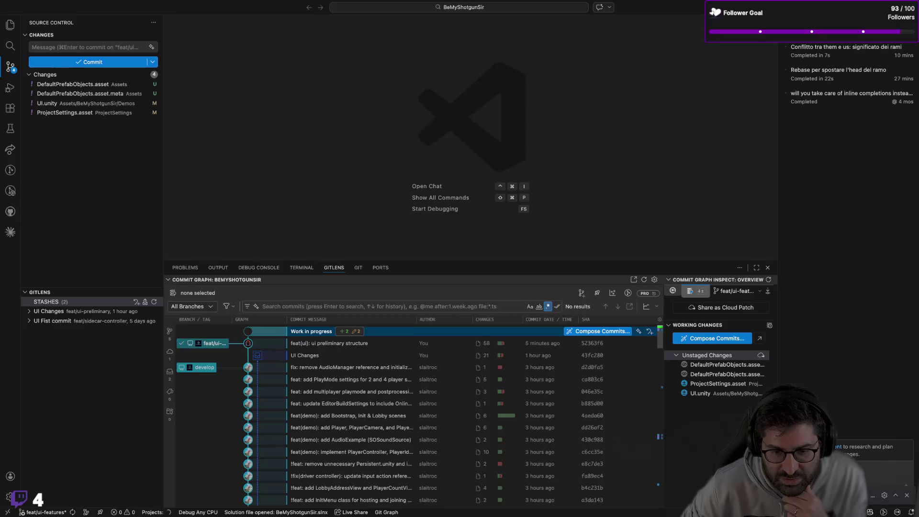
Read the stash notification, then discard all 4 changed files
left_click(893, 497)
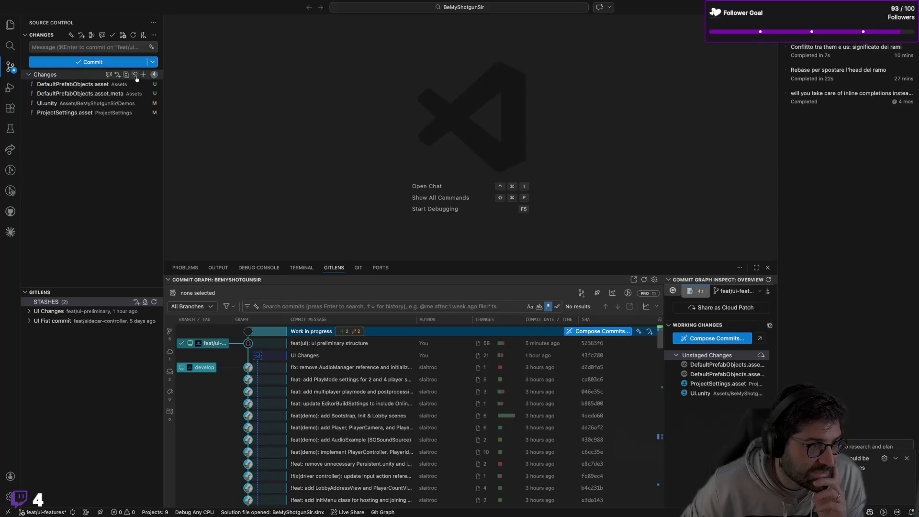
left_click(135, 75)
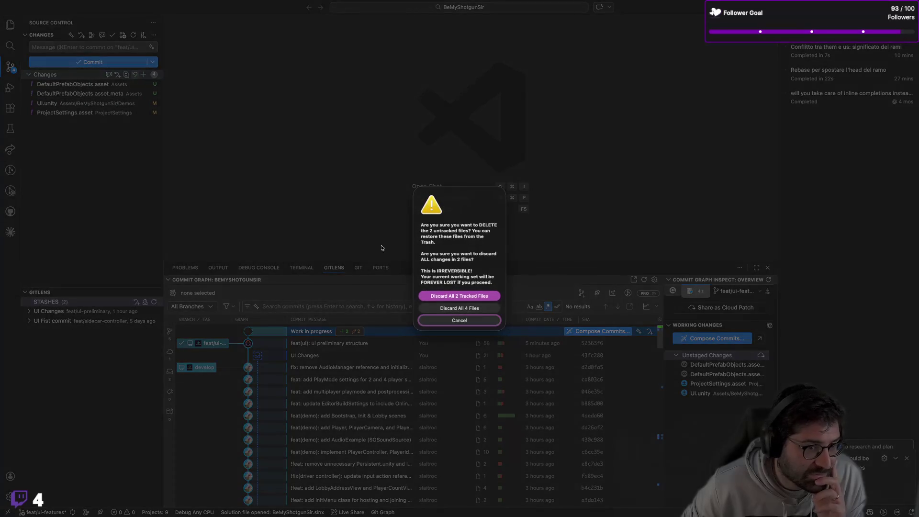
left_click(441, 308)
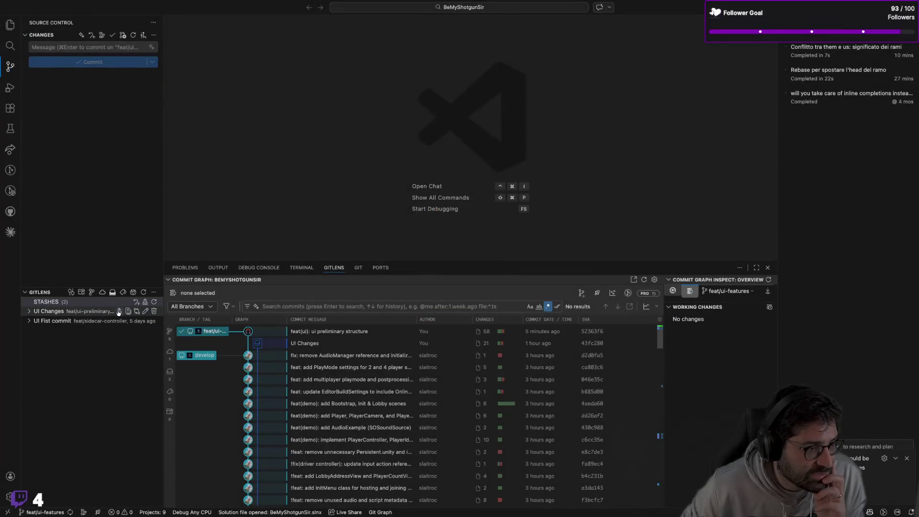
Apply the UI Changes stash to the clean tree and resolve Input_Actions.cs in the merge editor
left_click(119, 312)
left_click(339, 42)
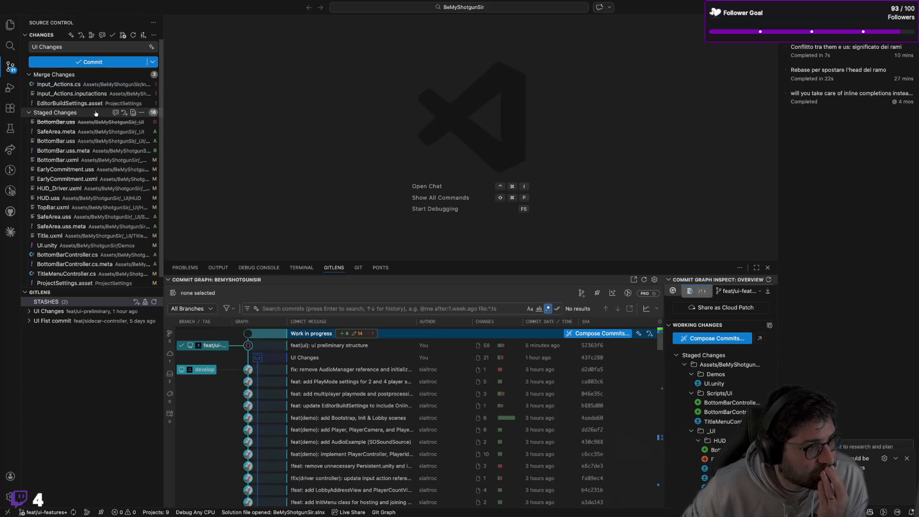
left_click(100, 85)
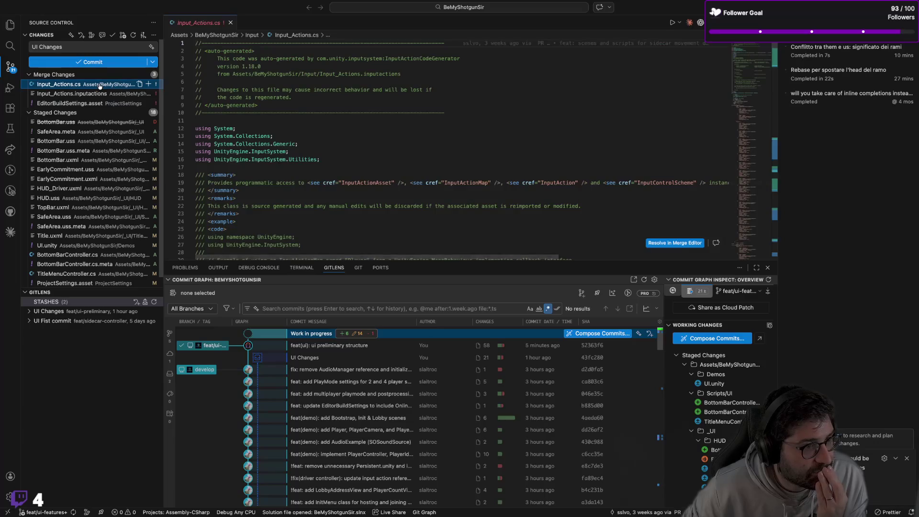
left_click(669, 243)
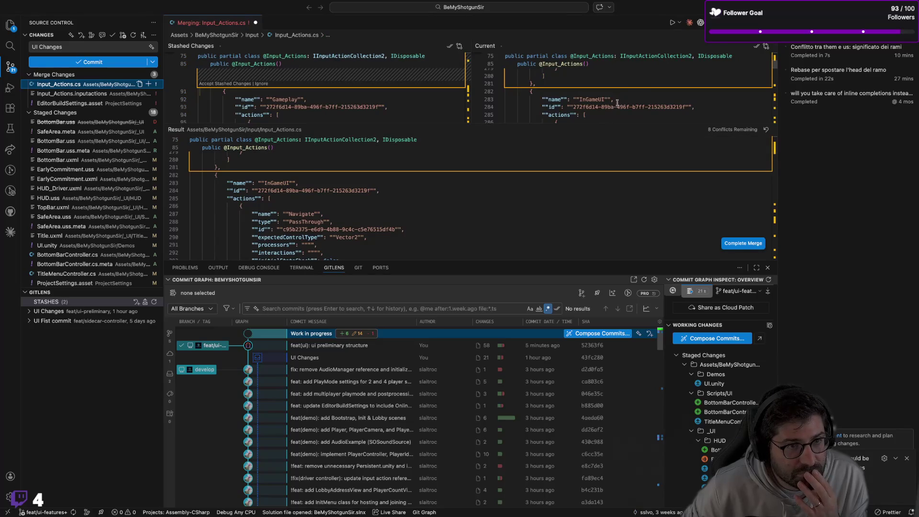
left_click(757, 47)
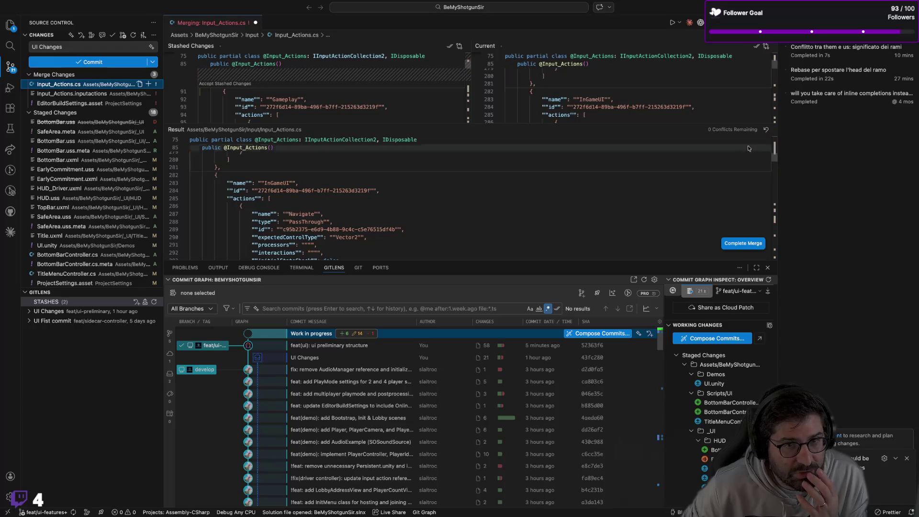
left_click(740, 244)
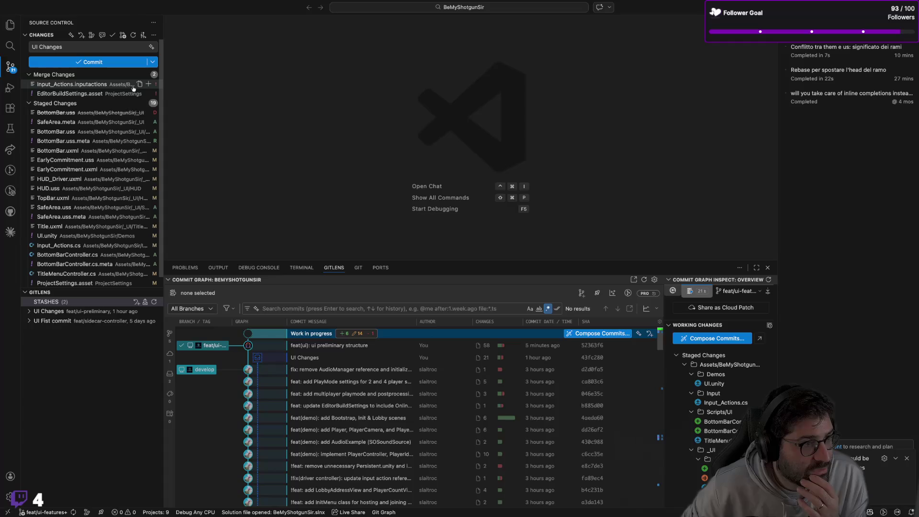
Complete the Input_Actions.inputactions and EditorBuildSettings.asset merges and cancel the .gitignore warning
left_click(125, 87)
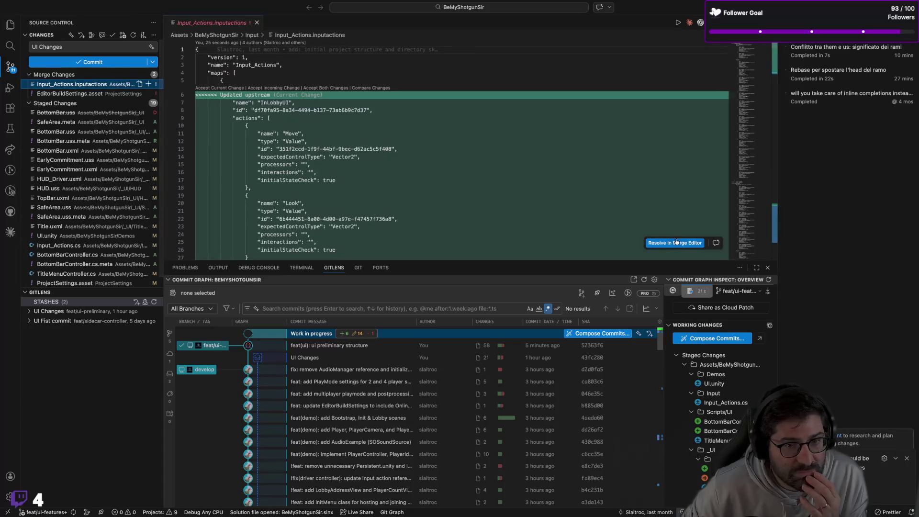
left_click(757, 47)
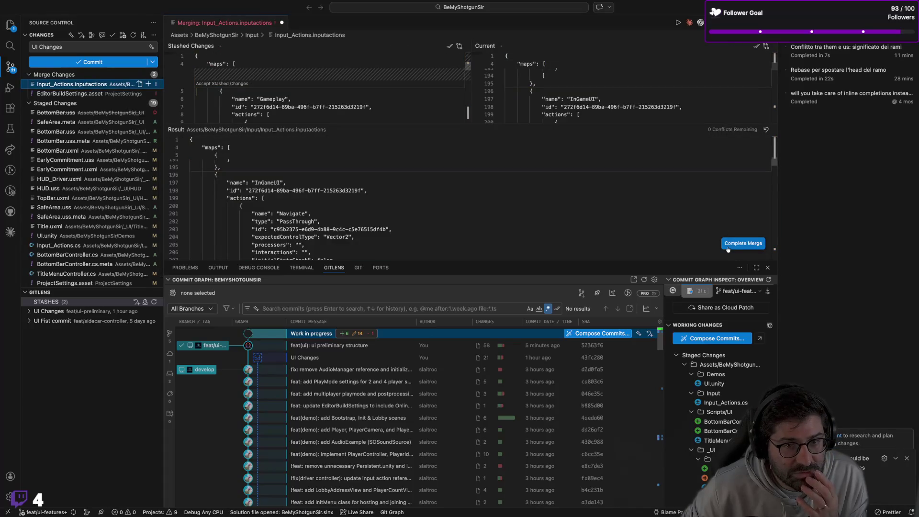
left_click(730, 244)
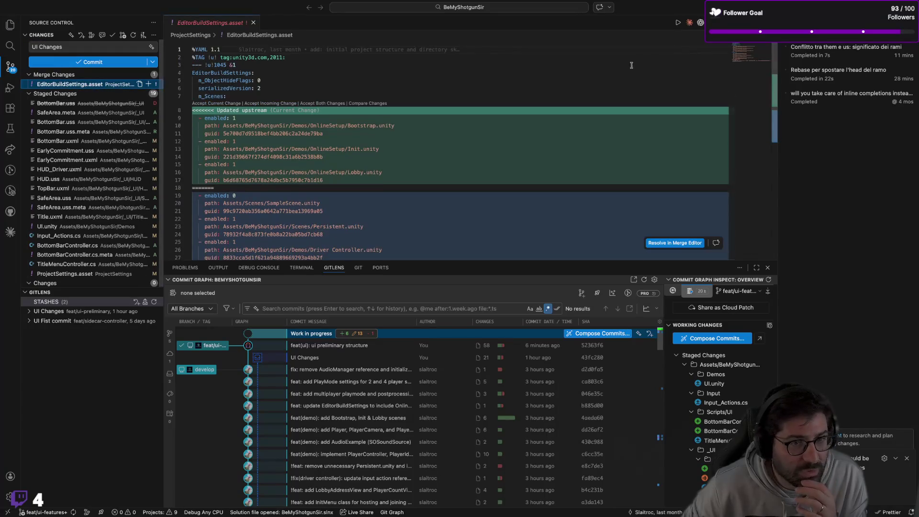
left_click(675, 244)
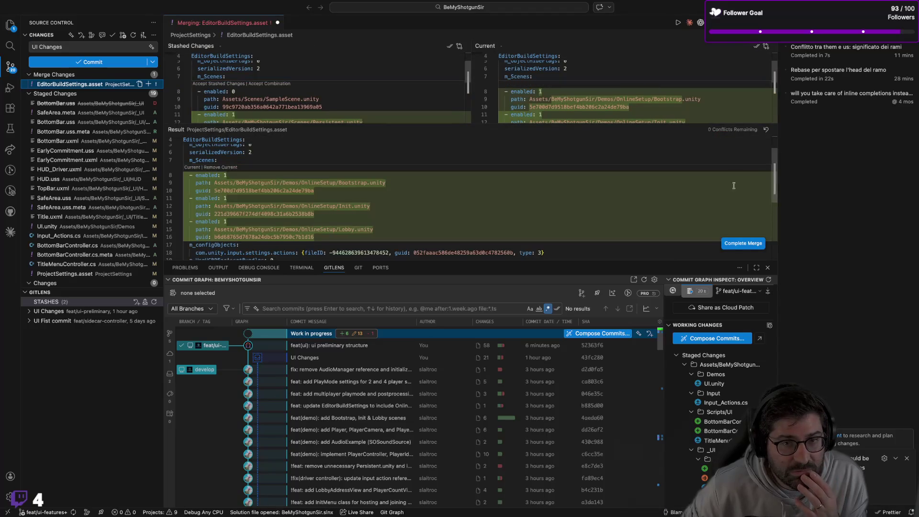
left_click(732, 245)
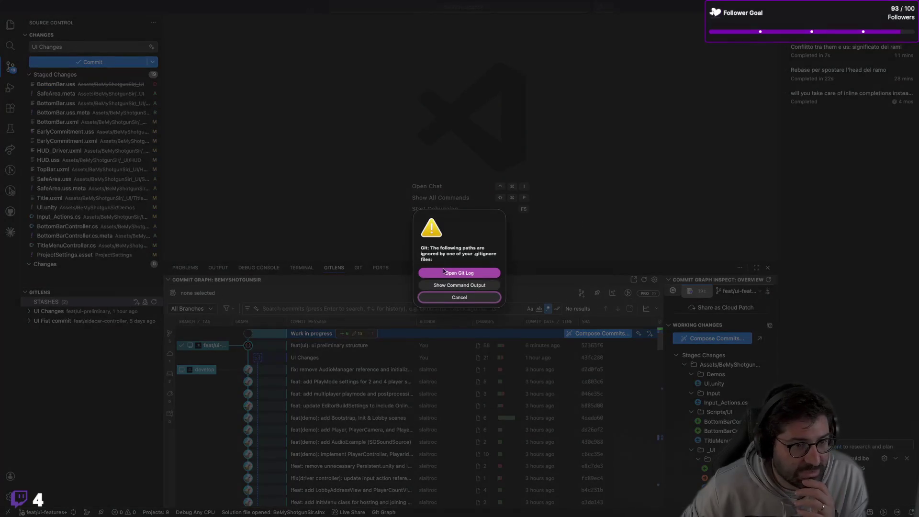
left_click(448, 295)
key("ctrl+Left")
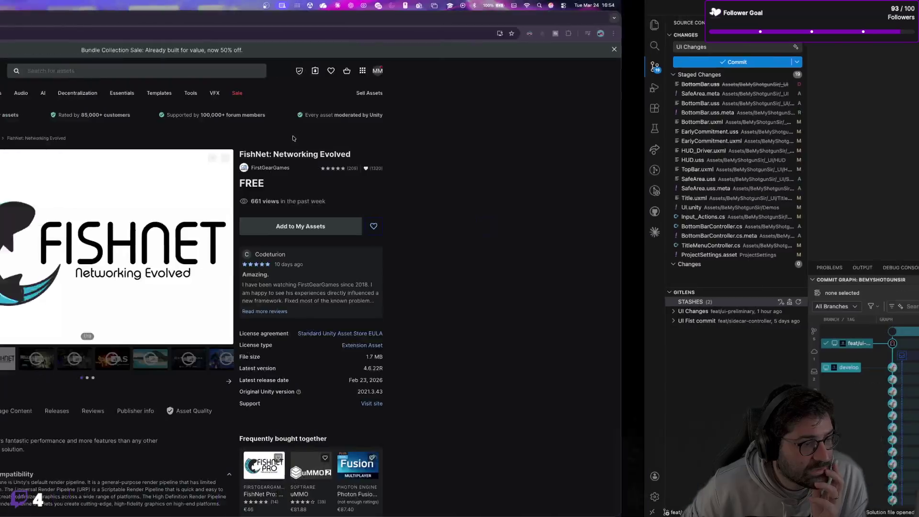
Switch to the Unity desktop and reload the externally modified UI.unity scene
key("ctrl+Up")
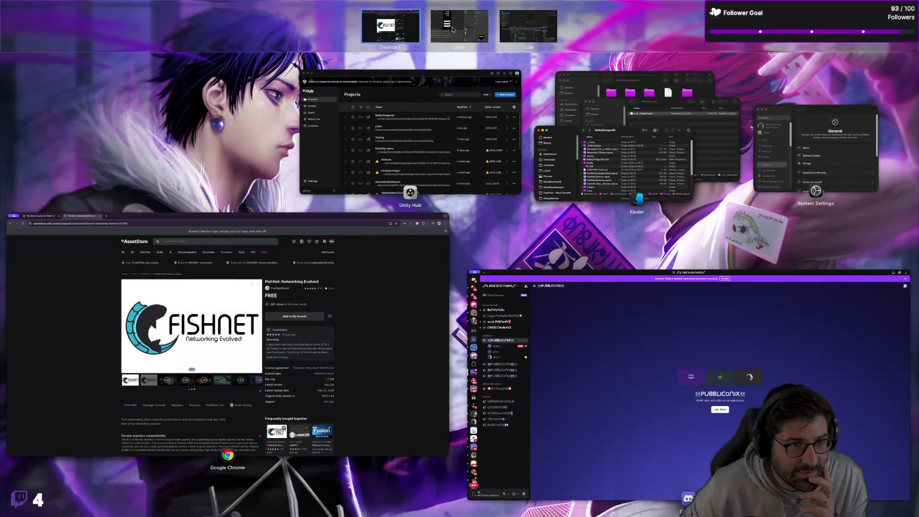
left_click(510, 38)
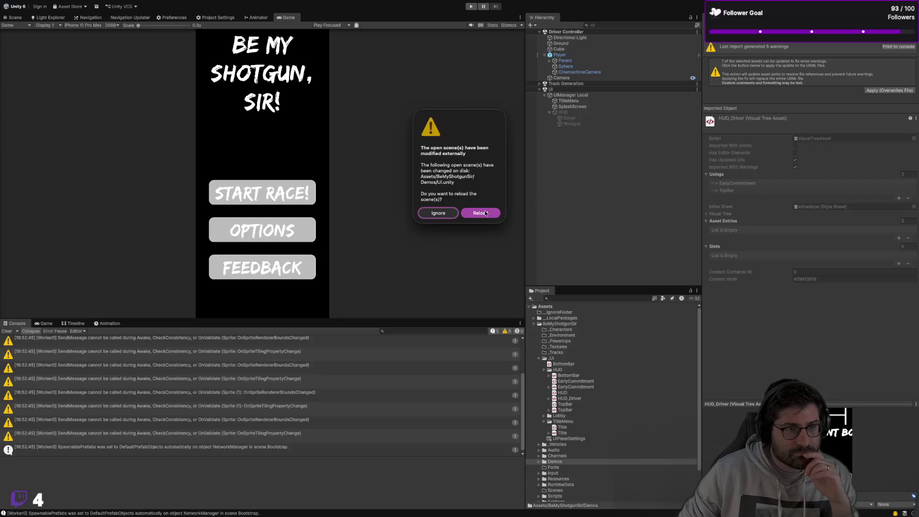
left_click(482, 212)
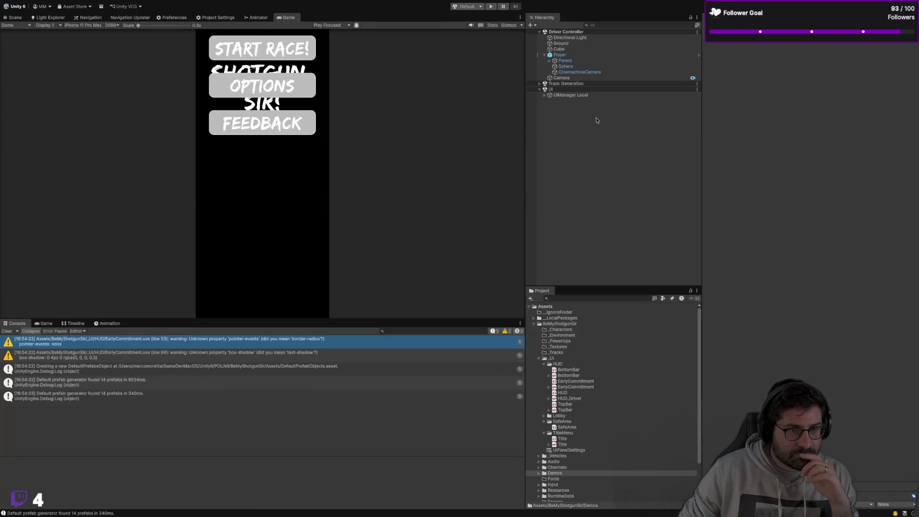
Inspect UIManager Local and expand HUD to check its Driver object
left_click(550, 95)
left_click(543, 96)
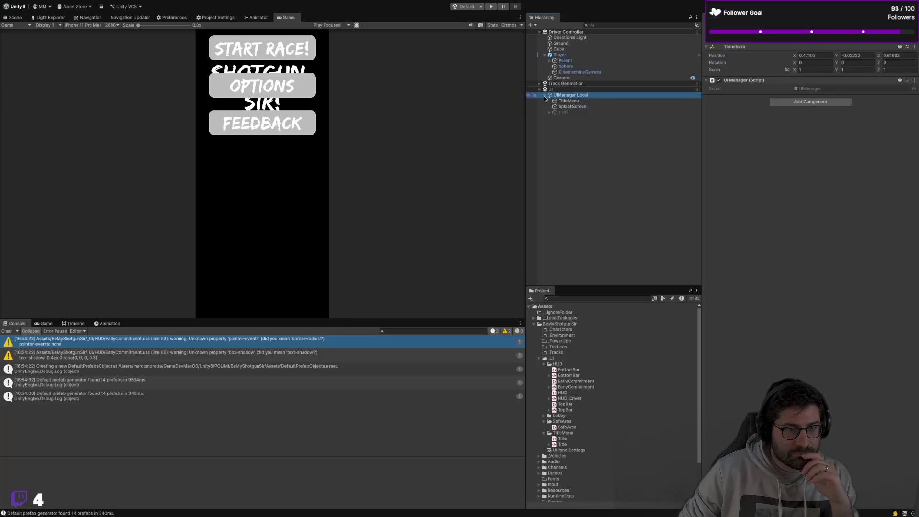
left_click(569, 142)
left_click(592, 97)
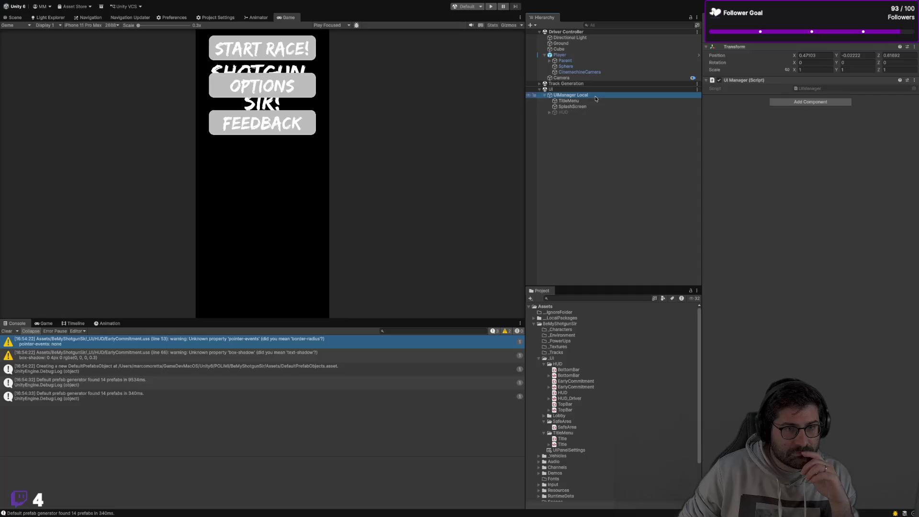
left_click(594, 140)
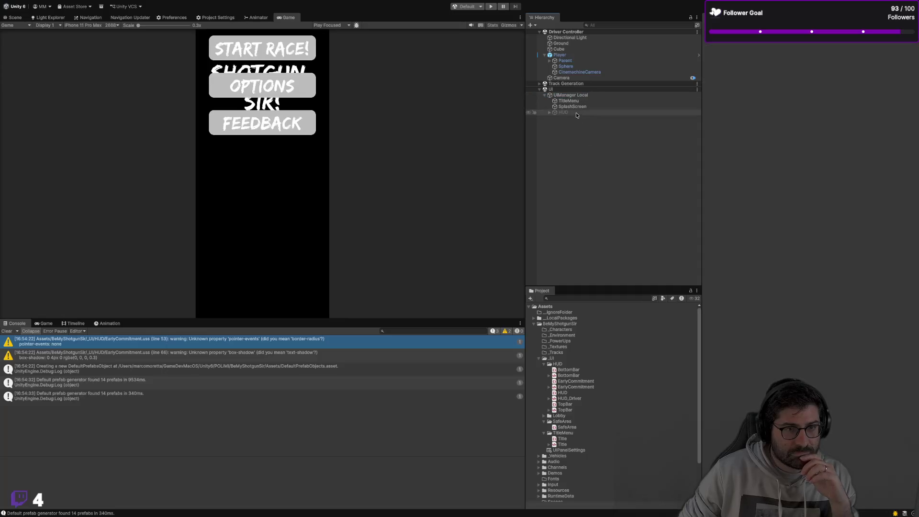
left_click(550, 112)
left_click(570, 119)
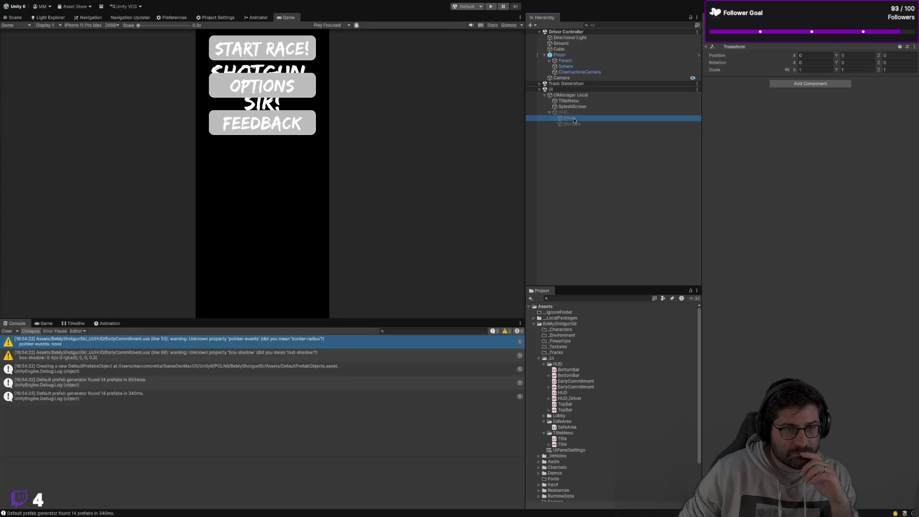
Check TitleMenu's UI Document source and compare the two Title assets before returning to VS Code
left_click(581, 101)
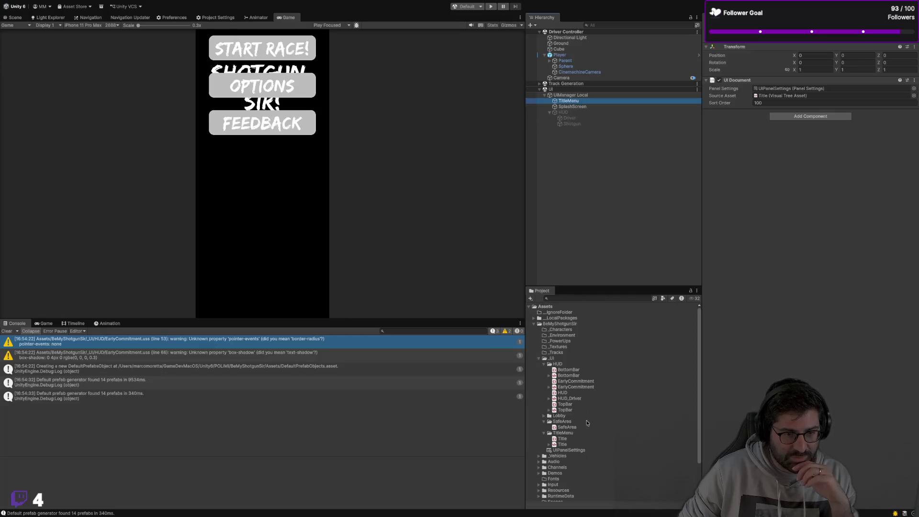
left_click(575, 445)
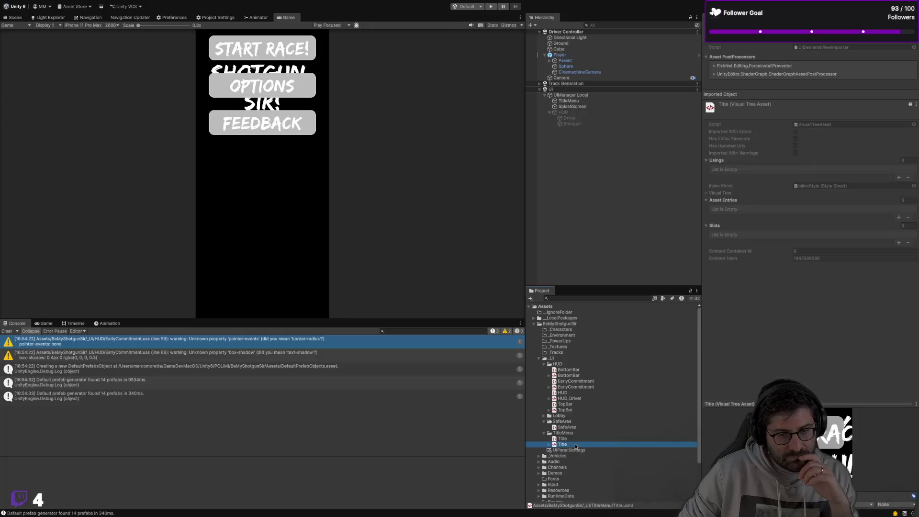
left_click(577, 438)
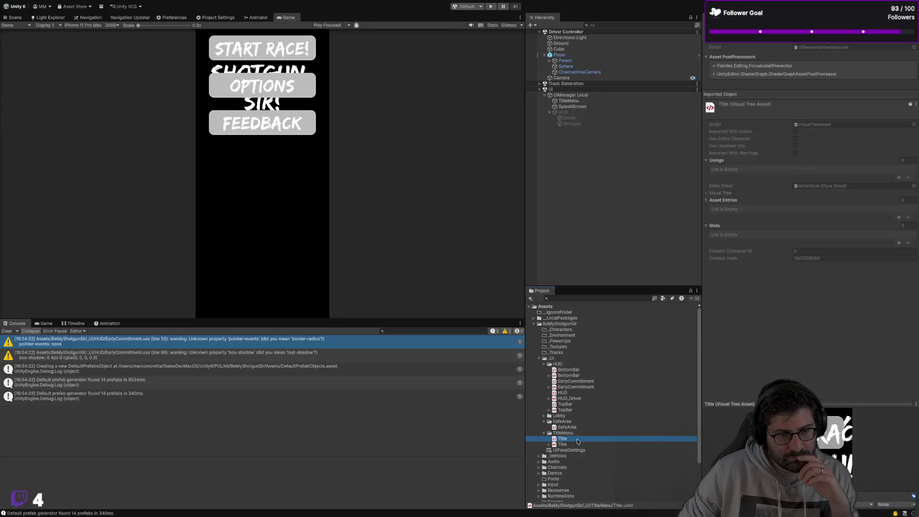
left_click(578, 445)
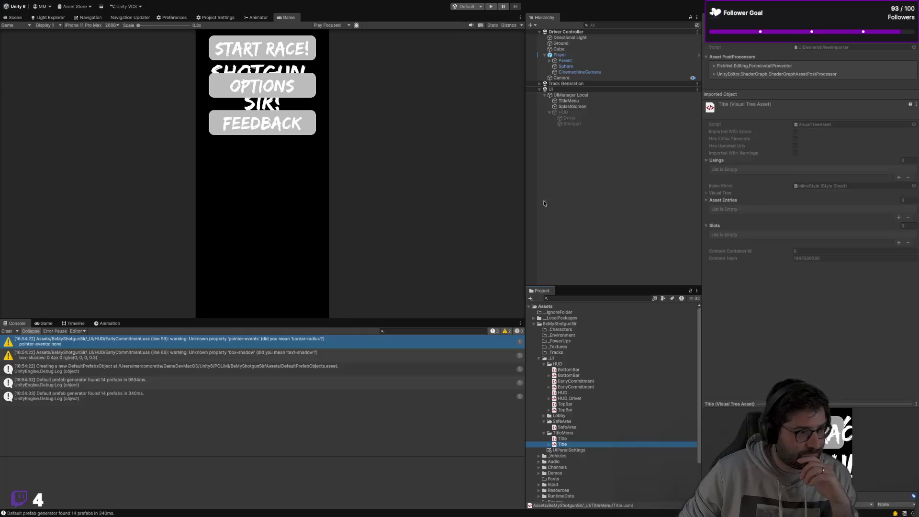
key("super+Tab")
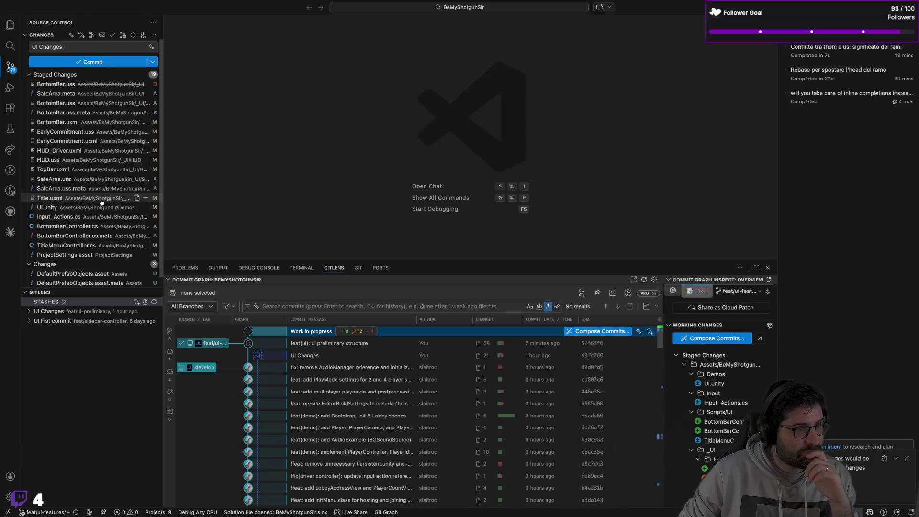
Review the staged changes to Title.uxml
left_click(101, 200)
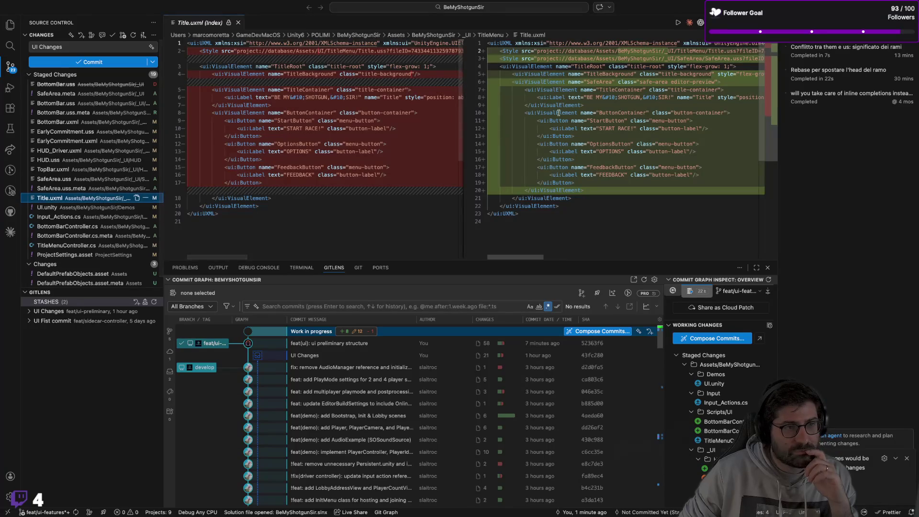
scroll(634, 89, "right", 5)
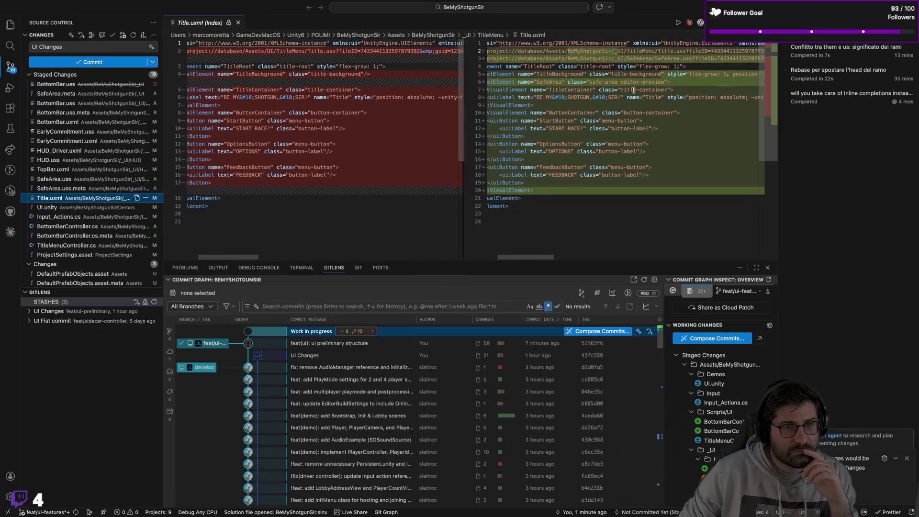
scroll(633, 89, "left", 1)
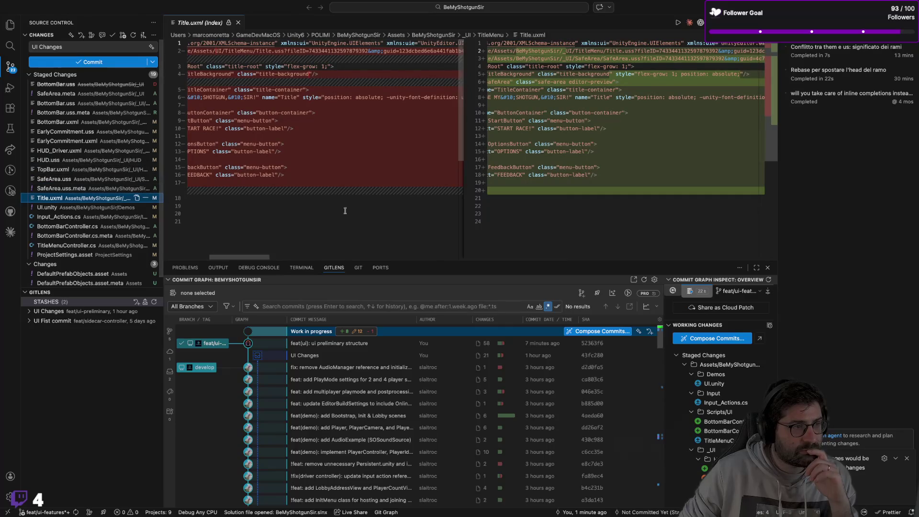
scroll(438, 186, "left", 5)
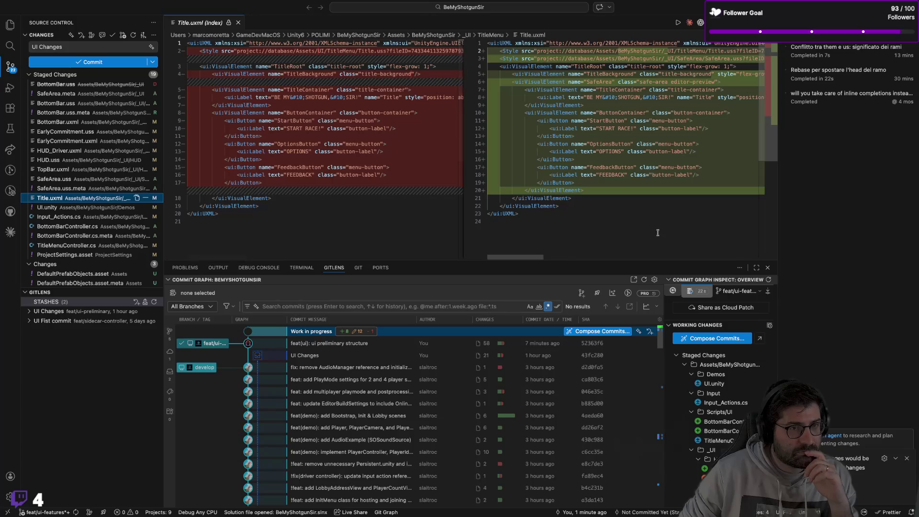
Inspect the Title Visual Tree Asset in Unity's Lobby folder, then close the Title.uxml diff
key("super+Tab")
left_click(608, 415)
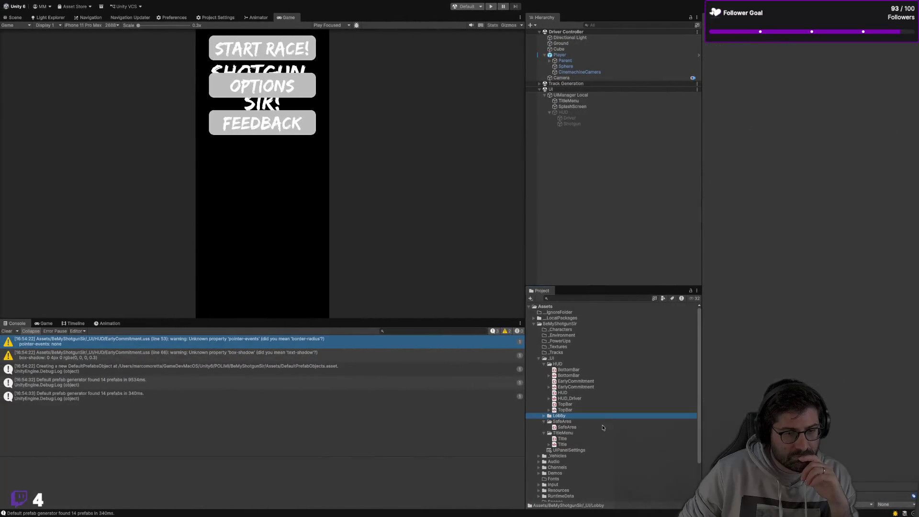
left_click(588, 445)
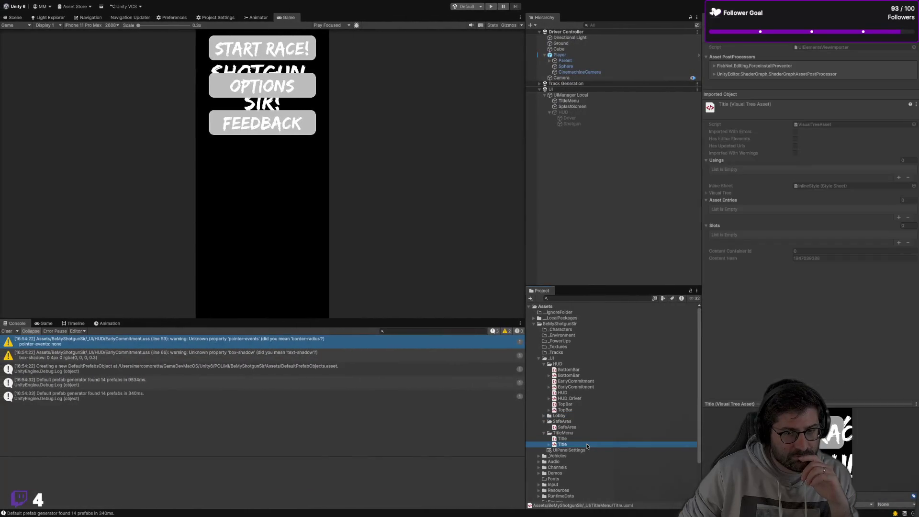
key("super+Tab")
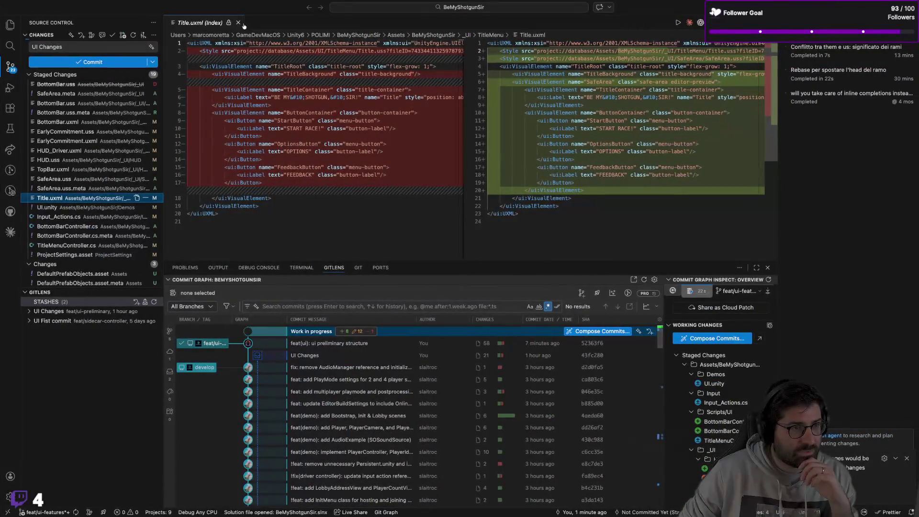
left_click(237, 23)
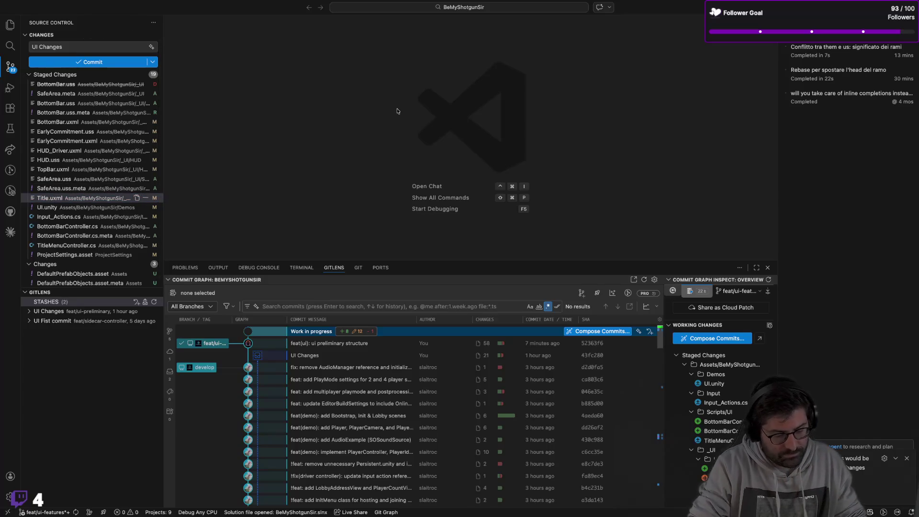
Open Title.uxml through quick file search, then return to Unity
key("super+p")
type("title")
key("Down")
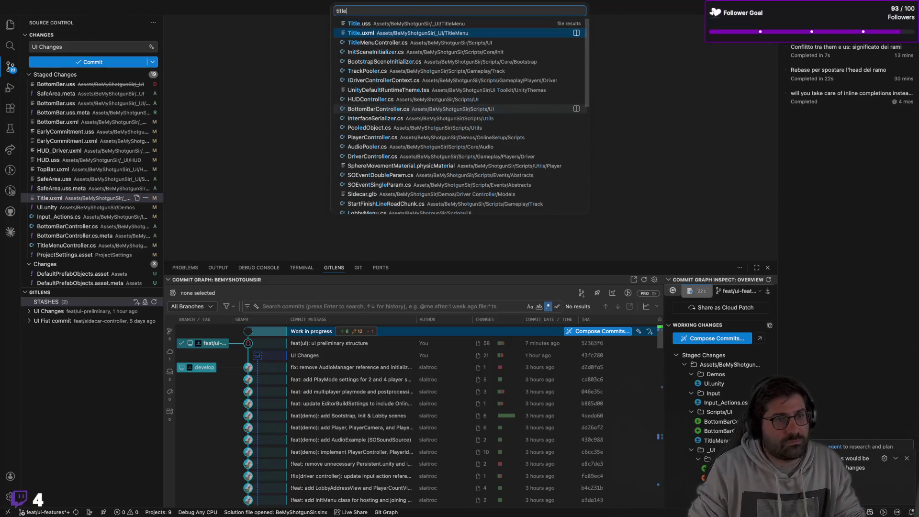
key("Return")
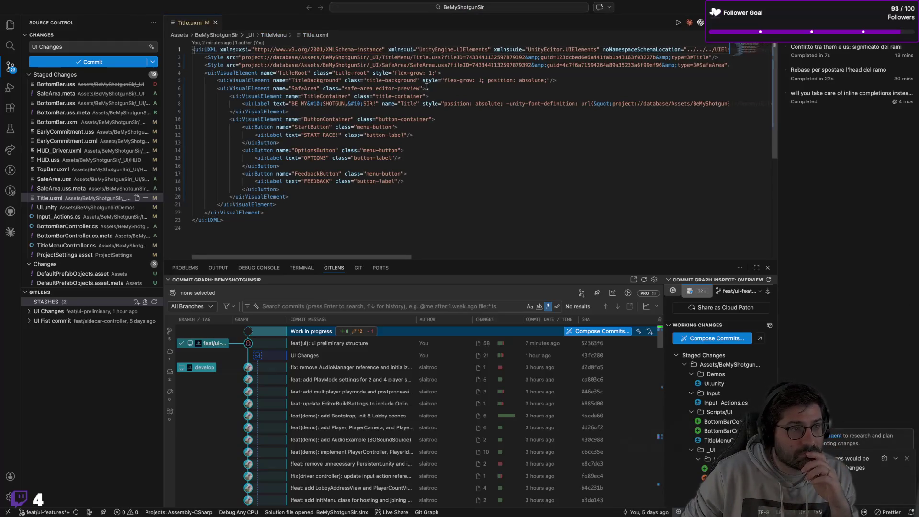
key("super+Tab")
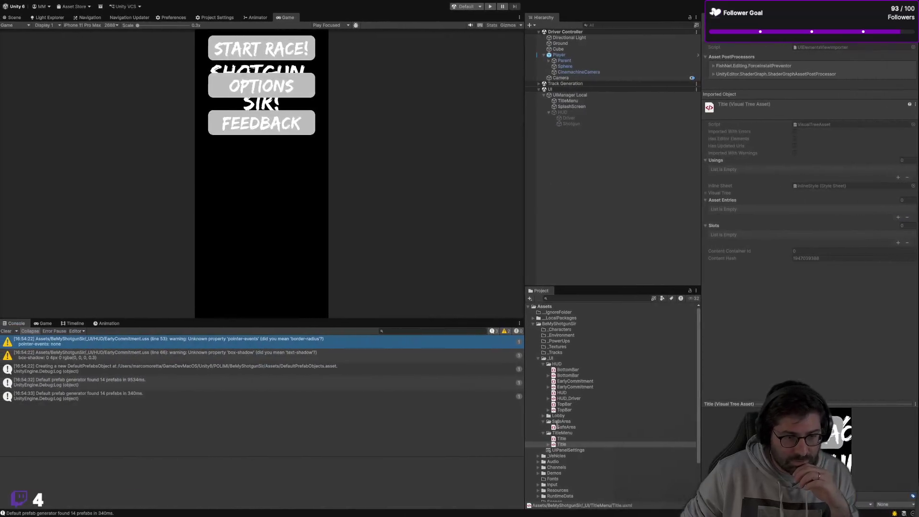
Rename the Title UXML and Title style sheet assets to TitleMenu in the Project panel
left_click(567, 446)
key("Right")
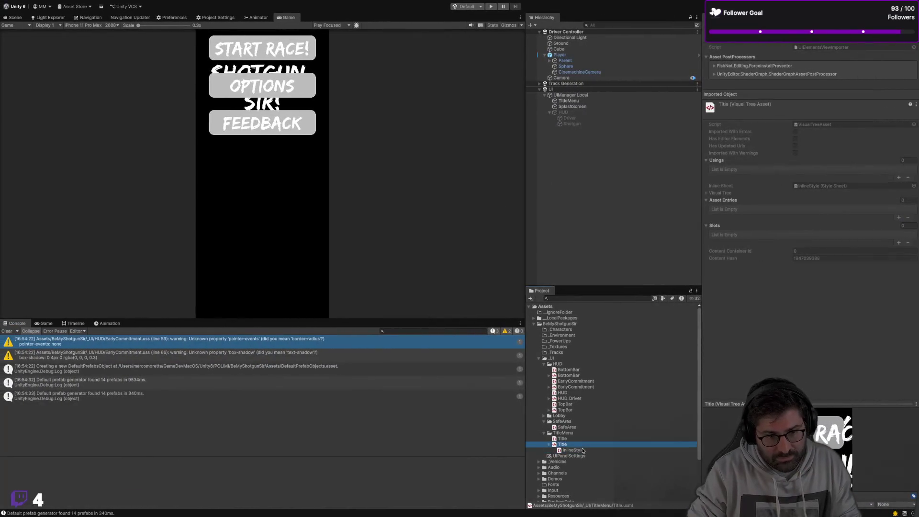
key("Return")
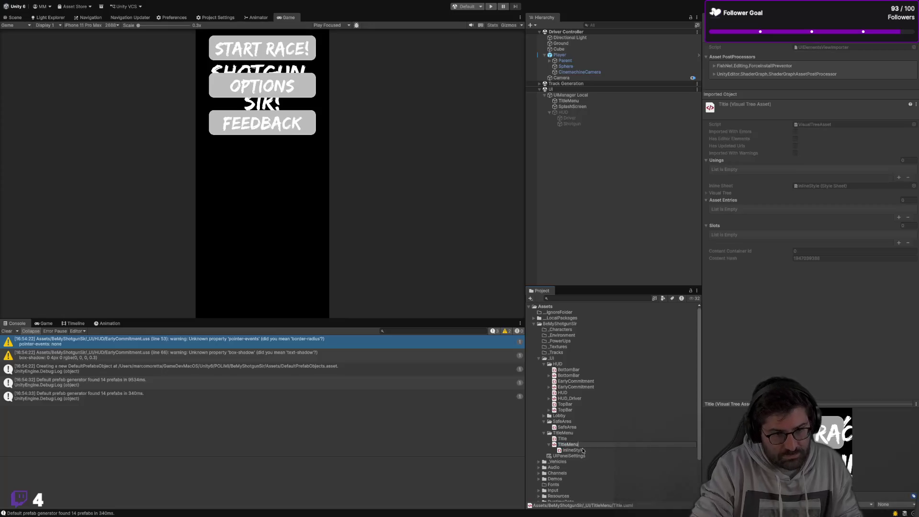
key("Return")
key("Up")
key("Return")
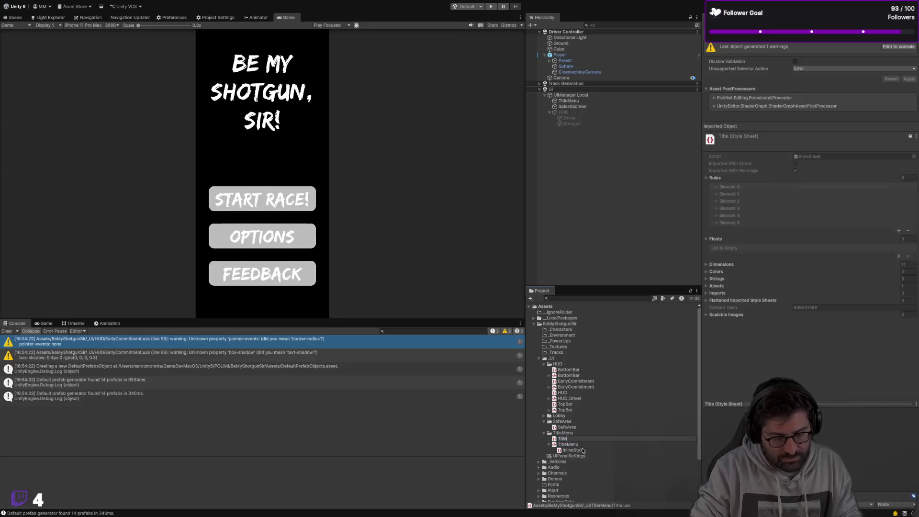
key("Return")
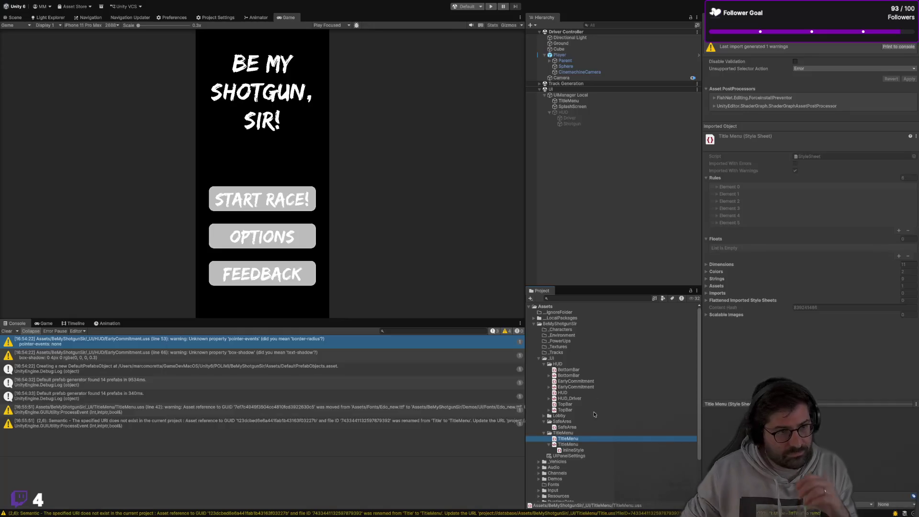
left_click(577, 445)
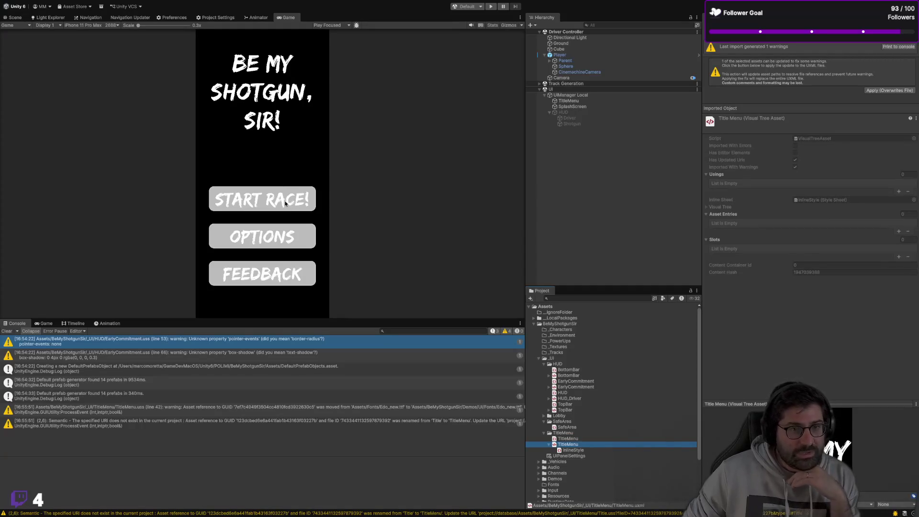
key("ctrl+Right")
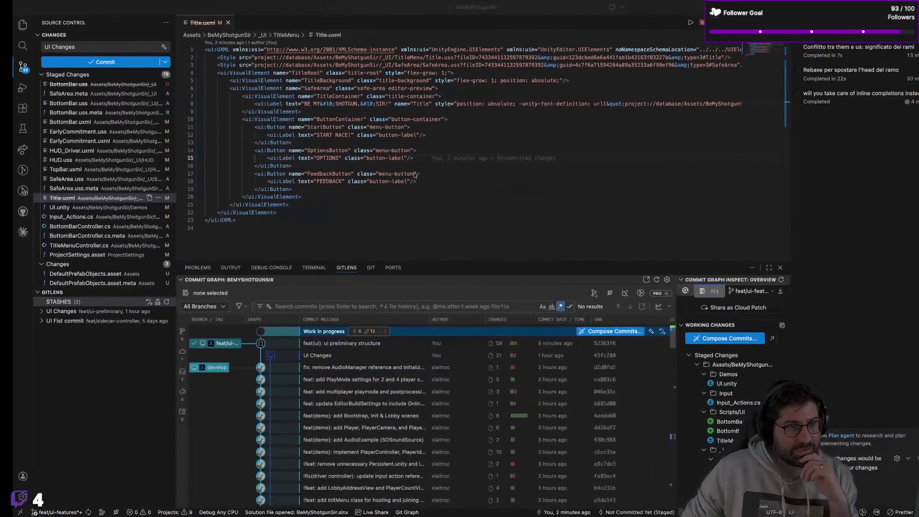
Open TitleMenuController.cs via quick file search and scroll down to its start, options and feedback handlers
key("ctrl+p")
type("title")
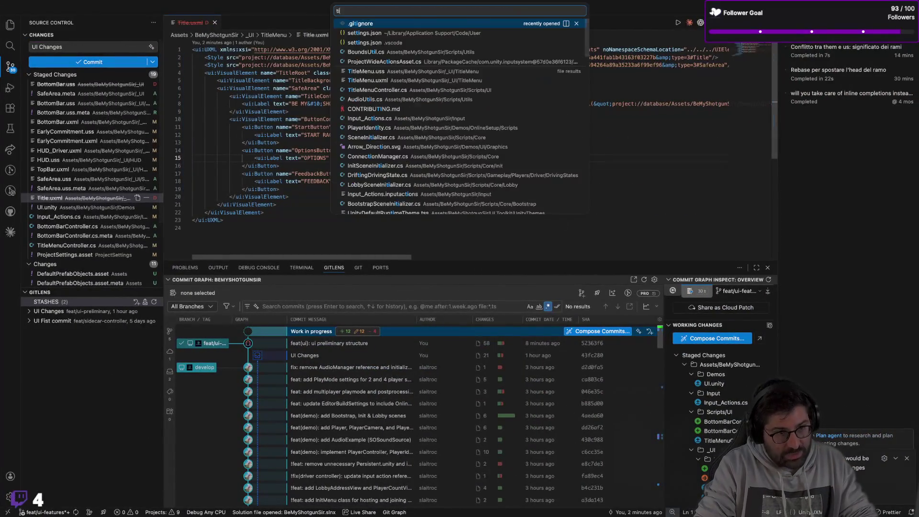
key("Return")
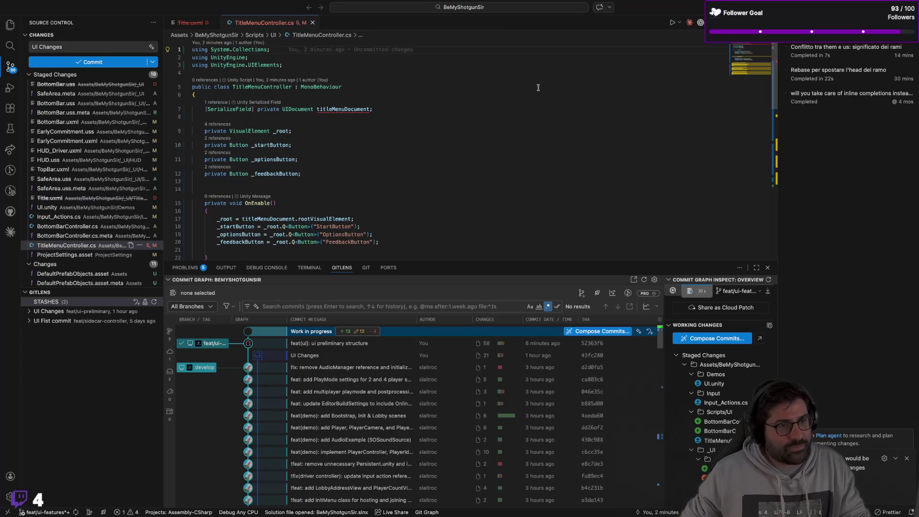
left_click(429, 145)
scroll(429, 148, "down", 3)
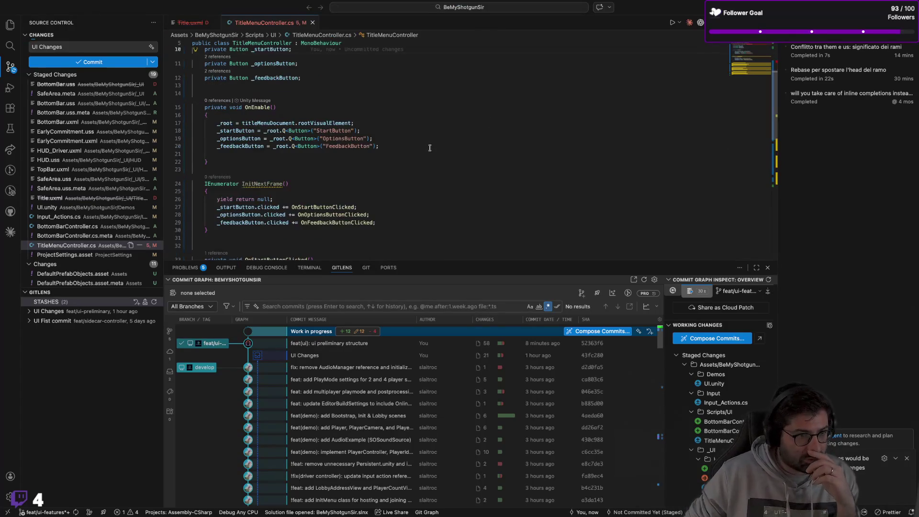
scroll(429, 148, "down", 6)
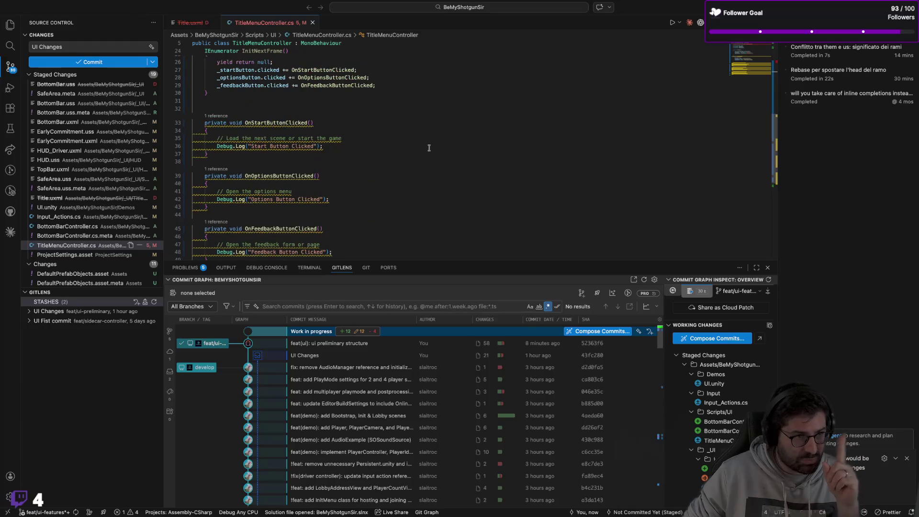
key("super+Tab")
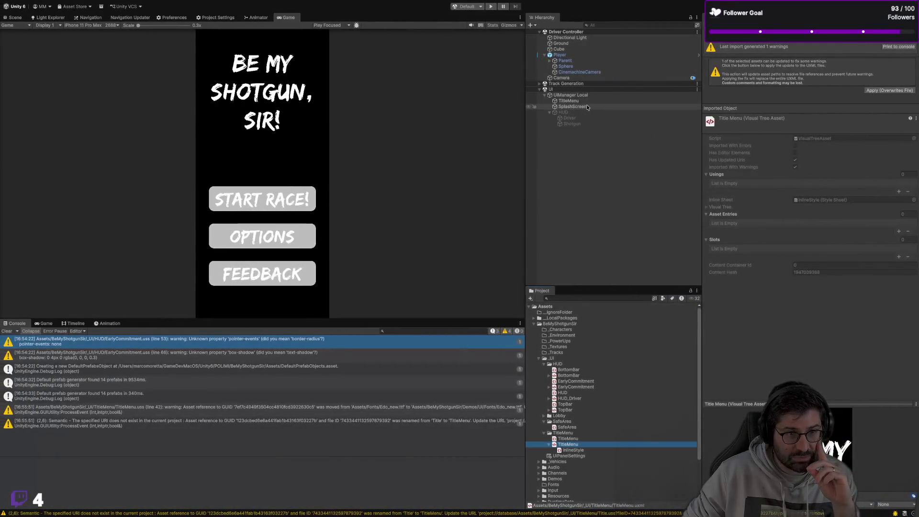
Add a TitleMenuController component to TitleMenu and link its UI Document as the Title Menu Document
left_click(589, 100)
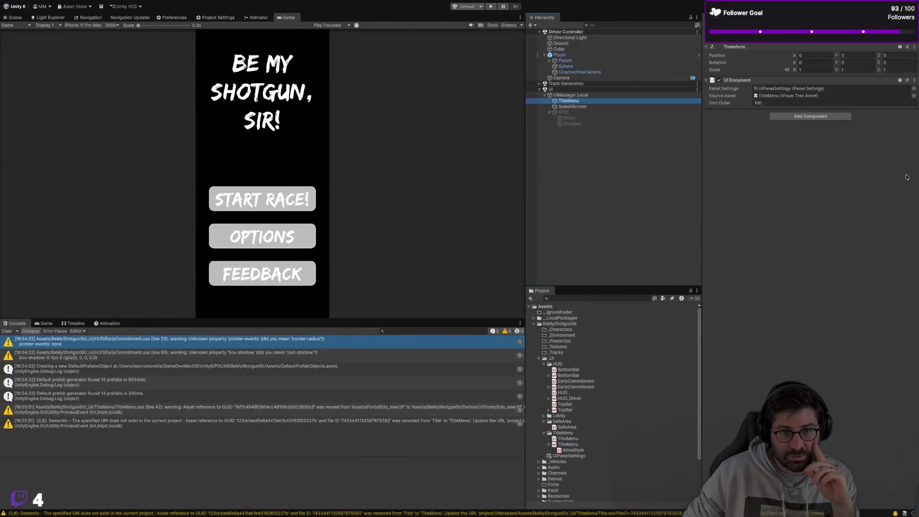
left_click(791, 117)
type("TitleMenuController")
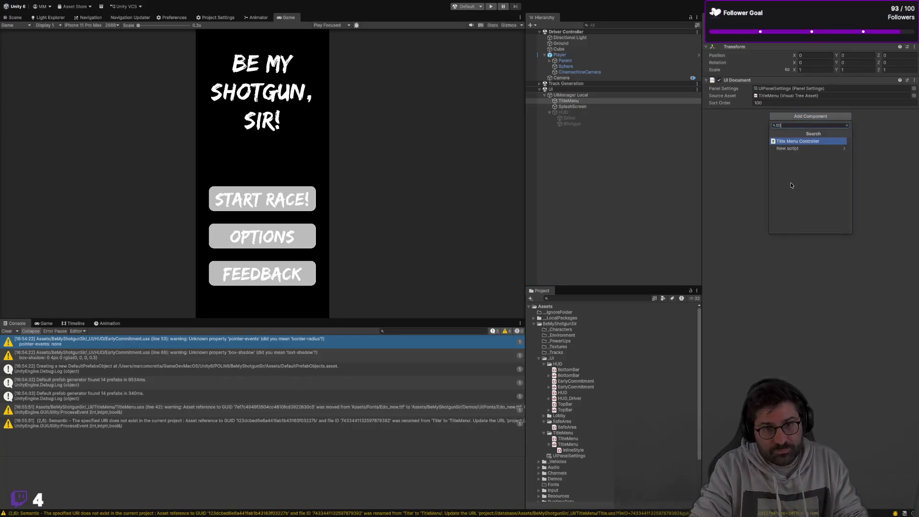
key("Return")
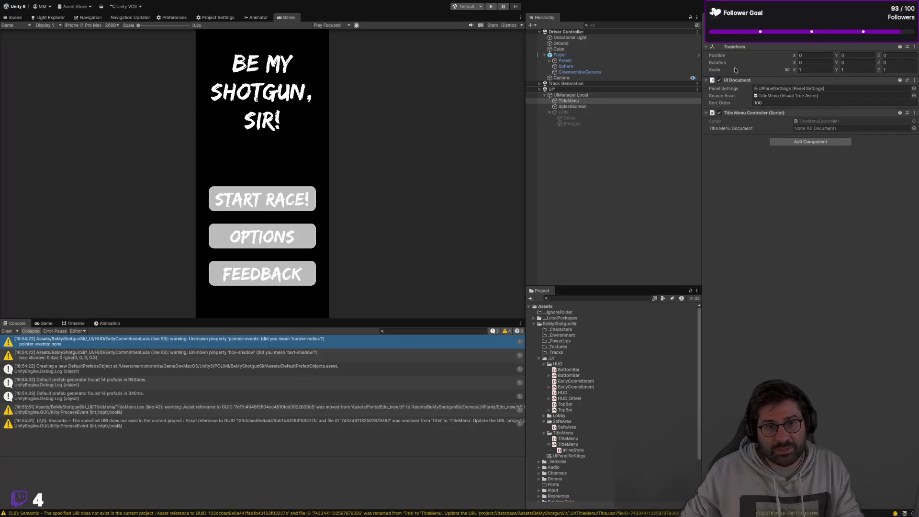
left_click_drag(743, 79, 825, 128)
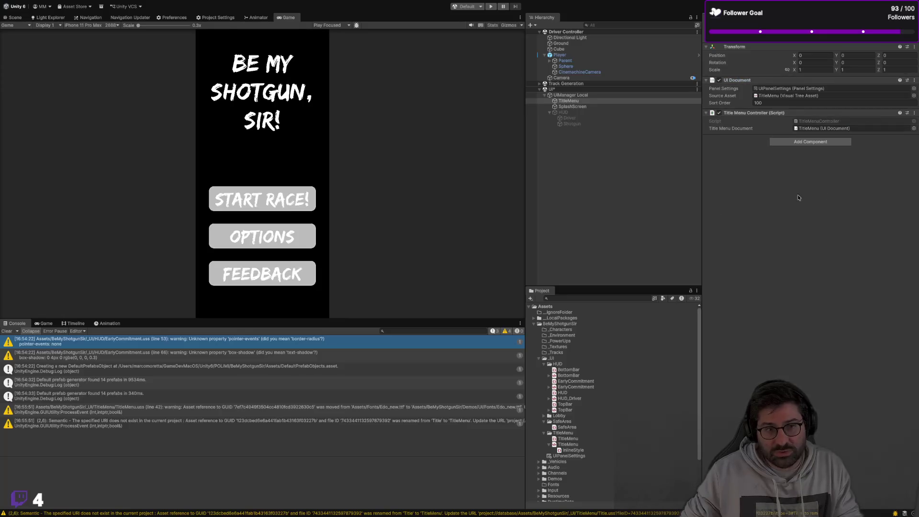
Deselect TitleMenu and keep the play mode scenario set to Default
left_click(536, 129)
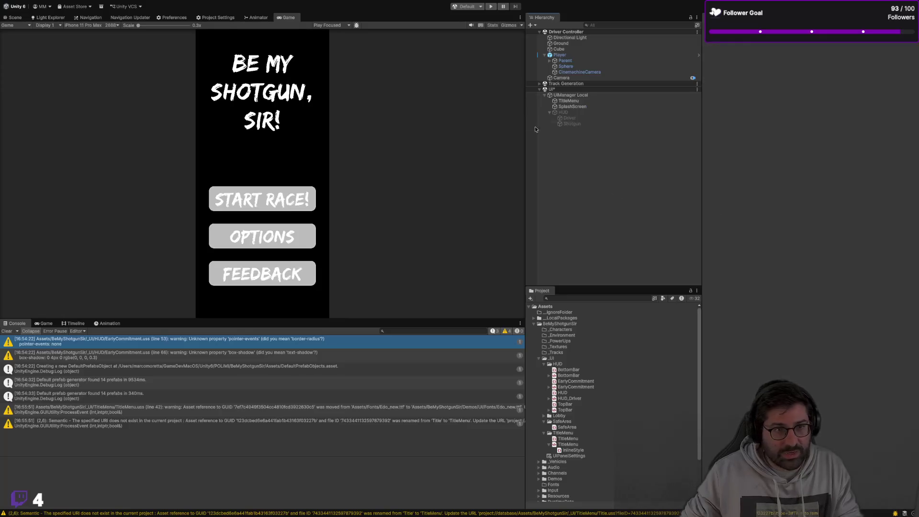
left_click(479, 7)
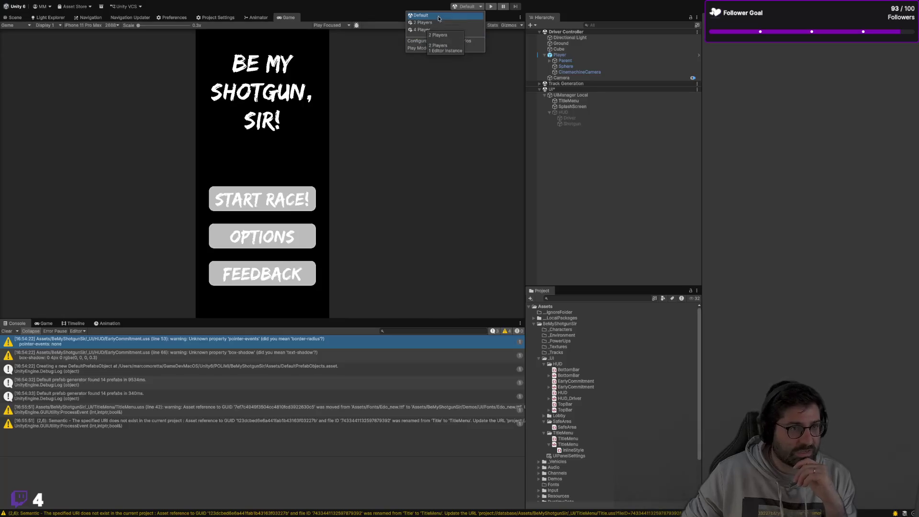
left_click(455, 18)
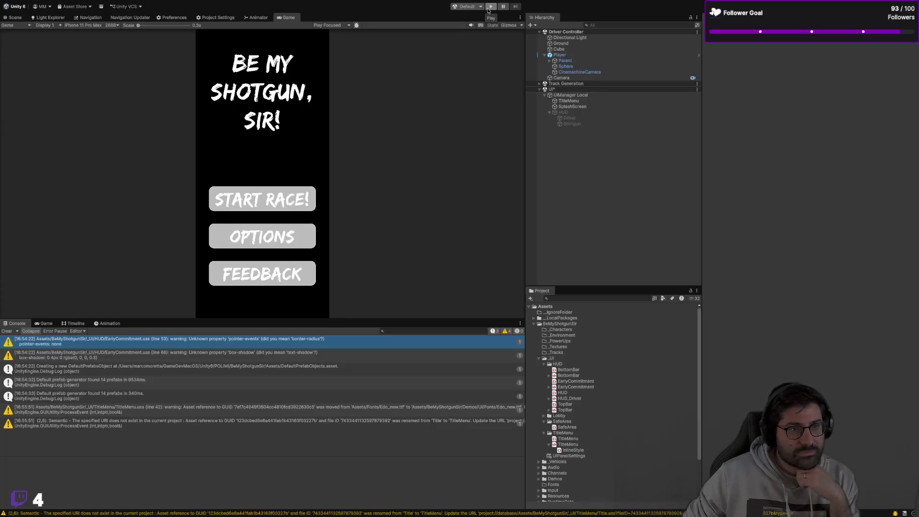
Enter play mode and test the START RACE!, OPTIONS and FEEDBACK buttons
left_click(488, 9)
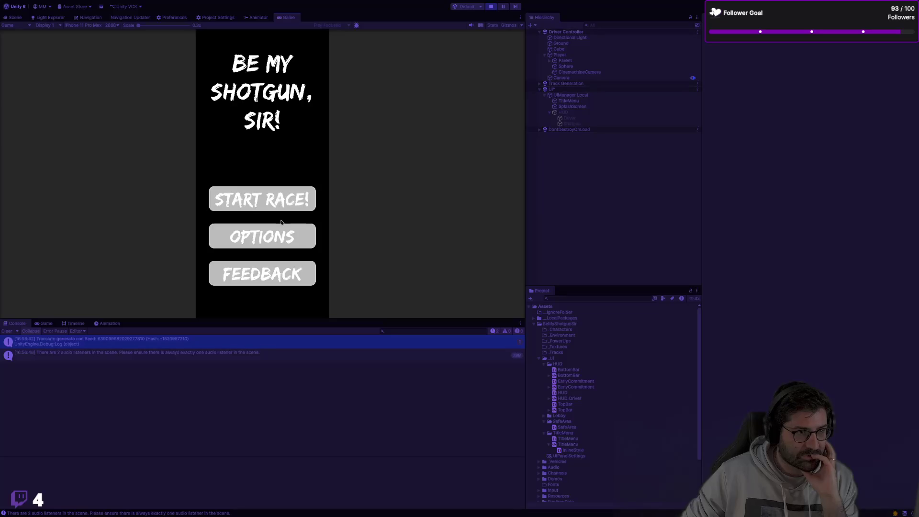
left_click(288, 200)
left_click(288, 200)
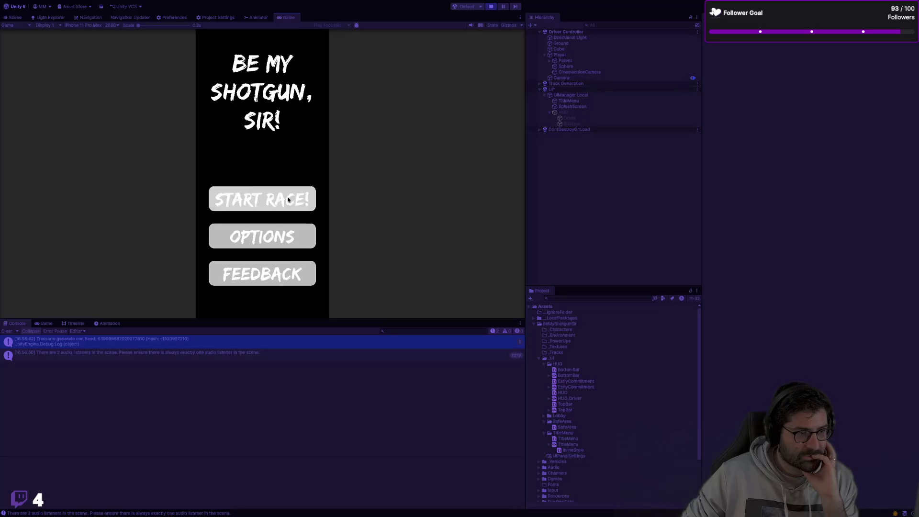
left_click(282, 231)
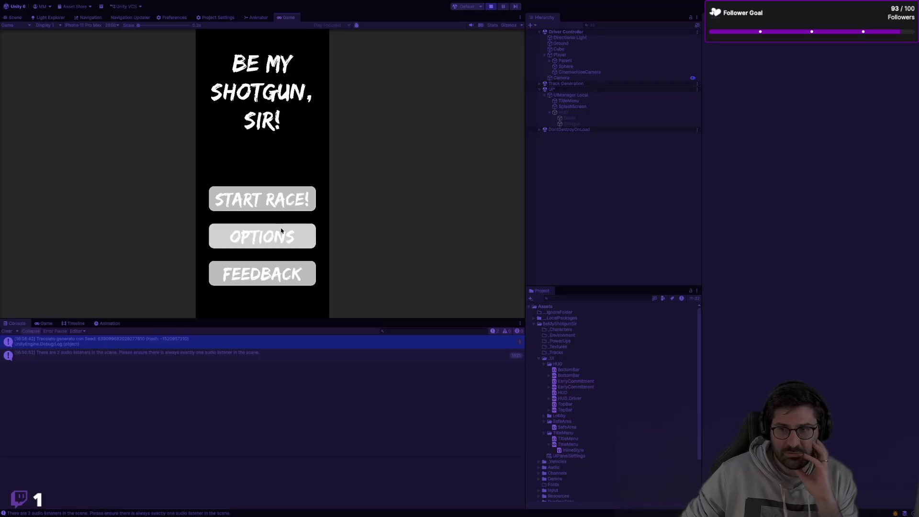
left_click(277, 199)
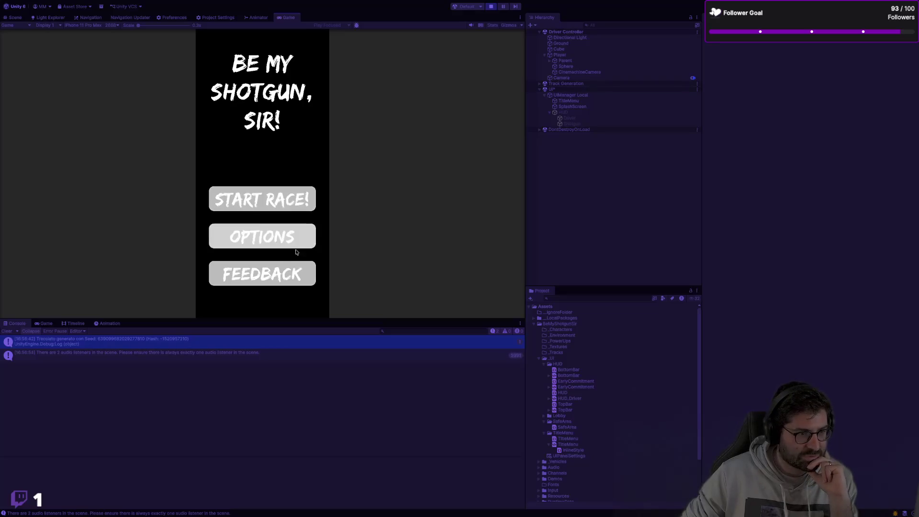
left_click(306, 277)
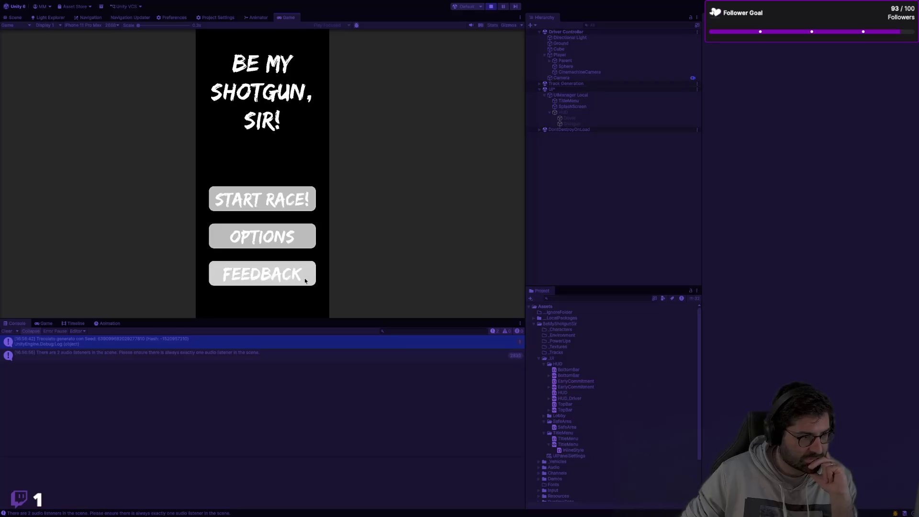
Read the two-audio-listeners console warning, stop play mode, and select TitleMenu
left_click(214, 353)
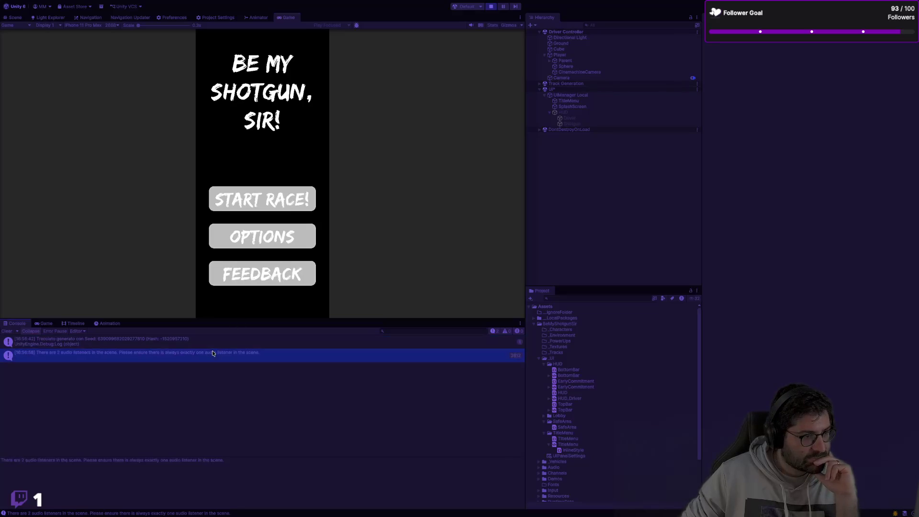
left_click(272, 199)
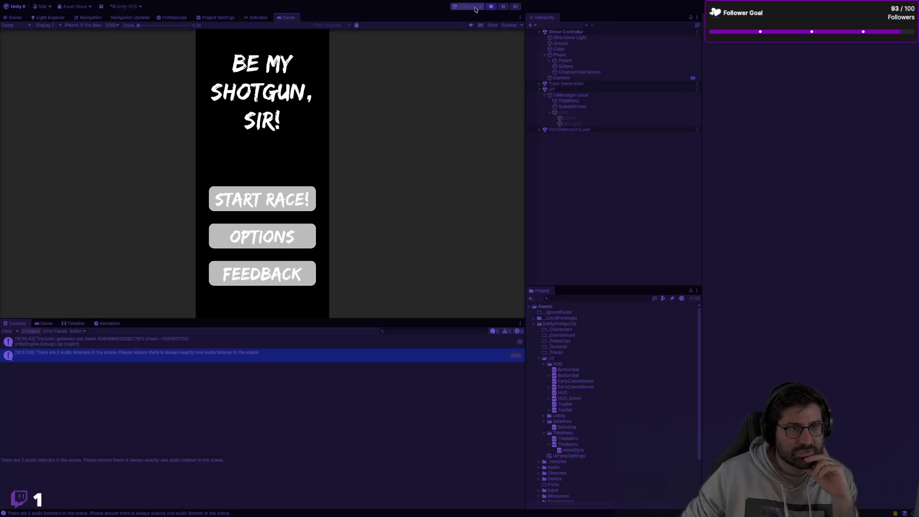
left_click(491, 6)
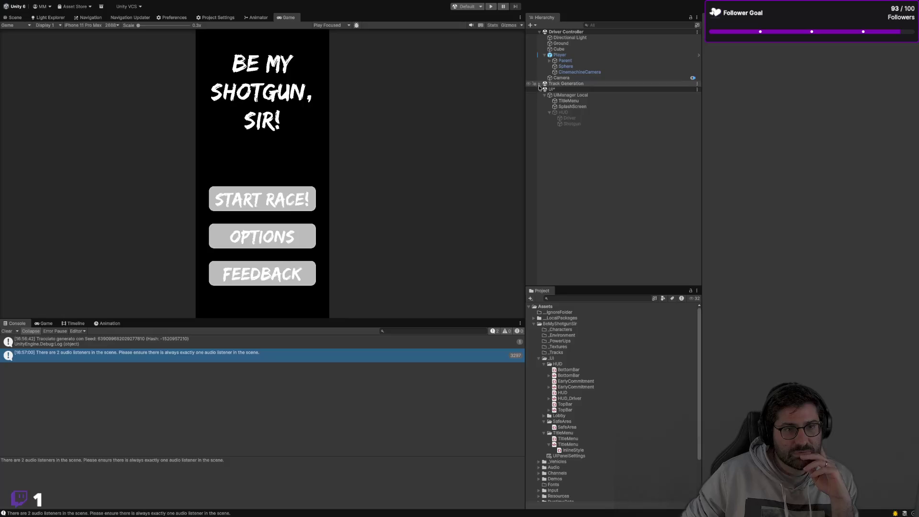
left_click(637, 101)
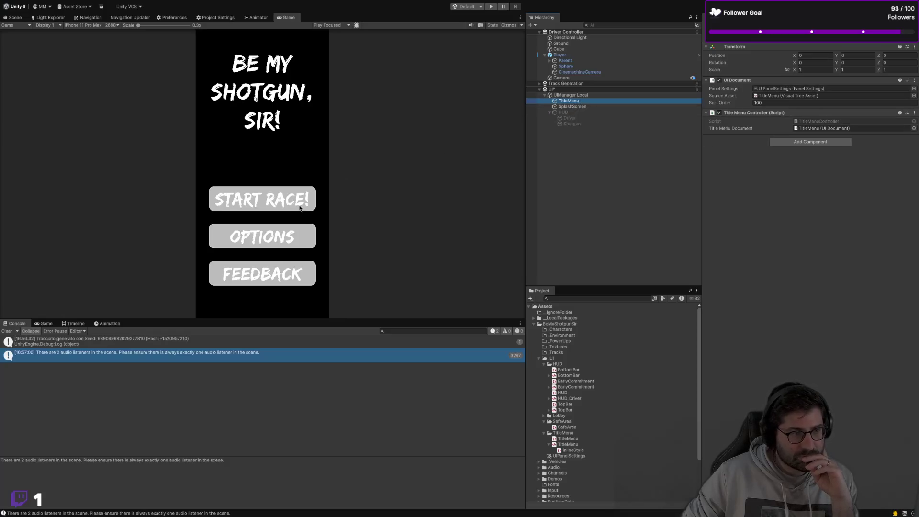
key("super+Tab")
Bring up the expression-body Quick Fix on OnStartButtonClicked, then dismiss it without applying
left_click(300, 143)
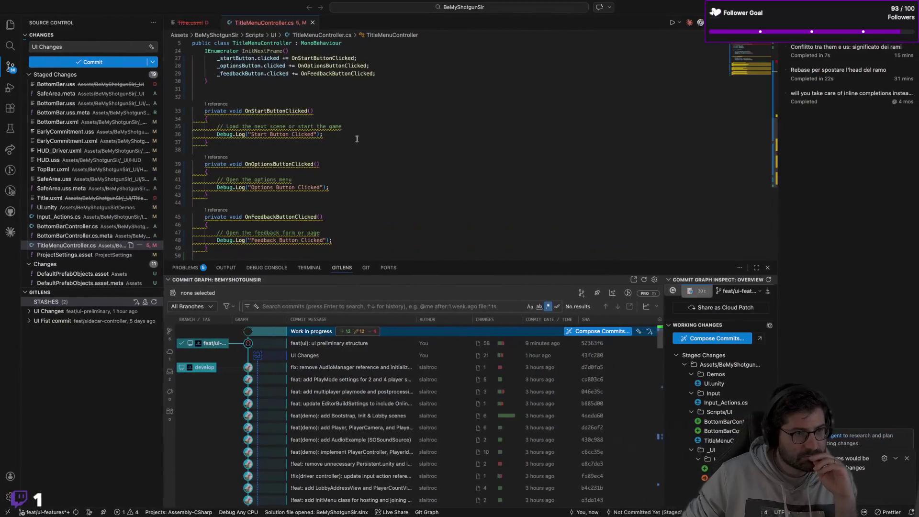
mouse_move(201, 122)
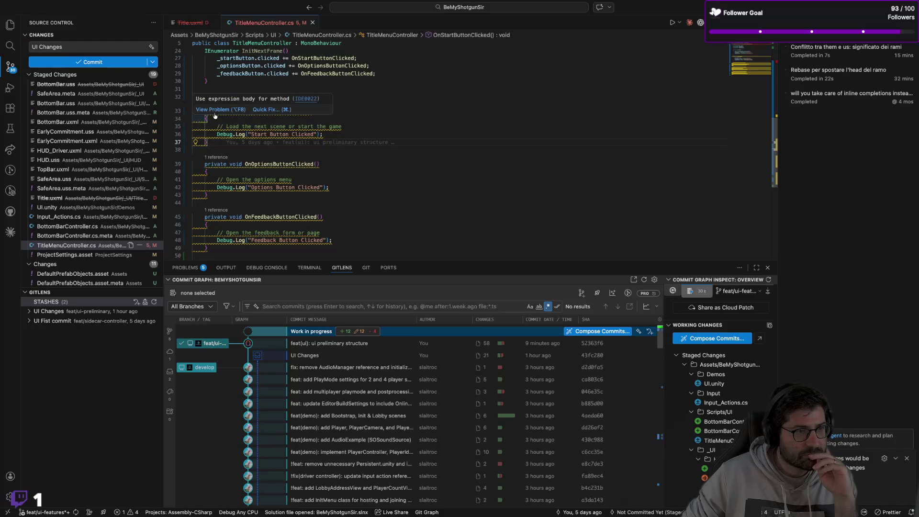
left_click(262, 110)
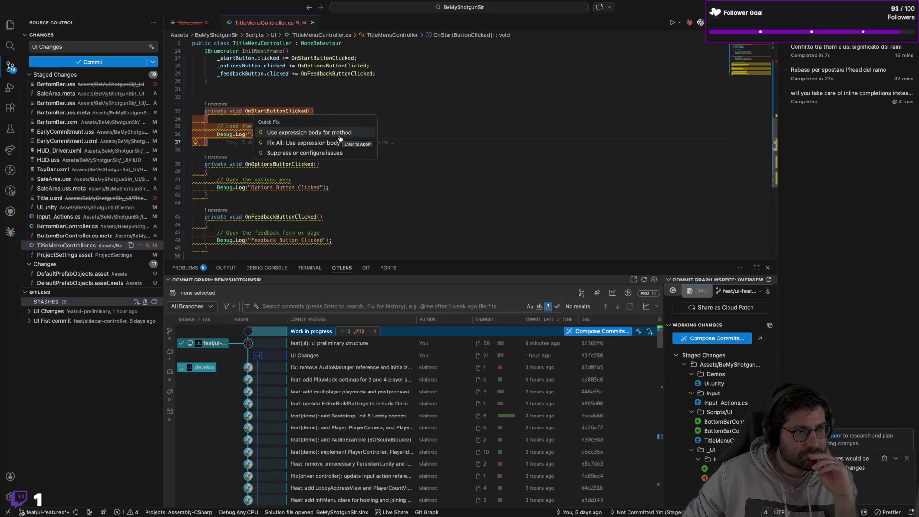
left_click(336, 142)
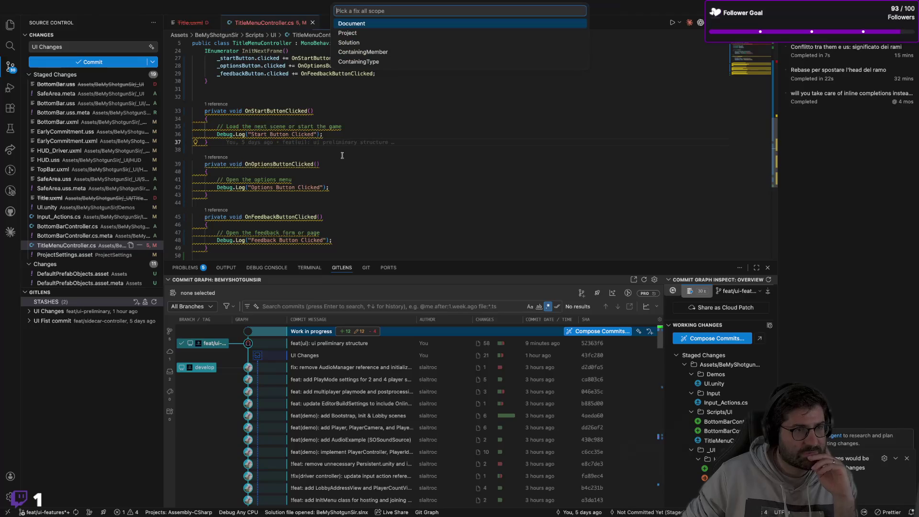
key("Return")
Drag the panel border down to give the code editor more vertical room
scroll(428, 124, "down", 1)
scroll(428, 124, "up", 1)
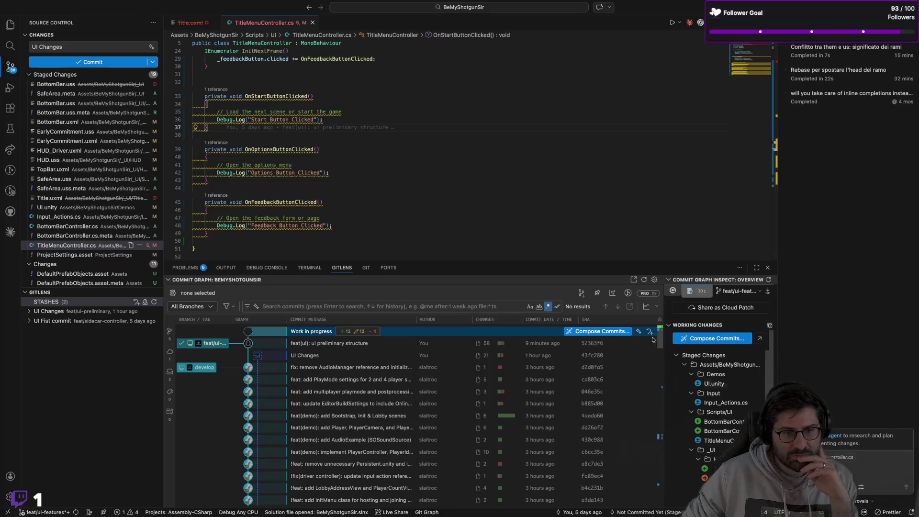
left_click_drag(462, 263, 445, 375)
scroll(336, 153, "up", 10)
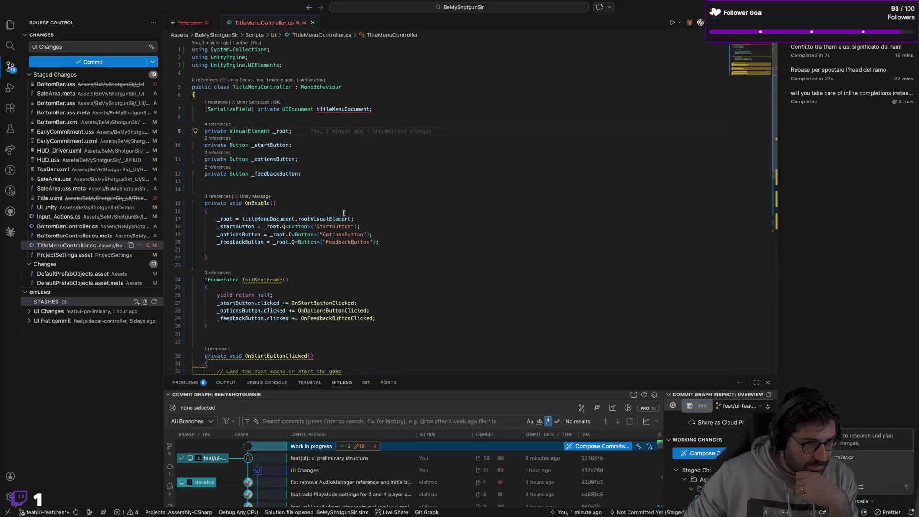
Add StartCoroutine(InitNextFrame()); at the end of OnEnable and save TitleMenuController.cs
left_click(293, 281)
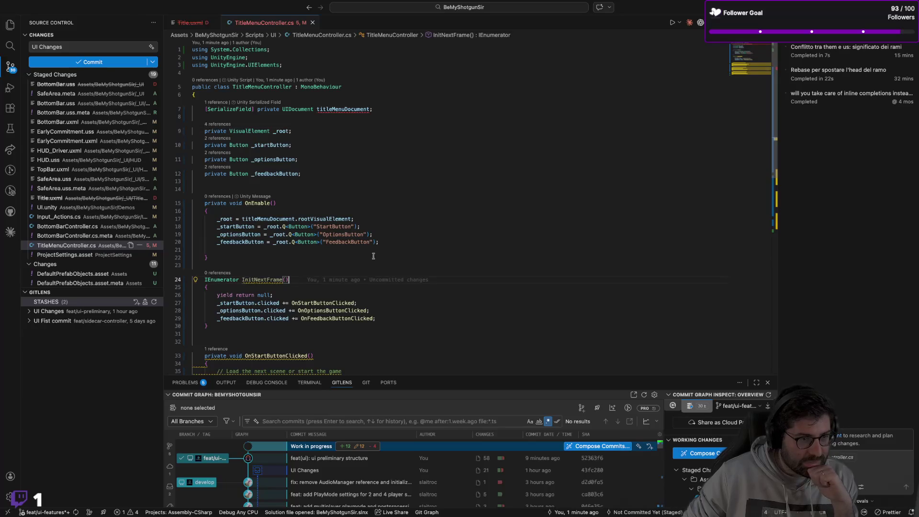
left_click(386, 245)
key("Return")
key("Return")
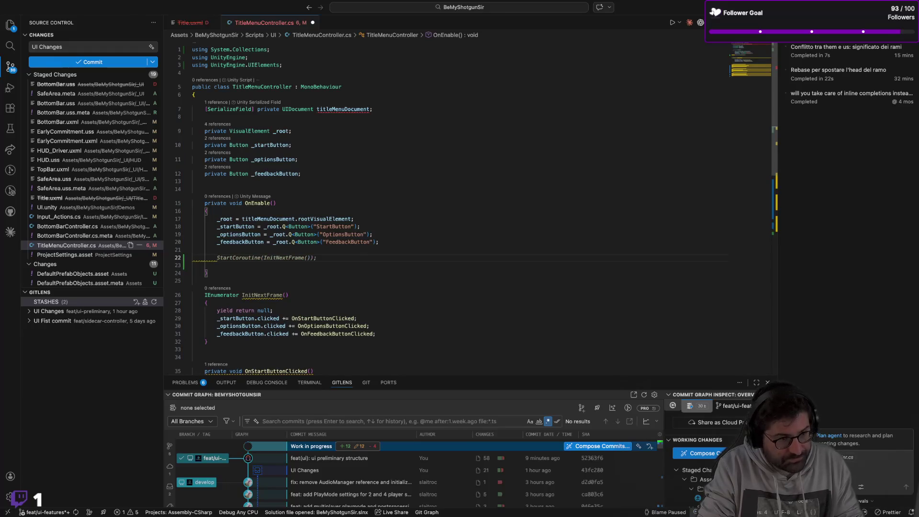
key("Tab")
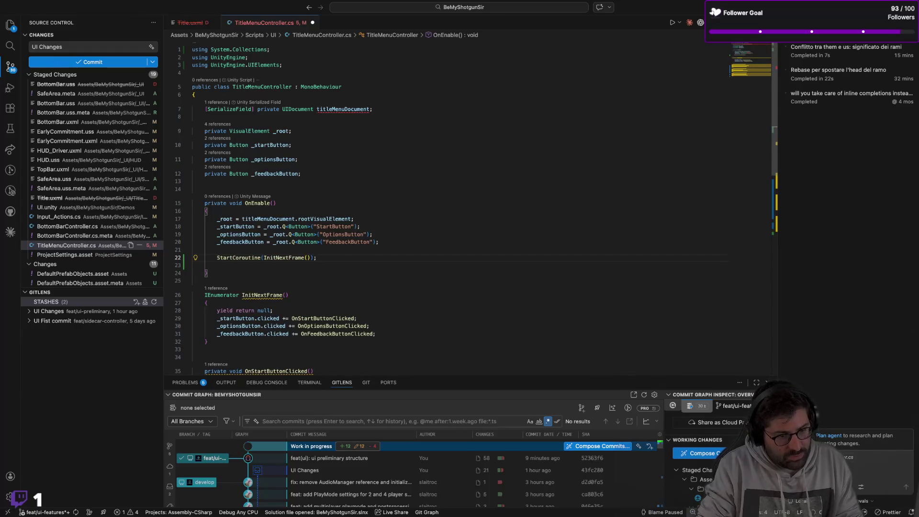
key("Down")
key("Down")
key("Down")
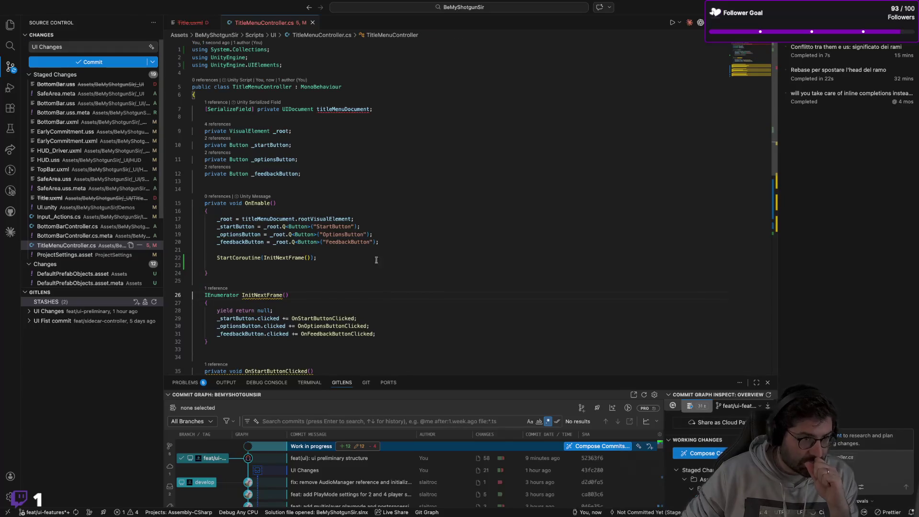
key("ctrl+Left")
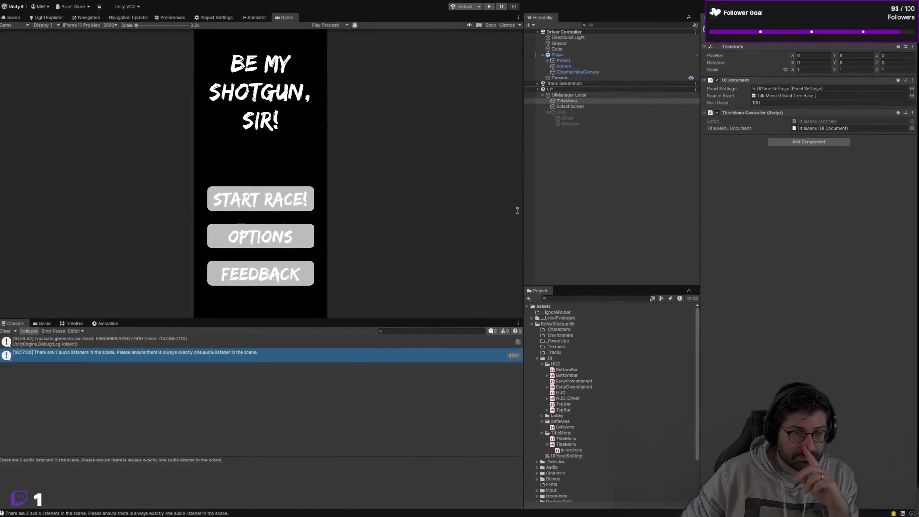
Return to Unity to recompile scripts, select TitleMenu, and enter play mode
key("ctrl+Right")
key("ctrl+Left")
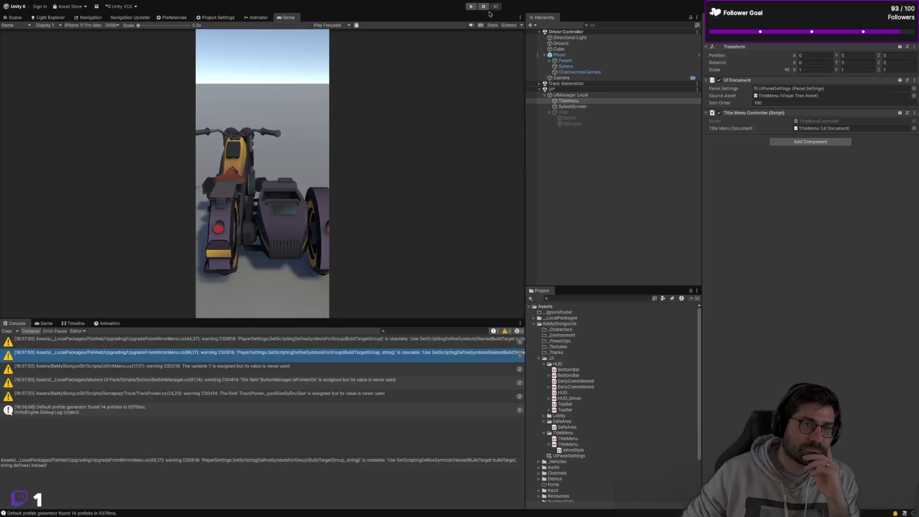
left_click(574, 100)
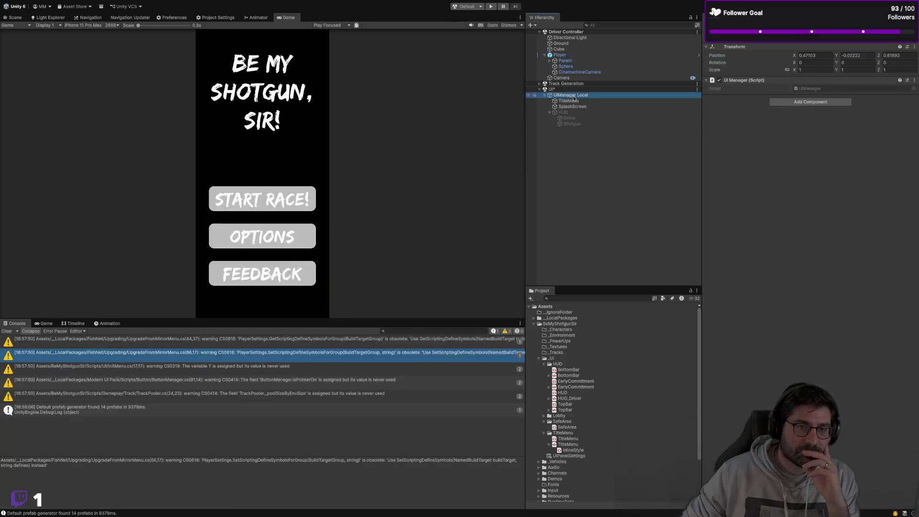
left_click(490, 6)
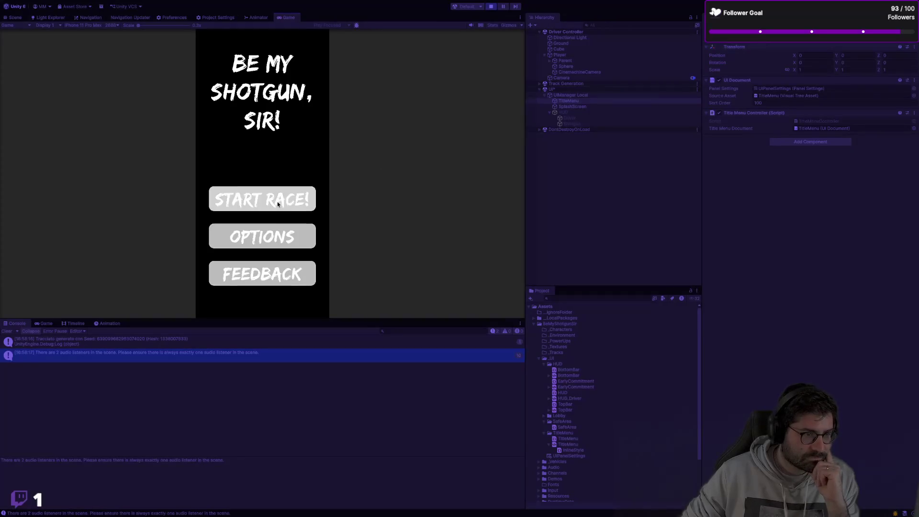
Click Start Race!, Options and Feedback to log their handlers, stop play, then uncheck TitleMenu
left_click(278, 202)
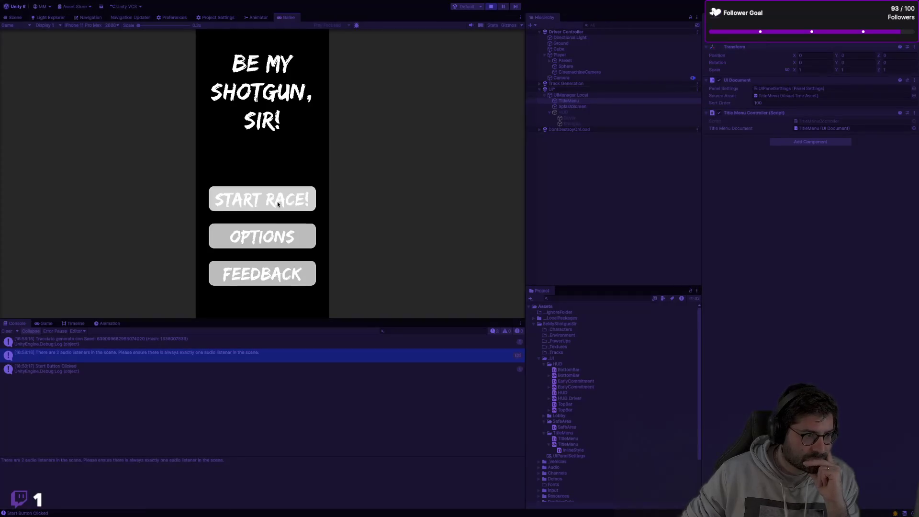
left_click(267, 235)
left_click(283, 271)
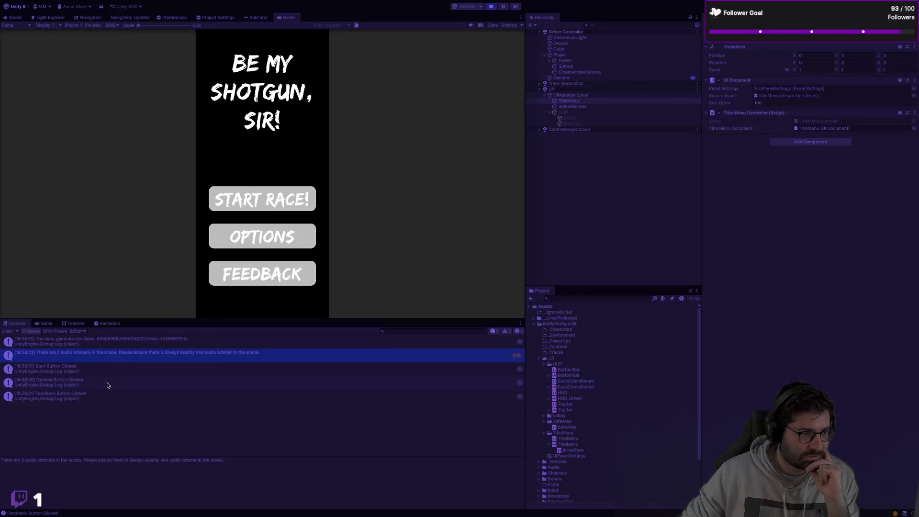
left_click(491, 7)
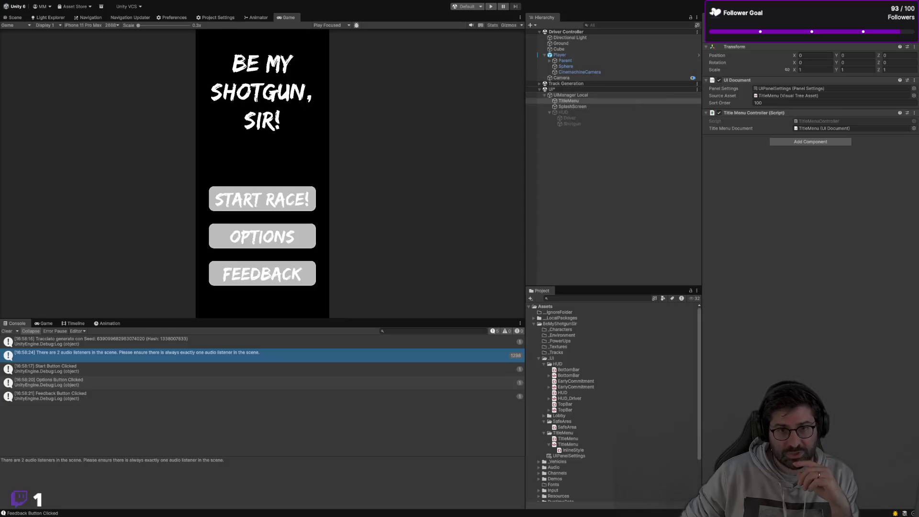
left_click(719, 29)
Disable the TitleMenu object and enable the HUD object in the Hierarchy
left_click(563, 112)
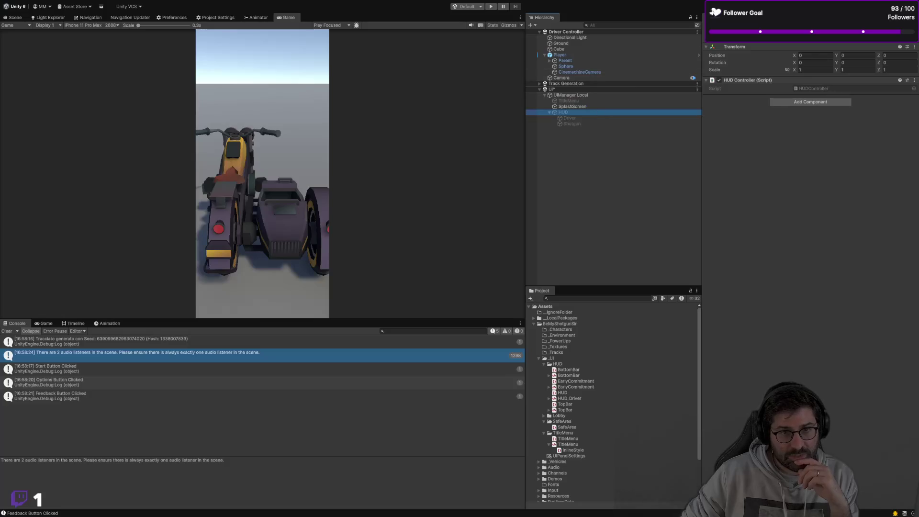
left_click(719, 29)
left_click(570, 117)
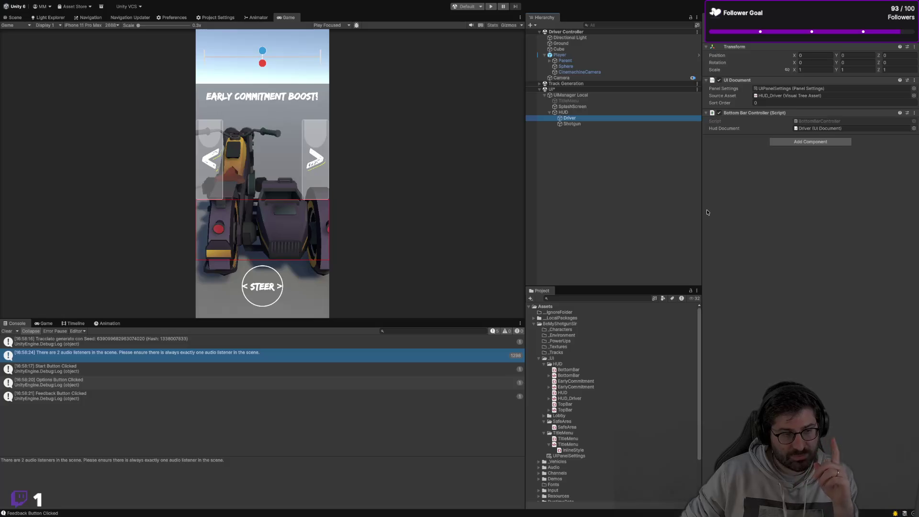
Play-test the HUD by pushing the STEER joystick right and the drift joystick left three times
left_click(495, 9)
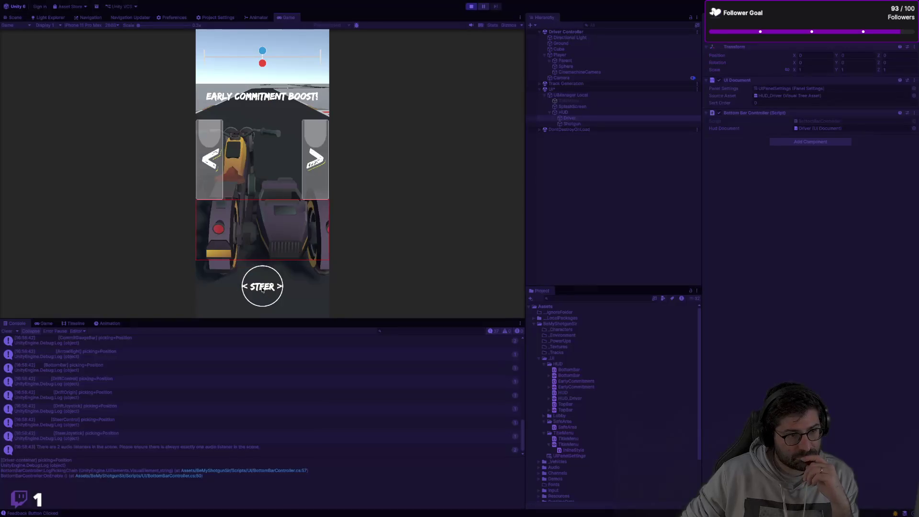
mouse_move(267, 295)
left_mouse_down()
mouse_move(287, 291)
mouse_move(209, 292)
mouse_move(283, 290)
mouse_move(292, 307)
mouse_move(270, 291)
mouse_move(279, 291)
mouse_move(232, 293)
mouse_move(268, 224)
mouse_move(283, 249)
mouse_move(237, 248)
mouse_move(272, 220)
mouse_move(289, 231)
mouse_move(230, 229)
mouse_move(269, 221)
mouse_move(197, 234)
left_mouse_up()
mouse_move(276, 237)
left_mouse_down()
mouse_move(145, 227)
mouse_move(221, 240)
mouse_move(251, 221)
mouse_move(206, 221)
left_mouse_up()
left_click_drag(289, 225, 180, 222)
left_click_drag(289, 242, 247, 242)
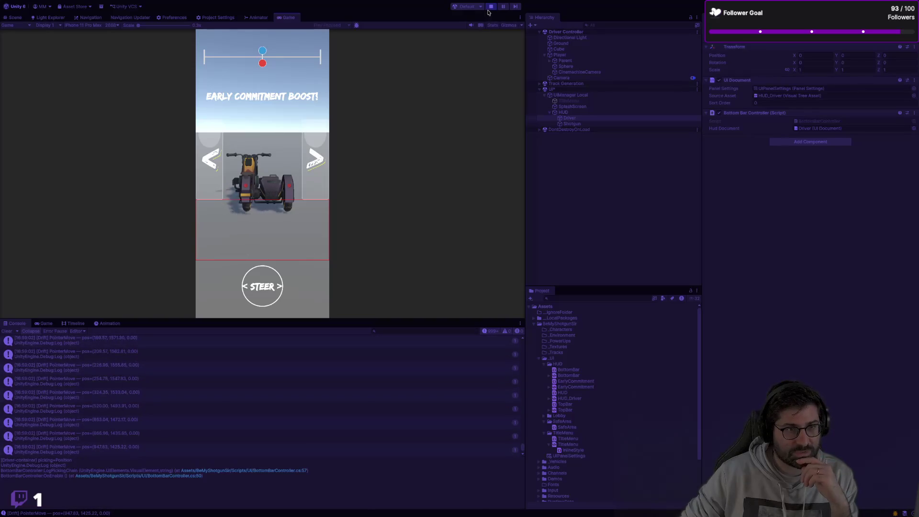
left_click(491, 6)
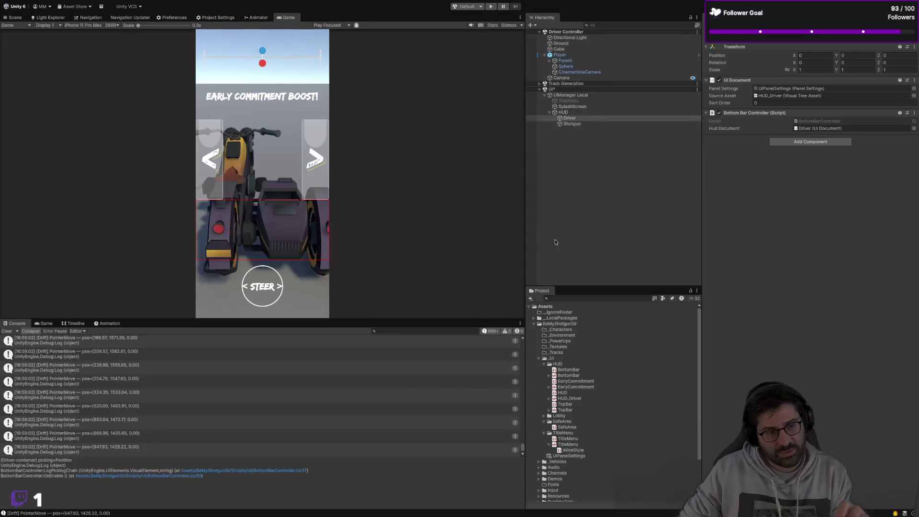
key("super+Tab")
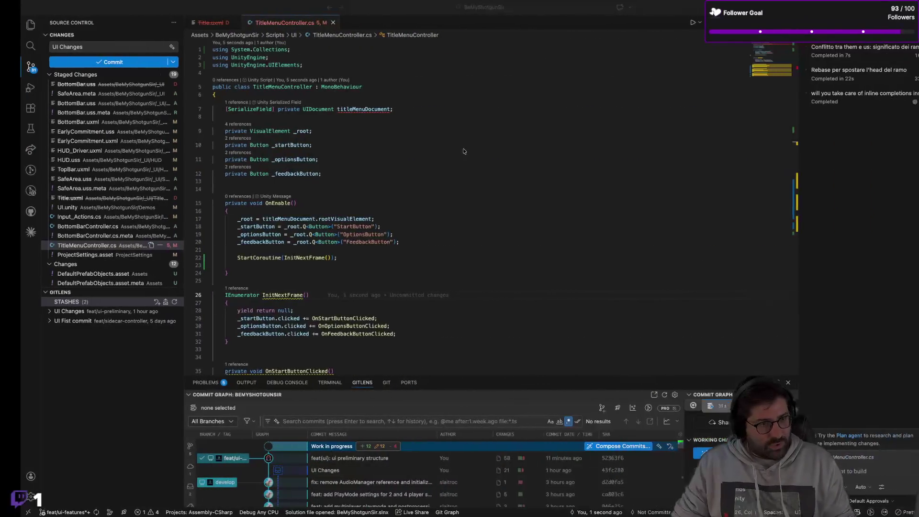
left_click(455, 146)
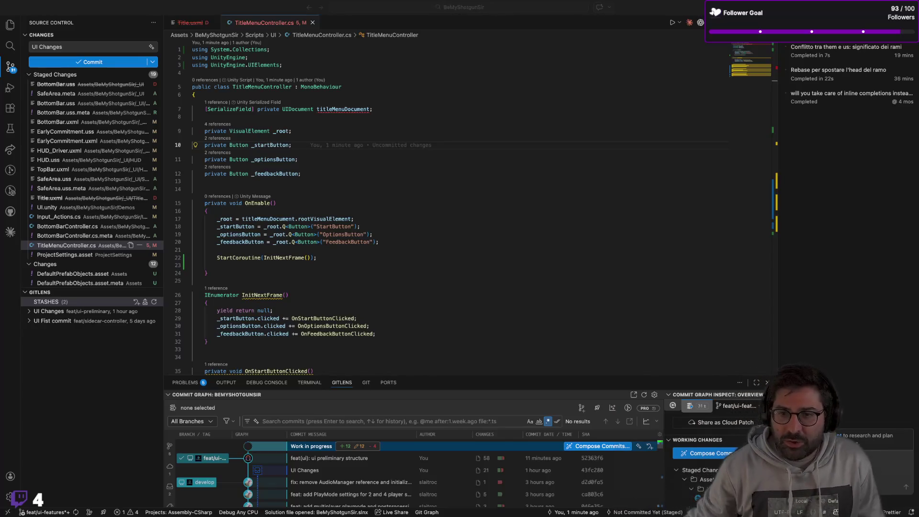
scroll(422, 241, "down", 5)
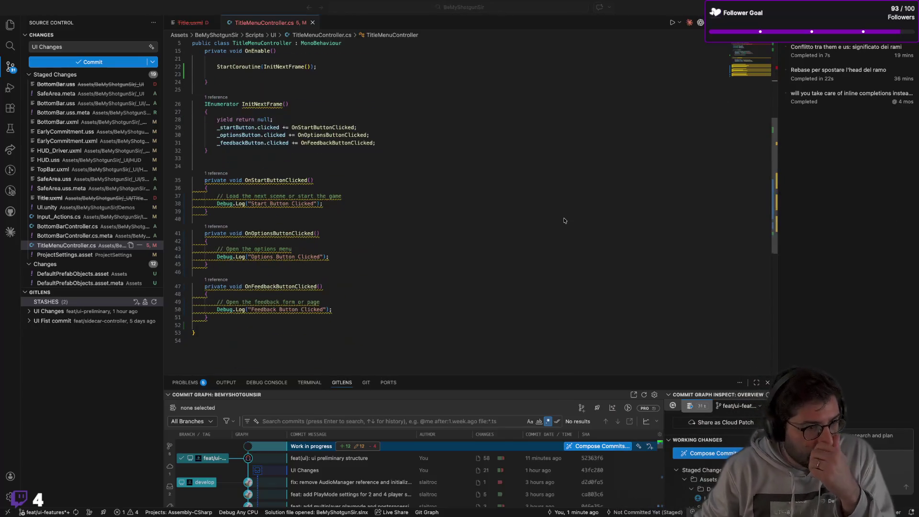
scroll(455, 231, "up", 1)
left_click(458, 230)
key("super+p")
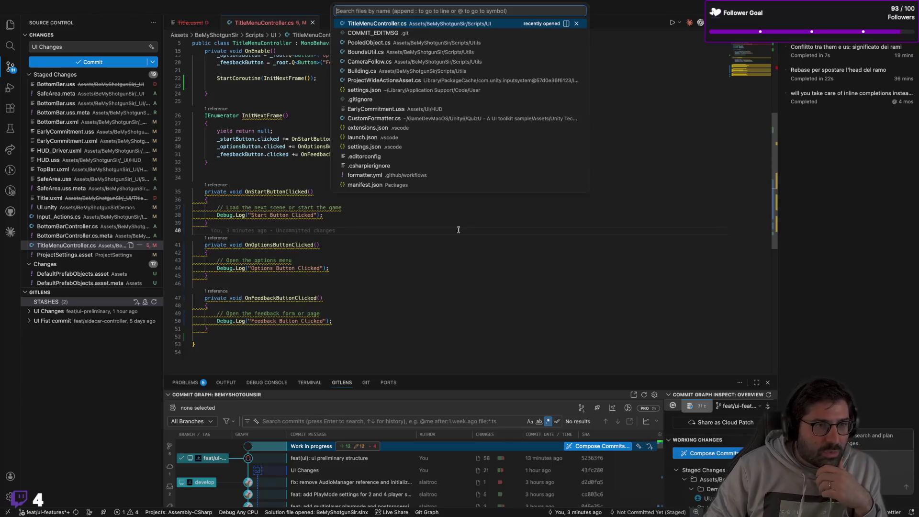
key("Down")
key("Down")
key("Down")
key("Up")
key("Up")
key("Down")
key("Down")
key("Down")
key("Up")
key("Down")
key("Down")
key("Up")
key("Up")
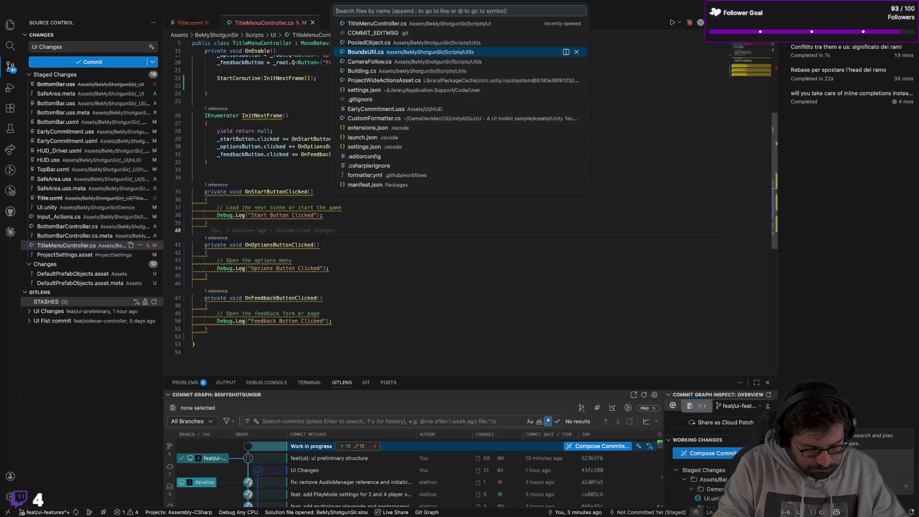
type("bott")
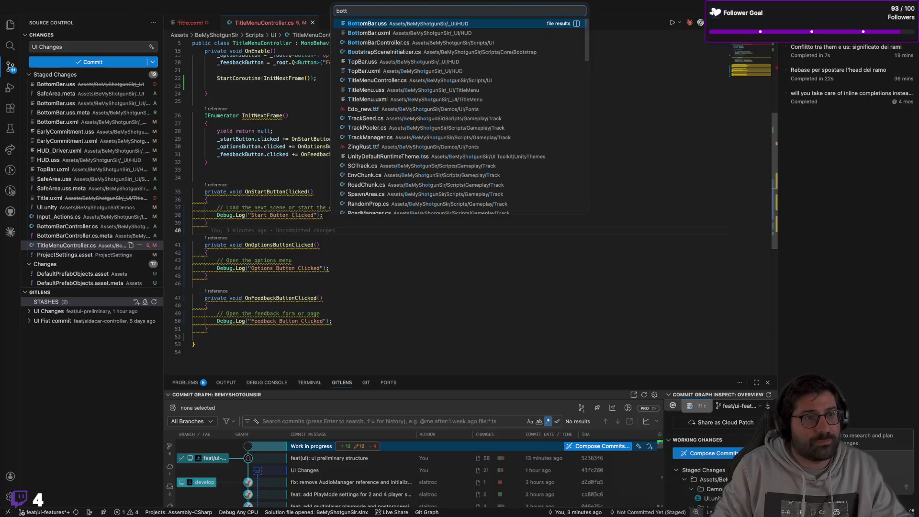
key("Return")
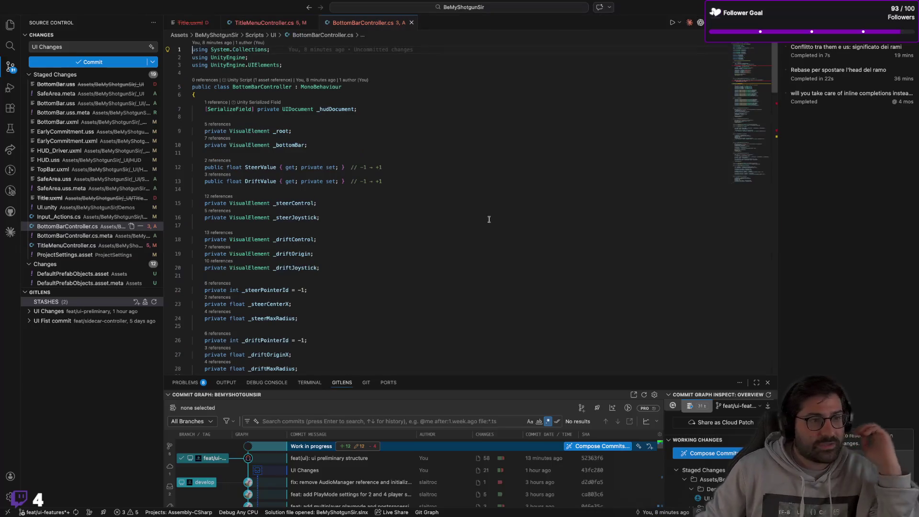
left_click(261, 168)
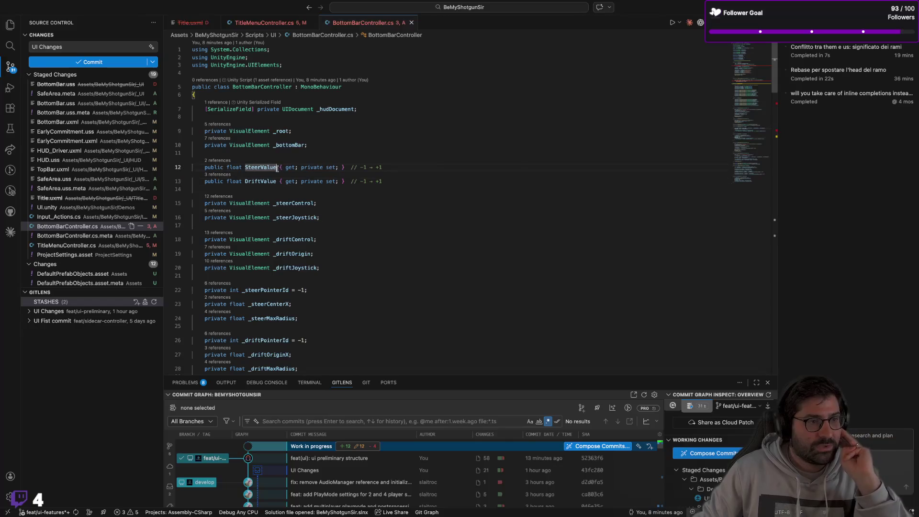
left_click(390, 169)
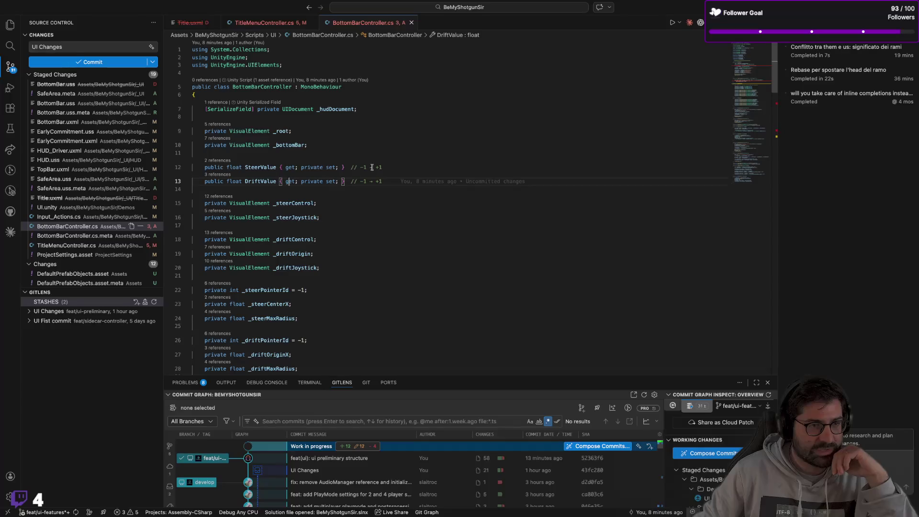
scroll(390, 172, "down", 2)
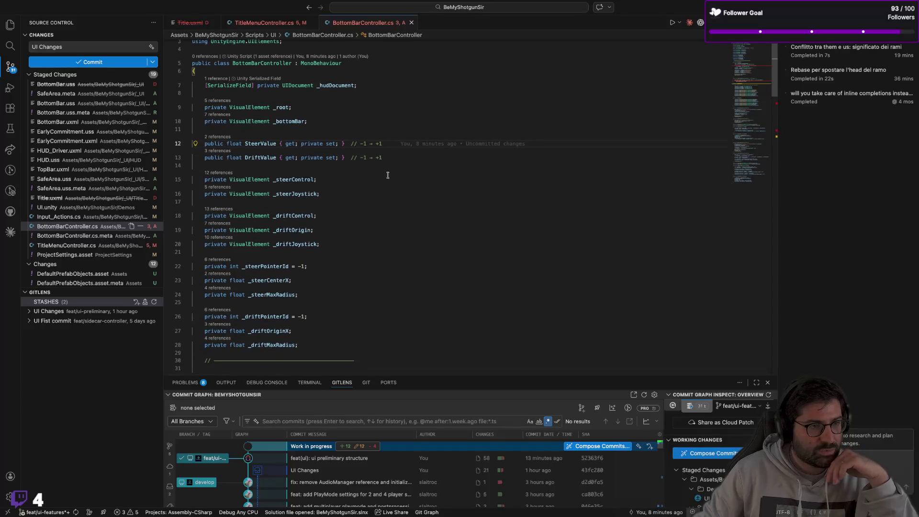
scroll(387, 175, "down", 2)
left_click(356, 159)
left_click(357, 139)
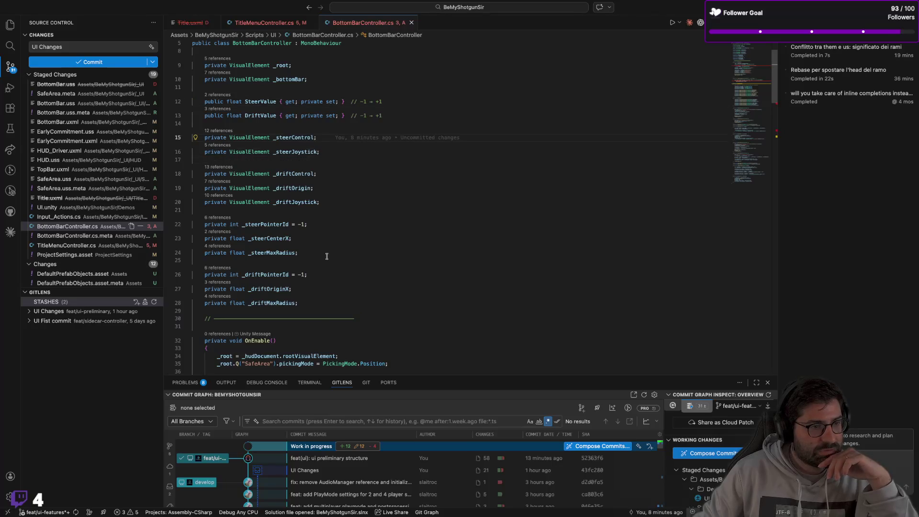
left_click(324, 275)
left_click_drag(263, 275, 302, 276)
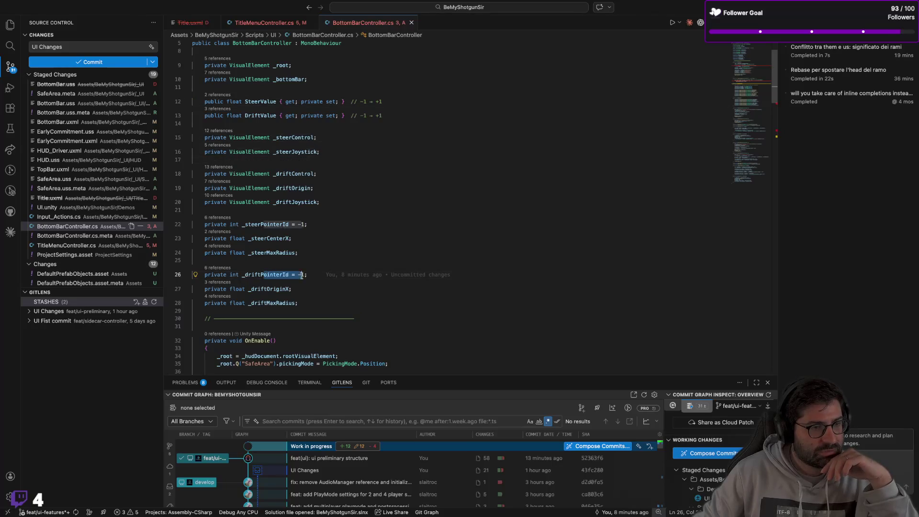
left_click(312, 224)
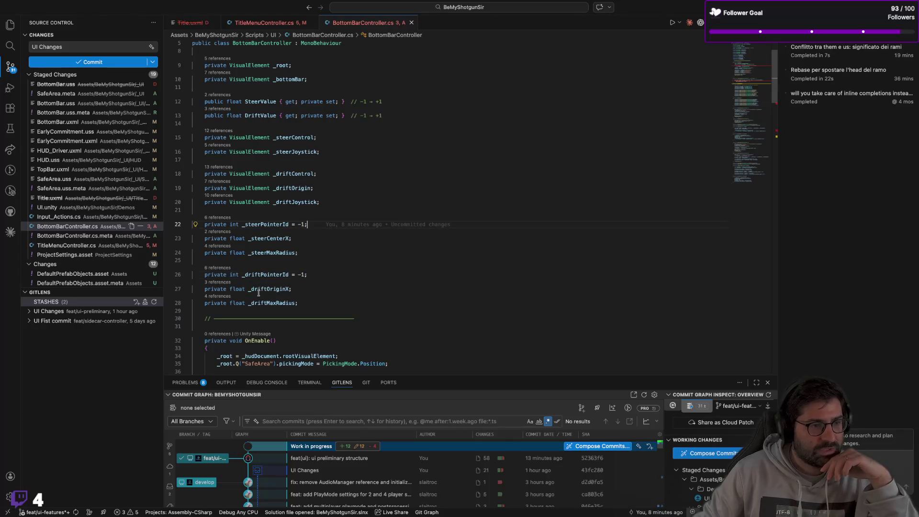
left_click_drag(250, 289, 288, 290)
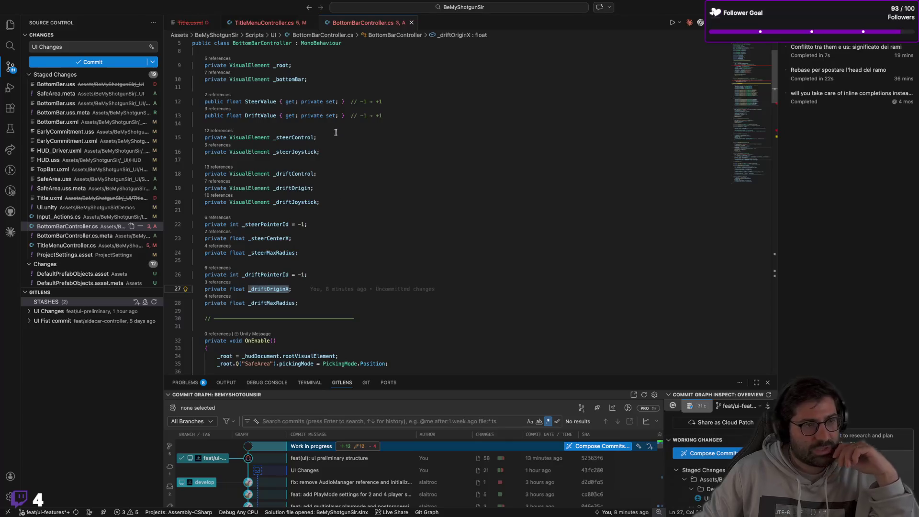
left_click_drag(314, 138, 321, 152)
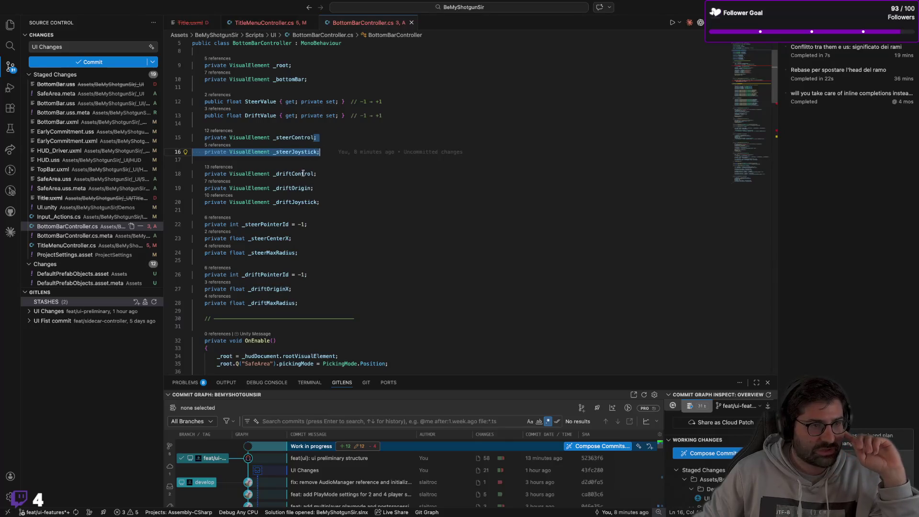
left_click(314, 188)
left_click(330, 201)
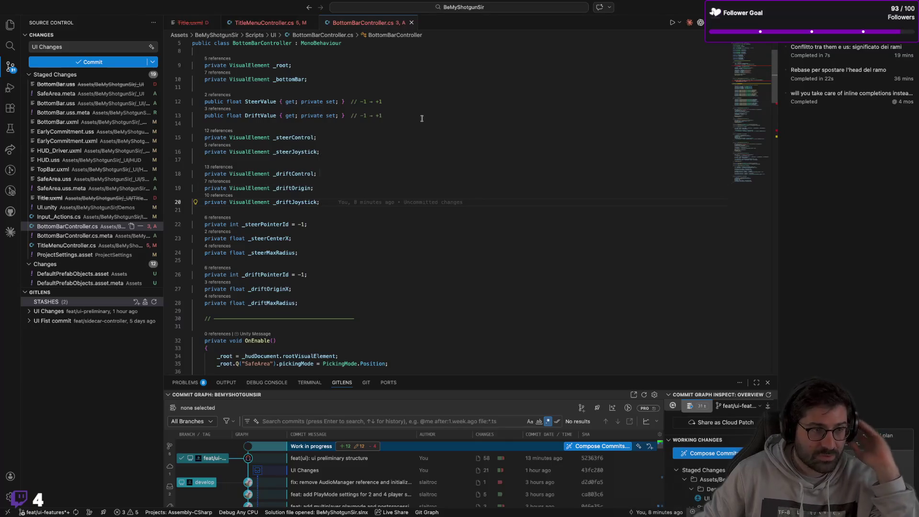
scroll(424, 123, "down", 5)
scroll(424, 124, "down", 1)
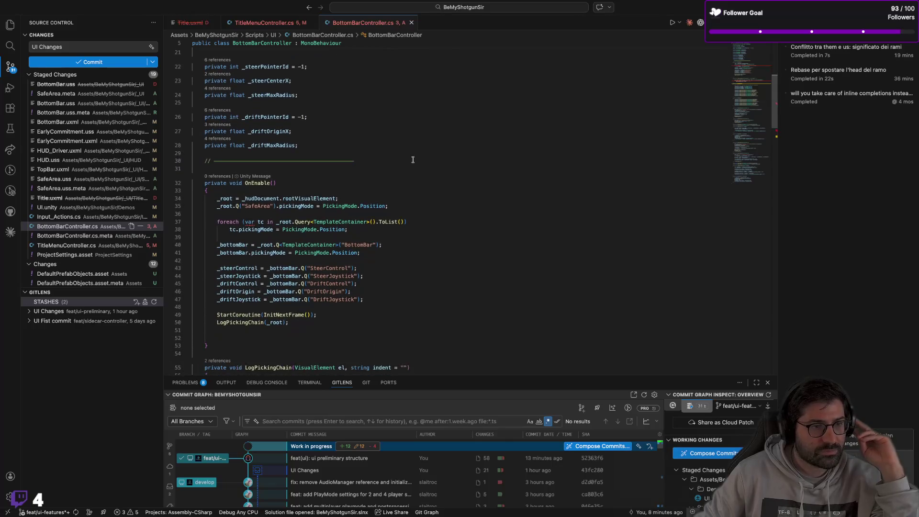
left_click(352, 206)
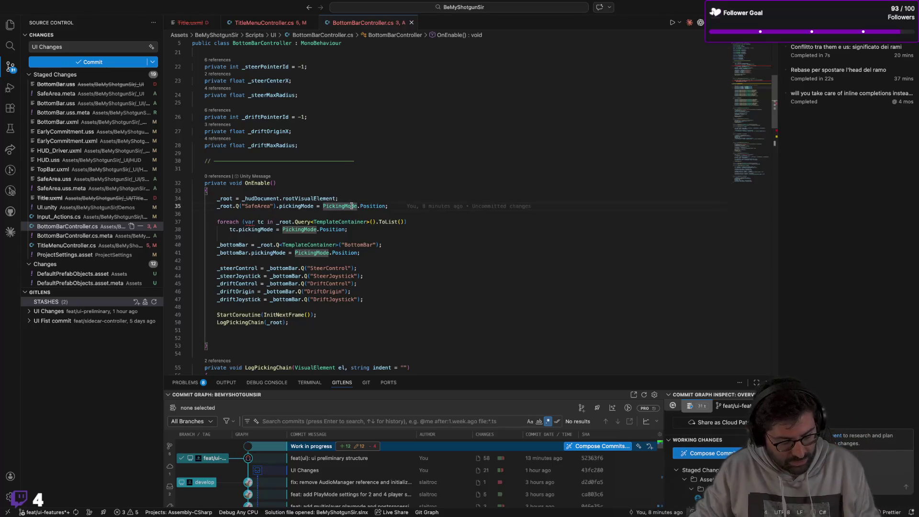
Comment out the SafeArea pickingMode line, the TemplateContainer foreach loop and the _bottomBar pickingMode line
key("super+slash")
left_click(367, 221)
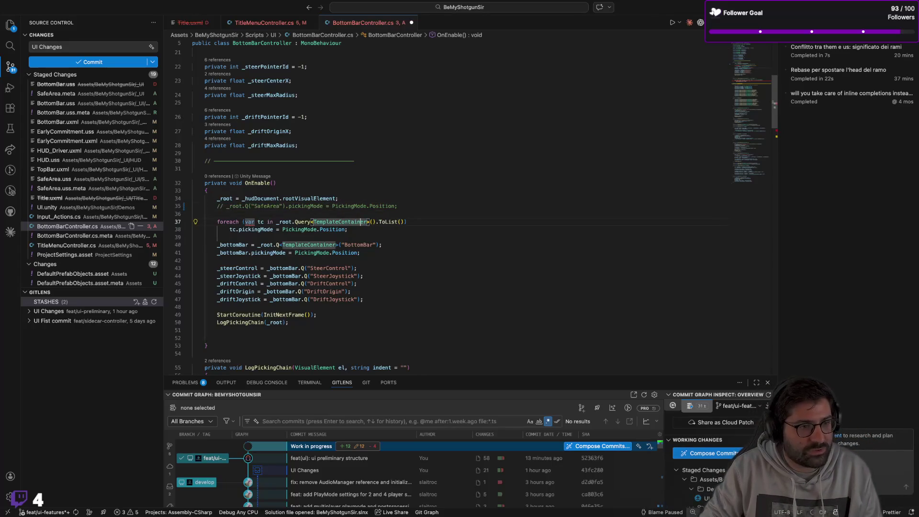
key("shift+Down")
key("shift+Down")
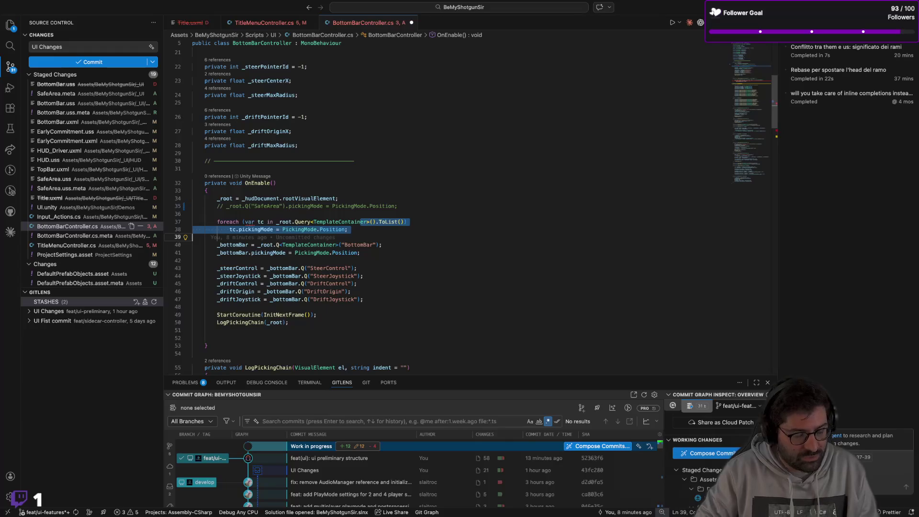
key("super+slash")
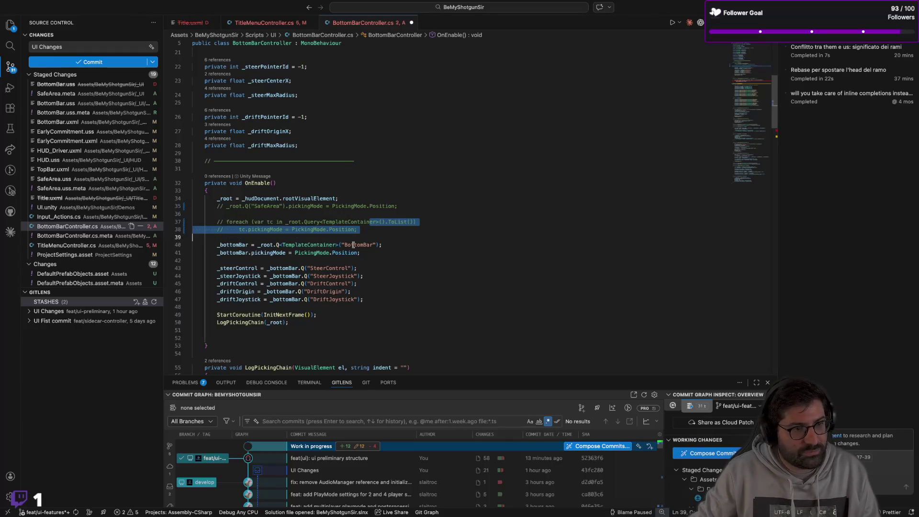
left_click(344, 253)
key("super+slash")
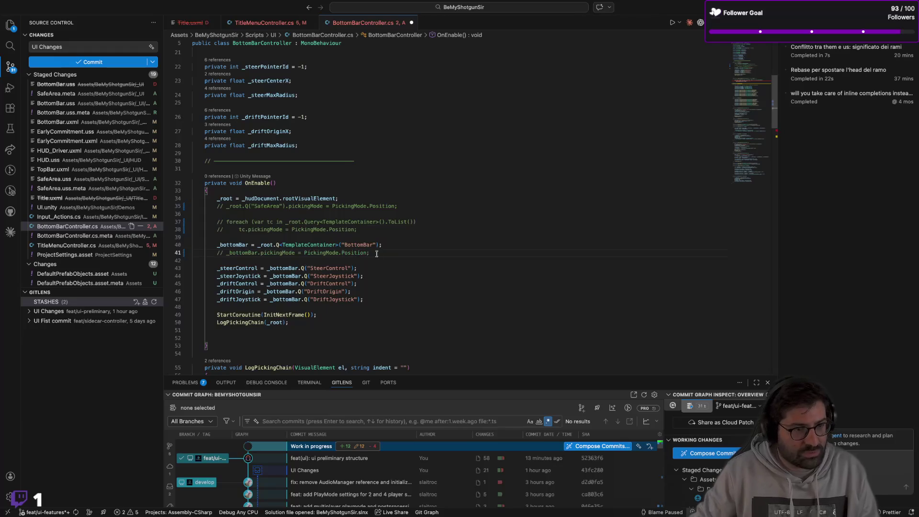
Comment out the four pickingMode assignments in InitNextFrame and save BottomBarController.cs
scroll(367, 259, "down", 8)
left_click_drag(368, 259, 365, 290)
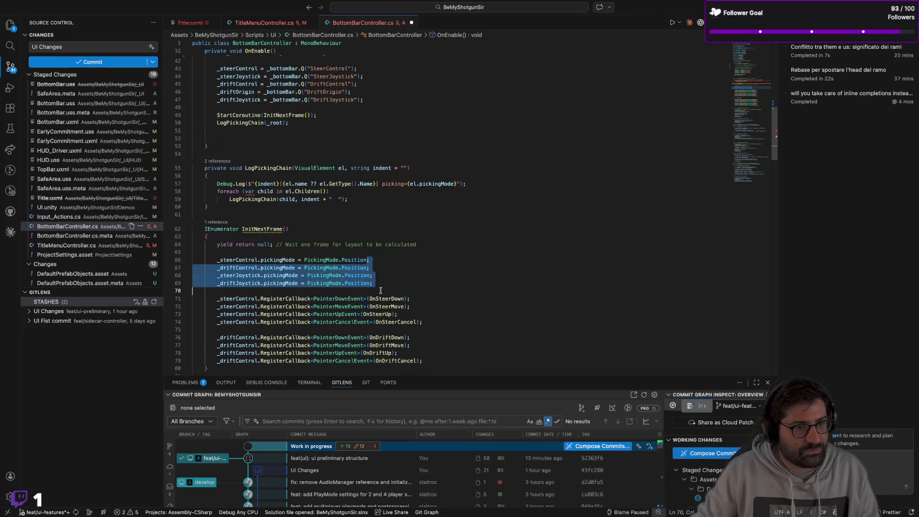
key("super+slash")
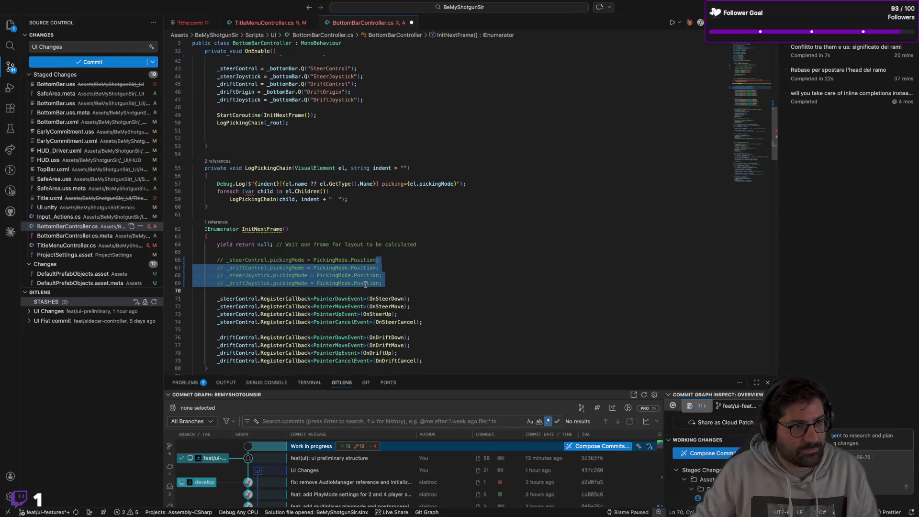
scroll(376, 229, "up", 1)
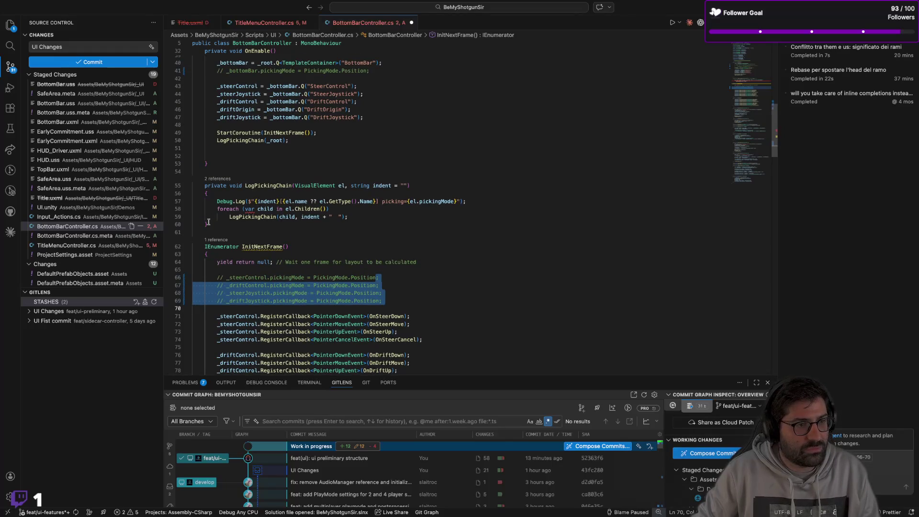
left_click(207, 194)
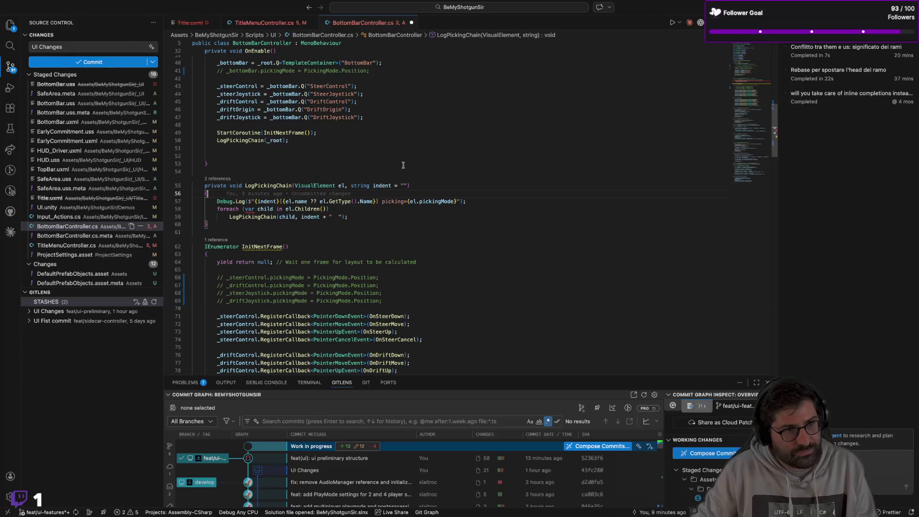
key("ctrl+s")
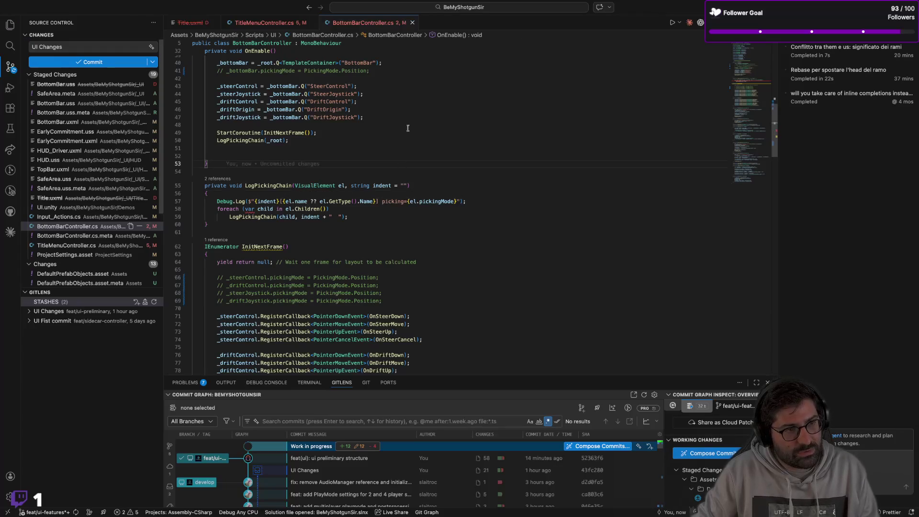
key("super+Tab")
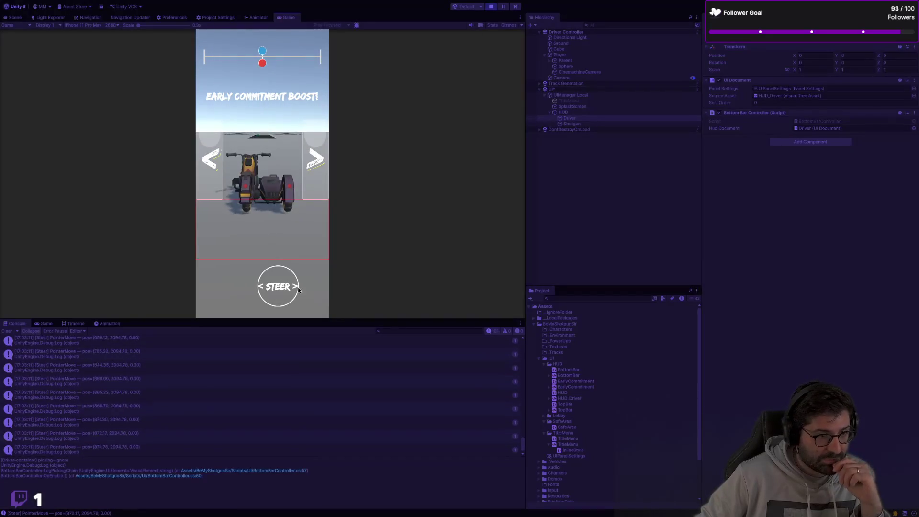
Stop play mode after the steer and drift joystick test and return to Visual Studio Code
mouse_move(257, 230)
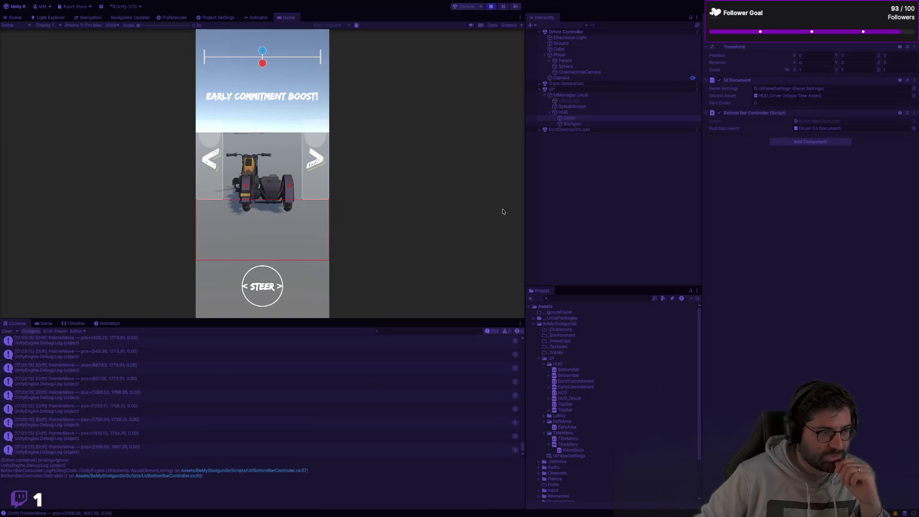
left_click(491, 7)
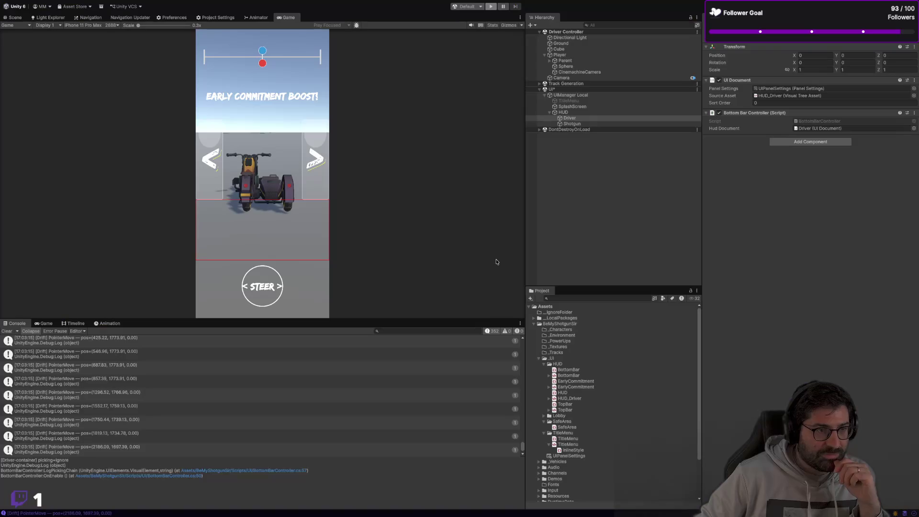
key("ctrl+Right")
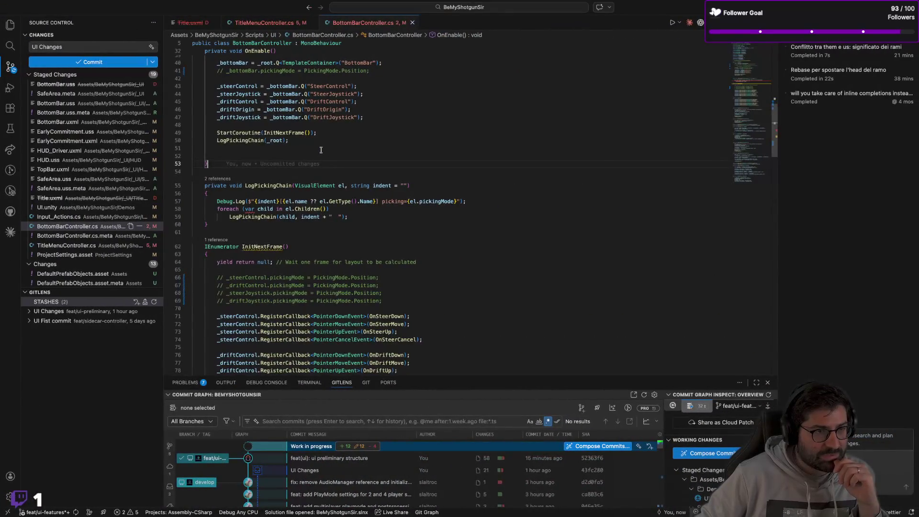
Delete the commented SafeArea, foreach and _bottomBar pickingMode lines plus leftover blank lines
scroll(320, 150, "up", 5)
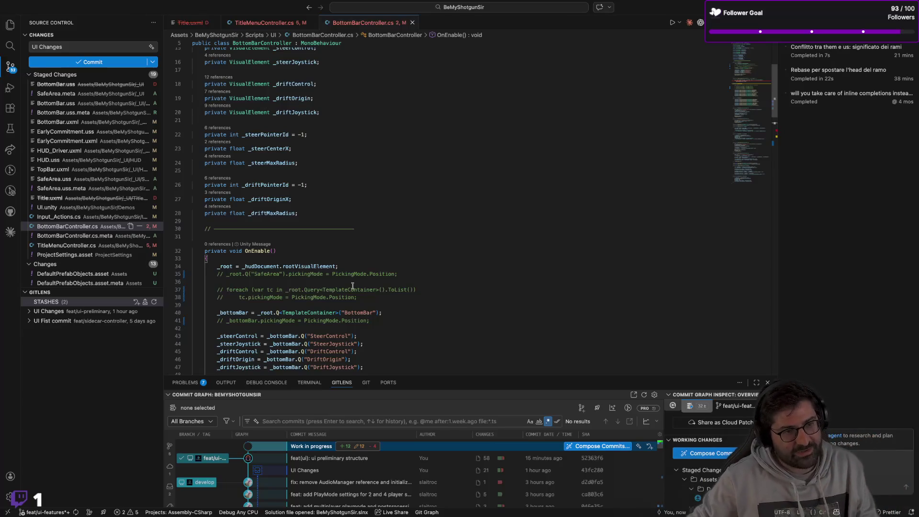
mouse_move(359, 297)
left_mouse_down()
mouse_move(201, 287)
mouse_move(190, 273)
left_mouse_up()
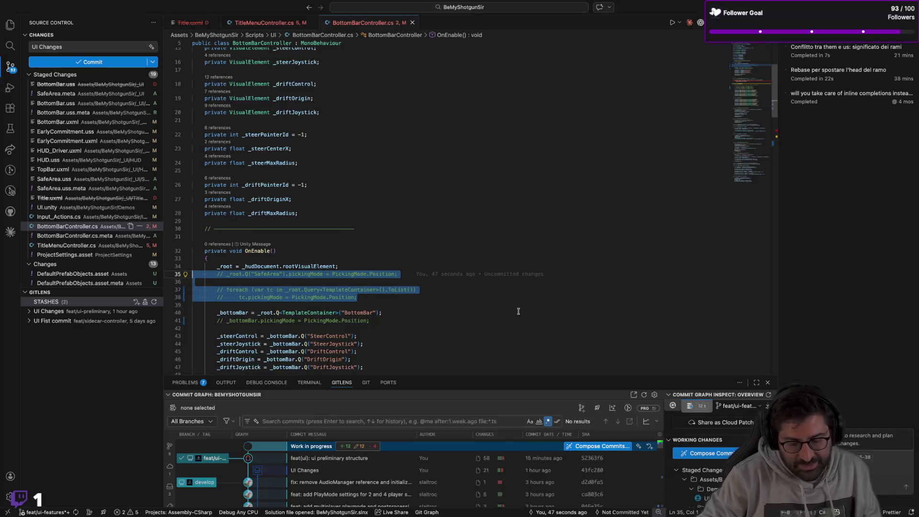
key("BackSpace")
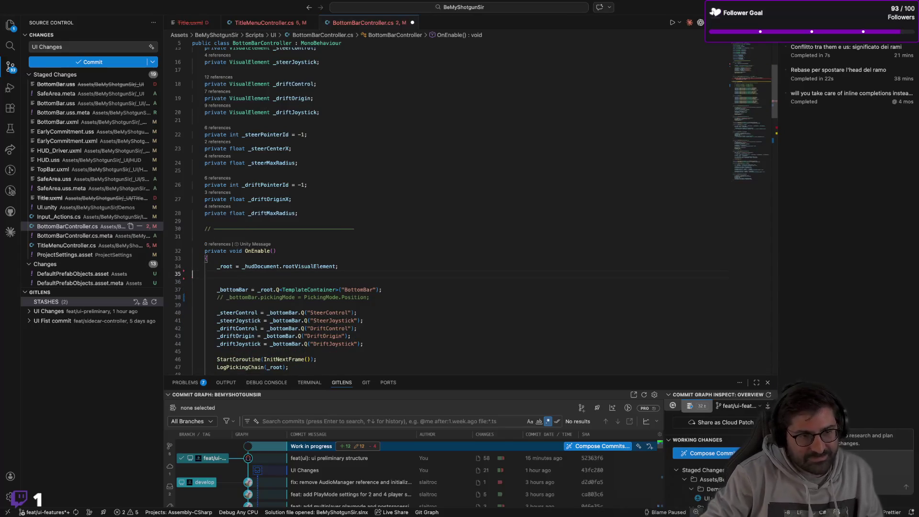
key("BackSpace")
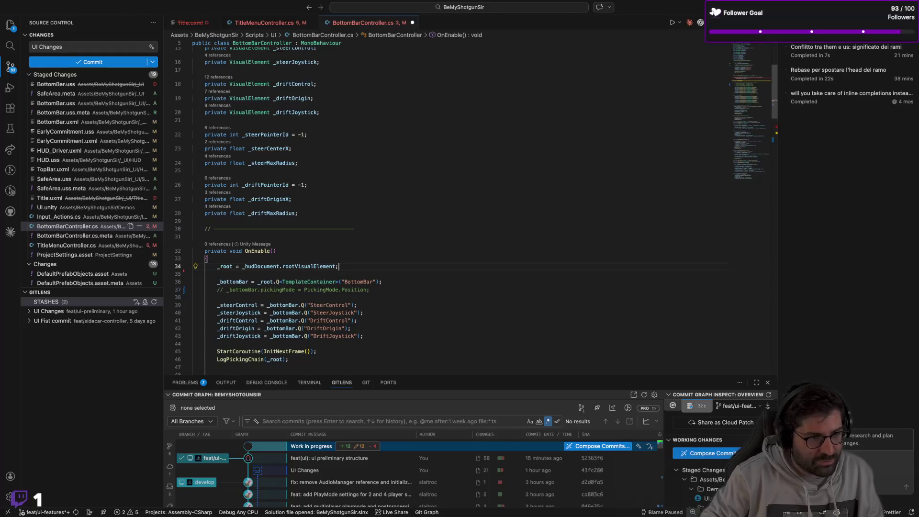
key("Delete")
key("Down")
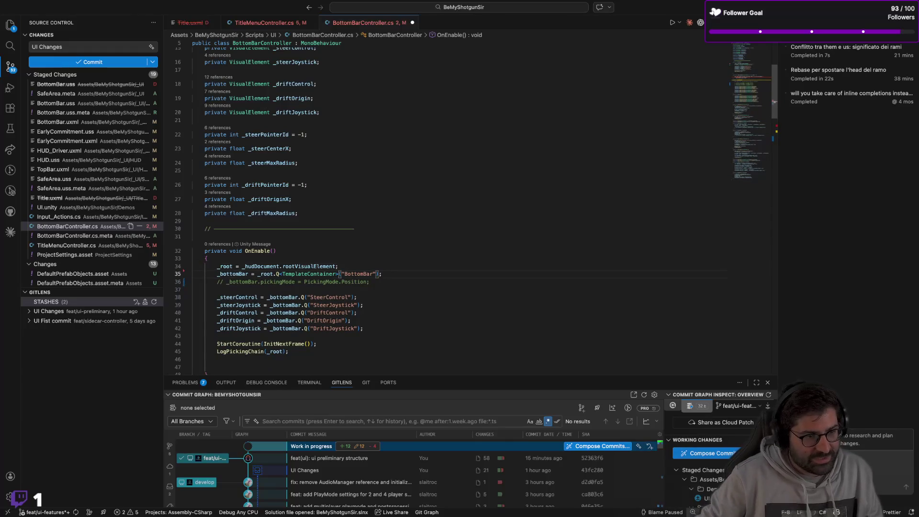
triple_click(322, 283)
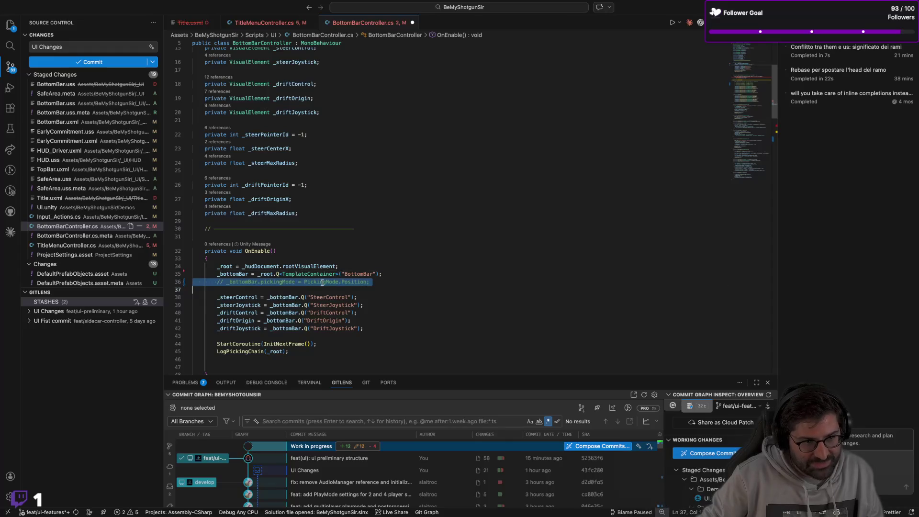
key("BackSpace")
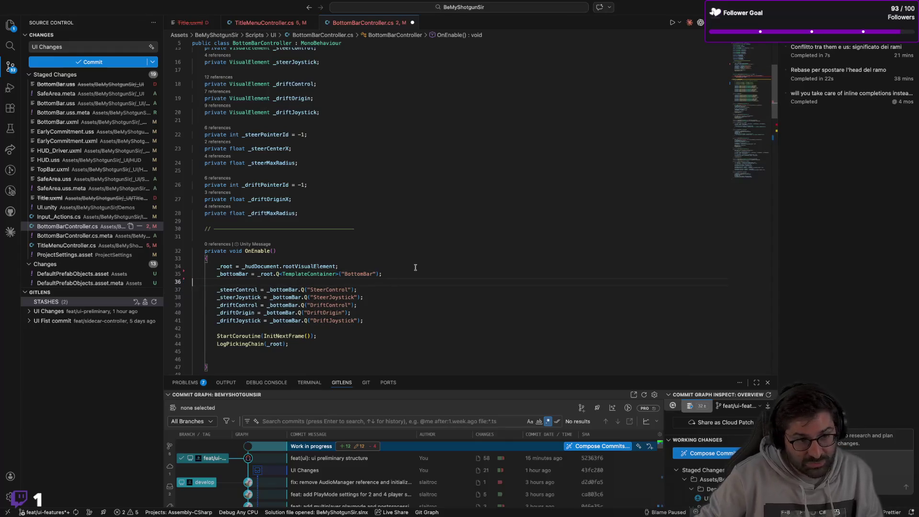
Delete the LogPickingChain method and its LogPickingChain(_root) call in OnEnable
scroll(316, 302, "down", 2)
left_click(249, 316)
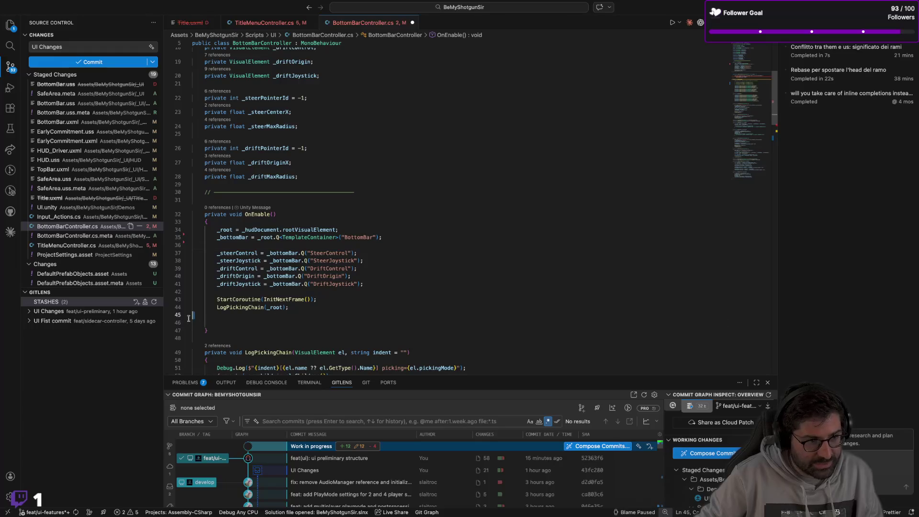
scroll(239, 321, "down", 3)
left_click_drag(233, 322, 179, 279)
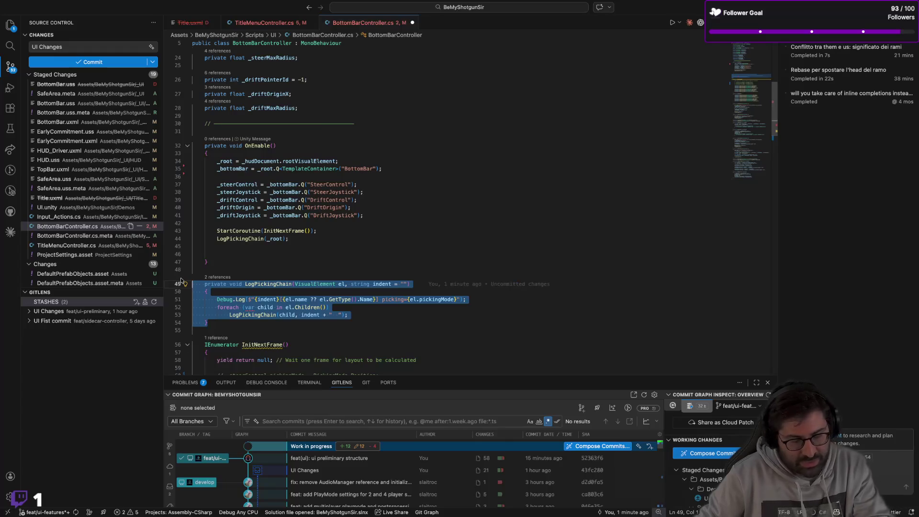
key("BackSpace")
key("BackSpace")
key("BackSpace")
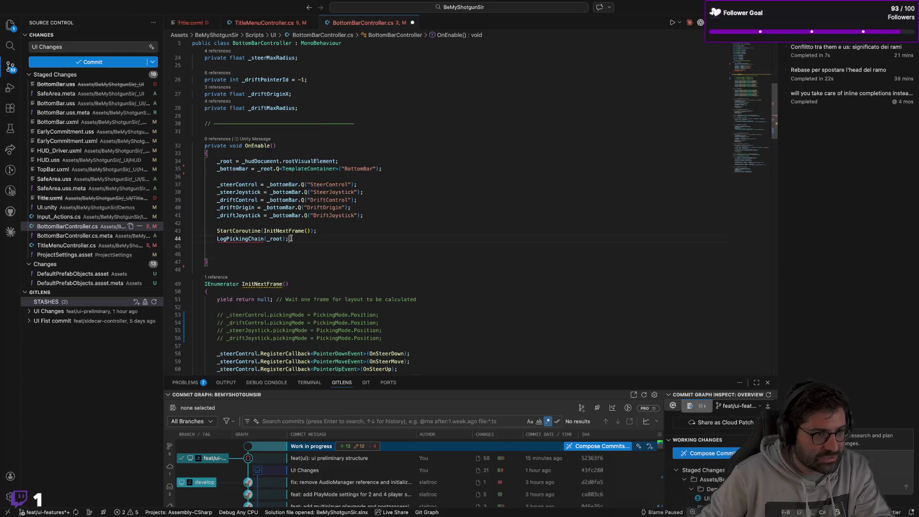
key("ctrl+shift+k")
key("BackSpace")
key("BackSpace")
Remove the commented pickingMode lines in InitNextFrame and the wait-for-layout comment after yield return null
left_click(320, 261)
left_click_drag(381, 315, 192, 284)
key("BackSpace")
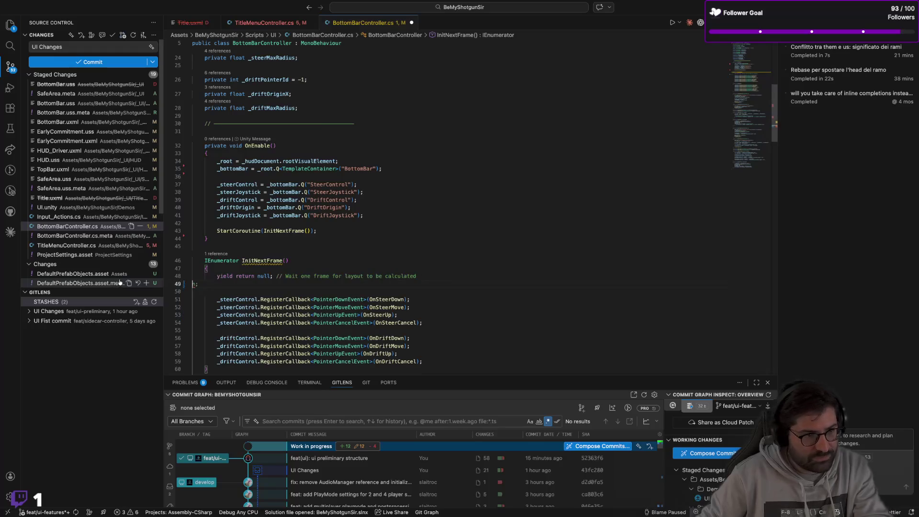
key("BackSpace")
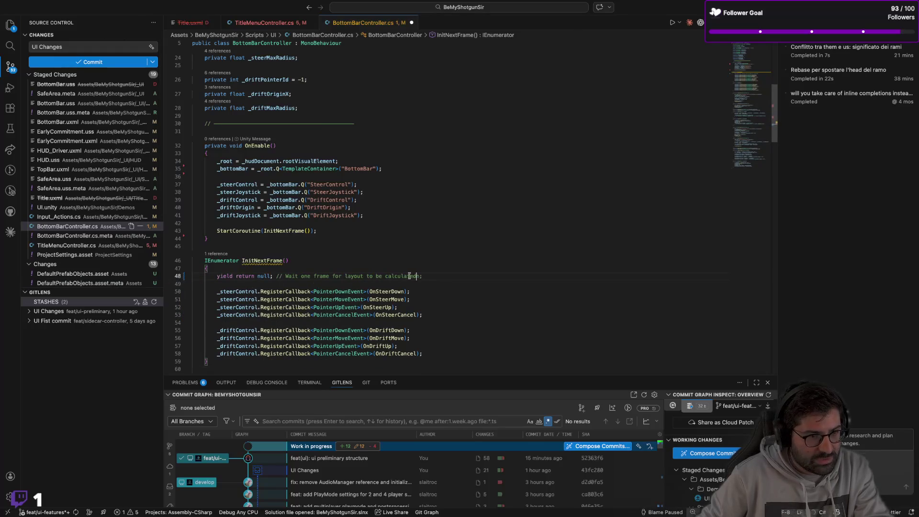
left_click_drag(428, 276, 282, 276)
key("BackSpace")
key("BackSpace")
key("BackSpace")
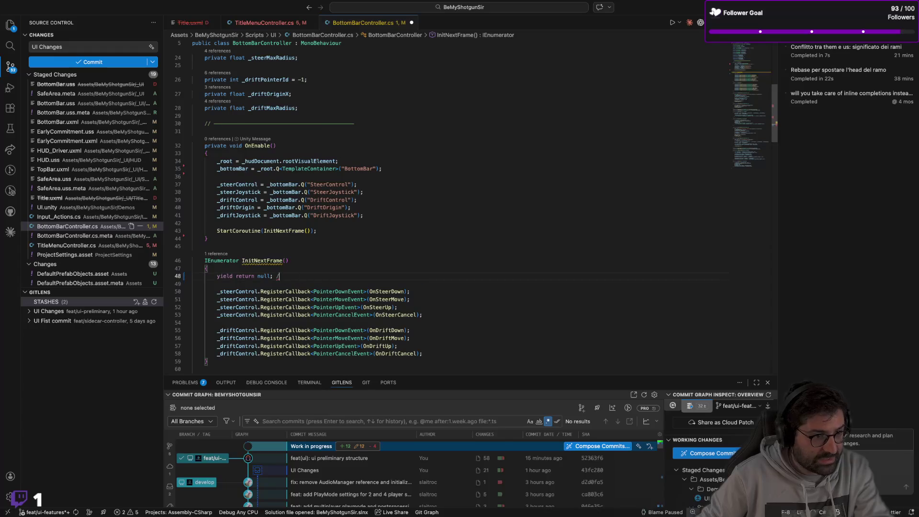
left_click(386, 283)
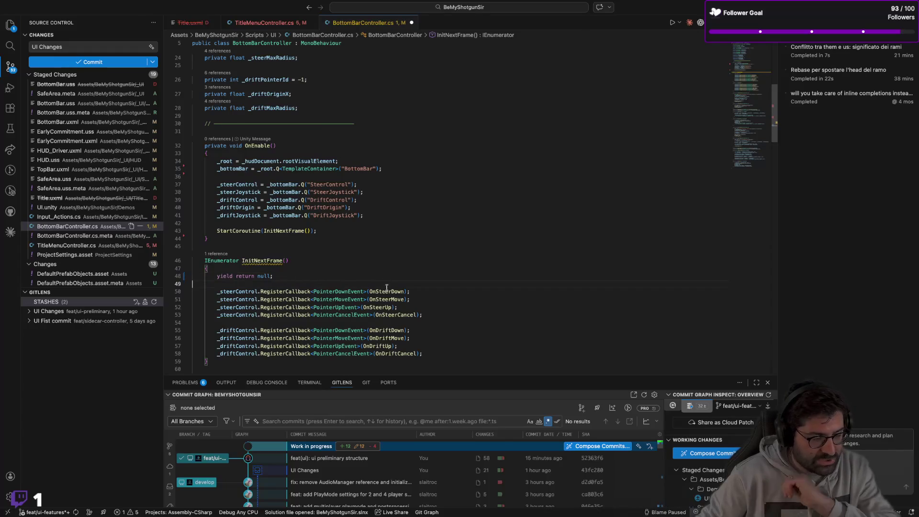
Comment out the Steer PointerDown Debug.Log on line 77 of OnSteerDown
left_click(342, 316)
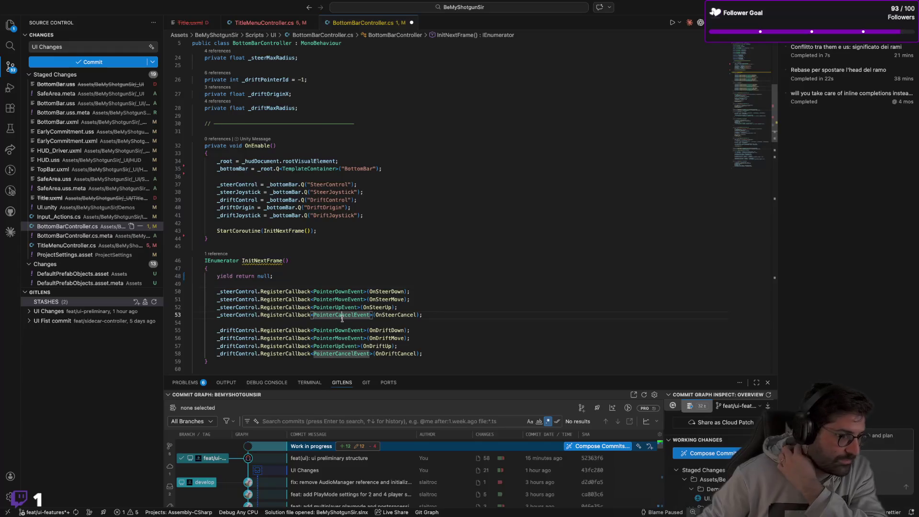
left_click(342, 324)
scroll(410, 283, "down", 1)
scroll(441, 271, "down", 6)
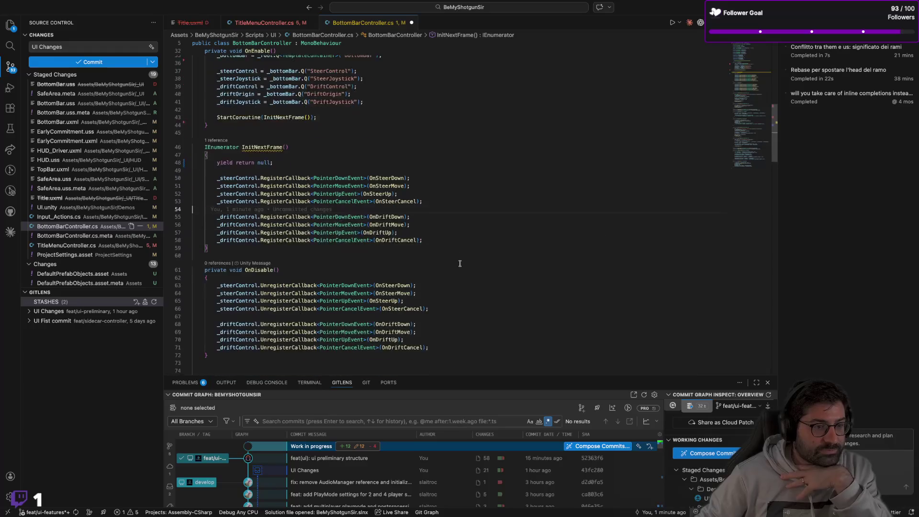
scroll(460, 263, "down", 4)
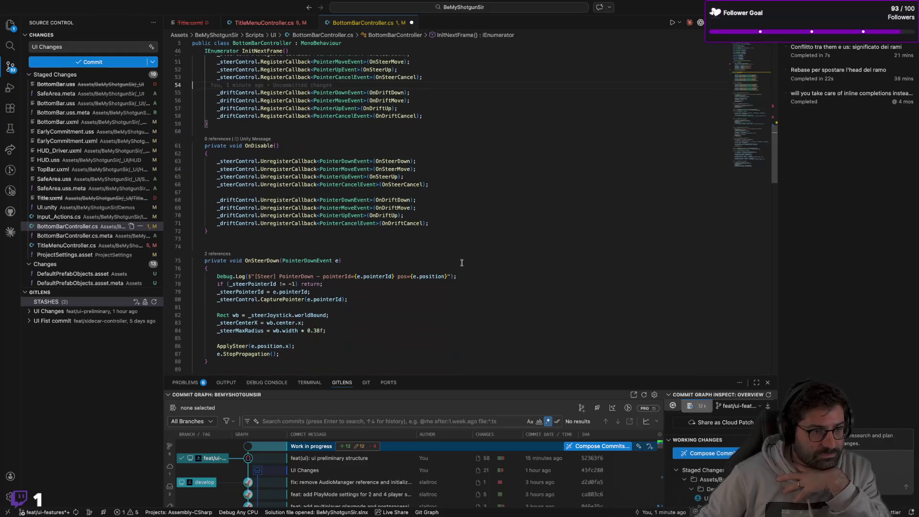
scroll(462, 263, "down", 1)
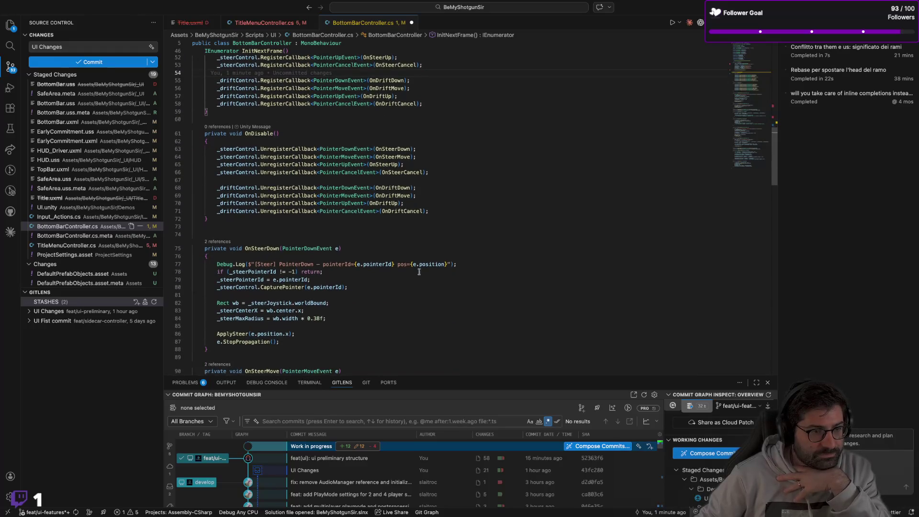
left_click(267, 250)
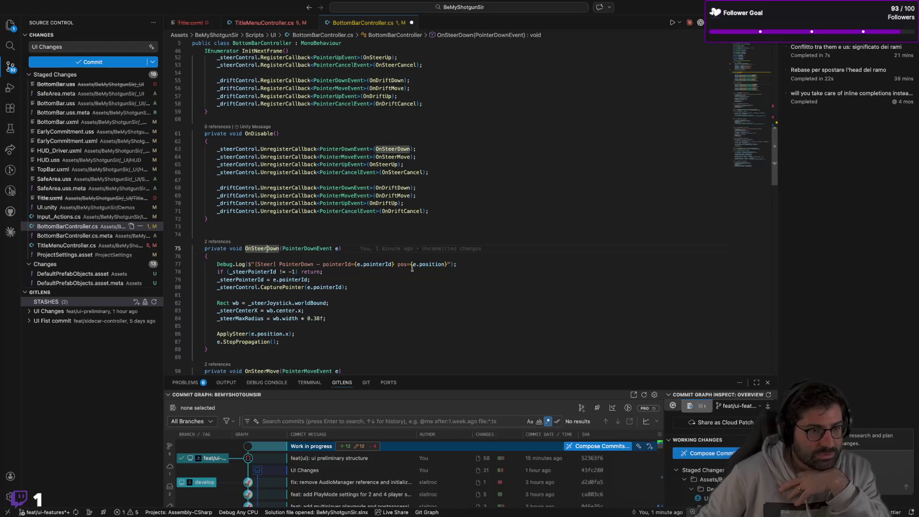
left_click(247, 264)
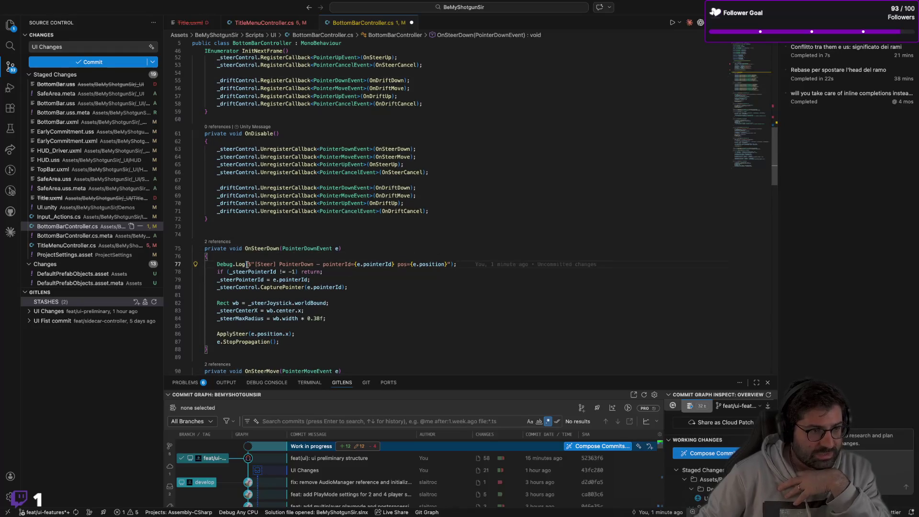
type("$\"")
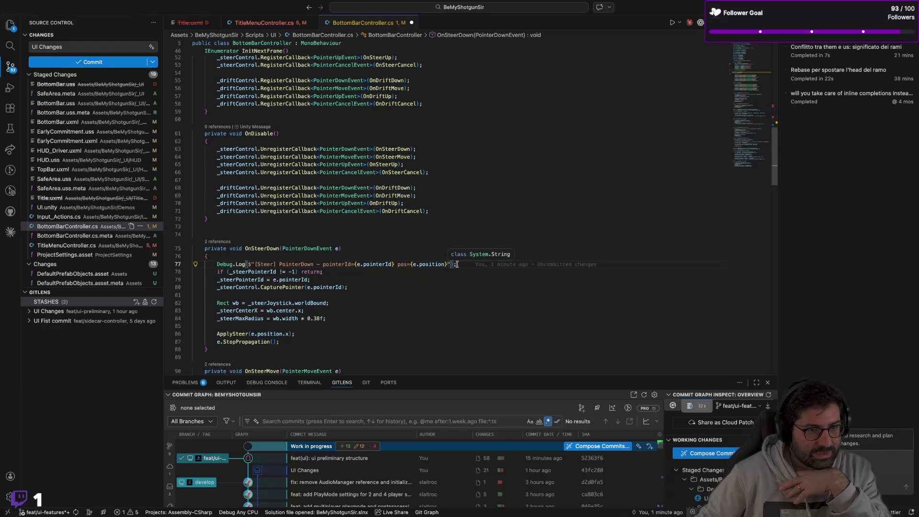
key("ctrl+slash")
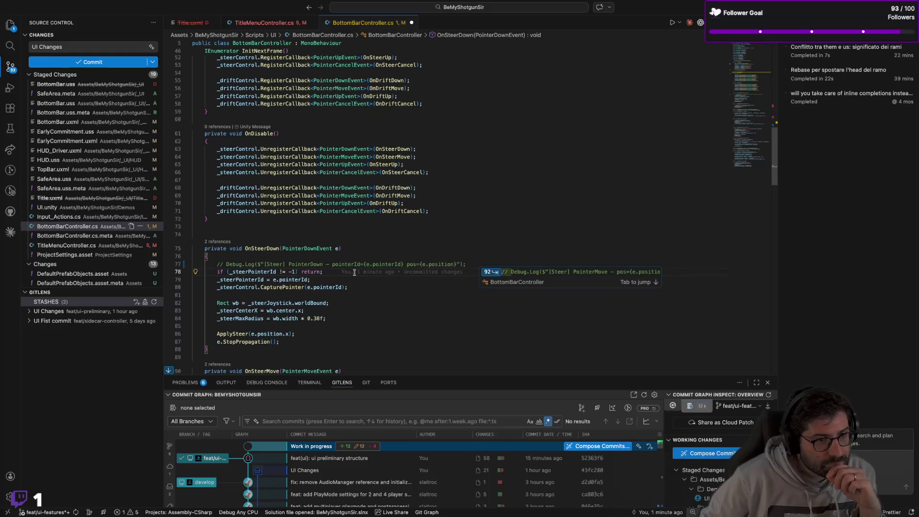
Inspect the _steerPointerId check and assignment on lines 78–79 of OnSteerDown
left_click(228, 271)
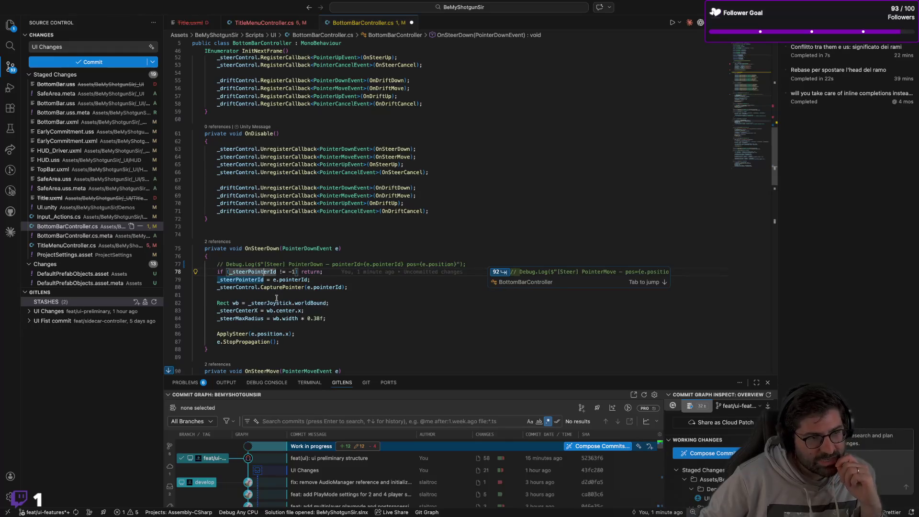
left_click_drag(247, 272, 320, 273)
left_click(325, 273)
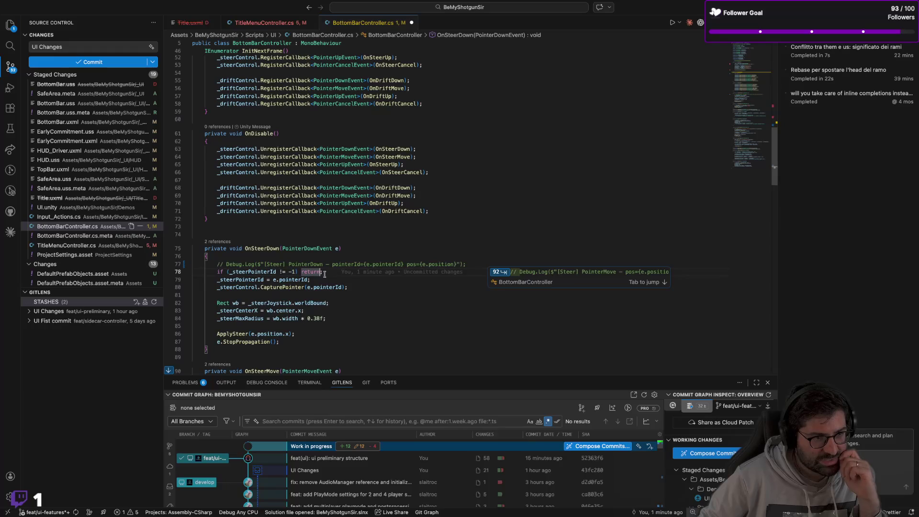
left_click(265, 272)
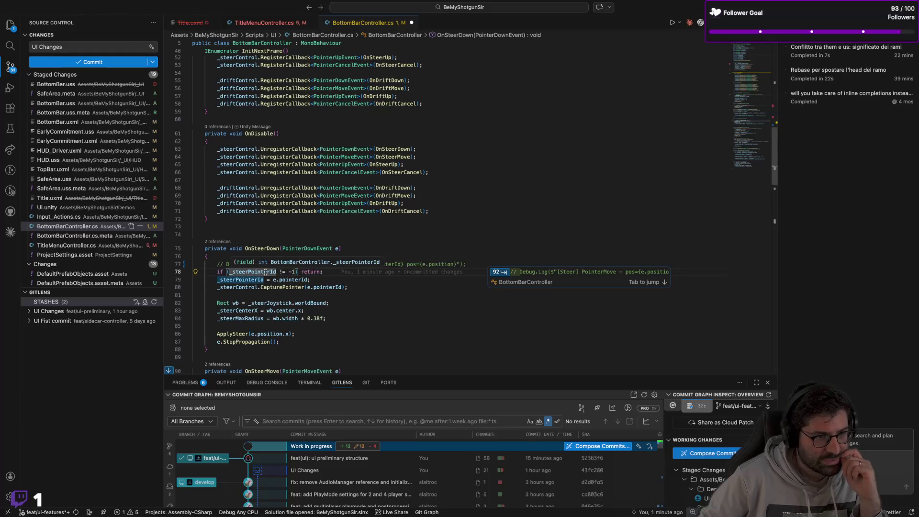
left_click(263, 279)
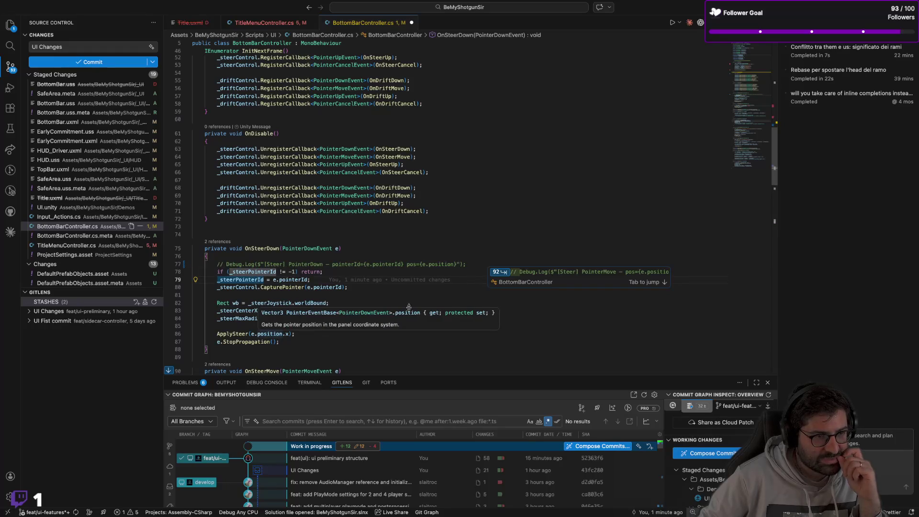
key("Down")
key("Down")
key("Down")
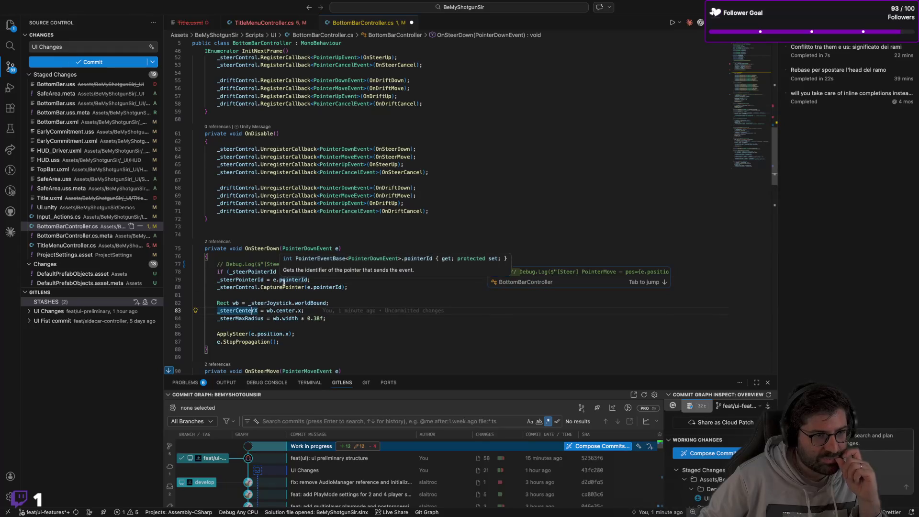
left_click(311, 280)
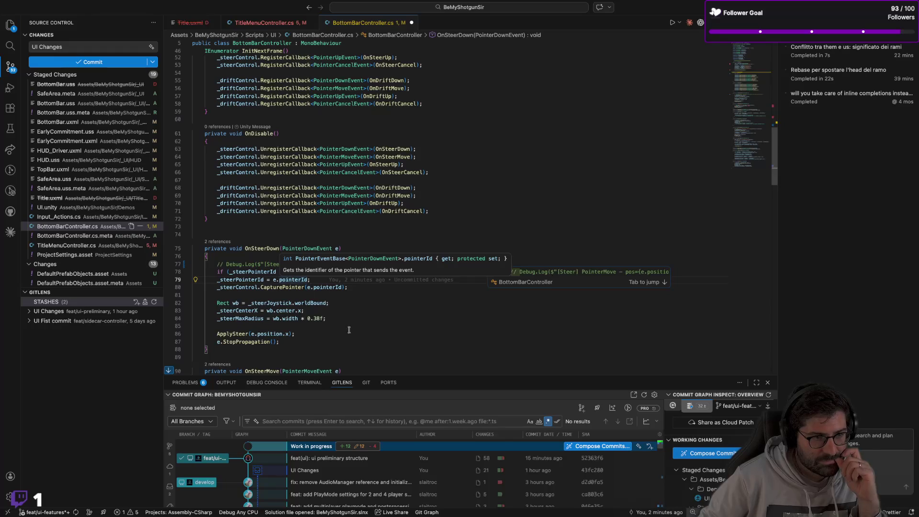
scroll(384, 342, "up", 10)
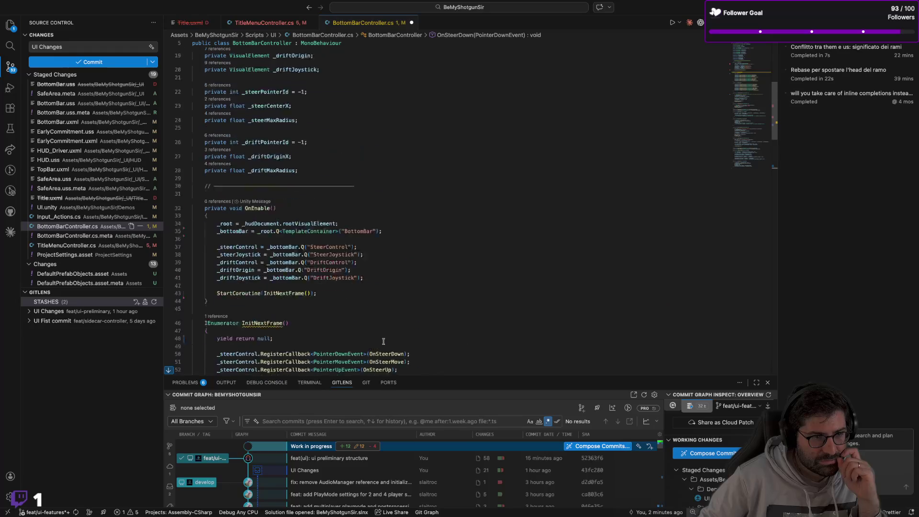
Review the CapturePointer call and _steerCenterX line in OnSteerDown
scroll(383, 341, "down", 12)
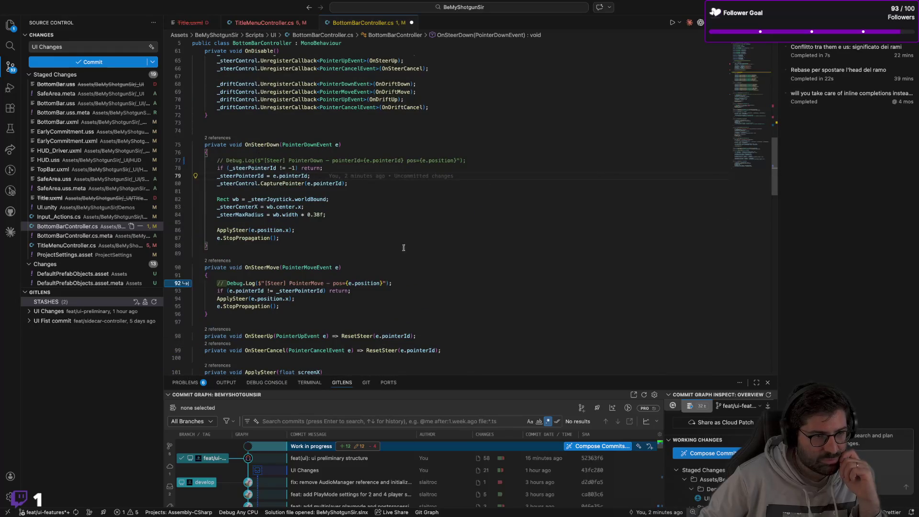
left_click(369, 223)
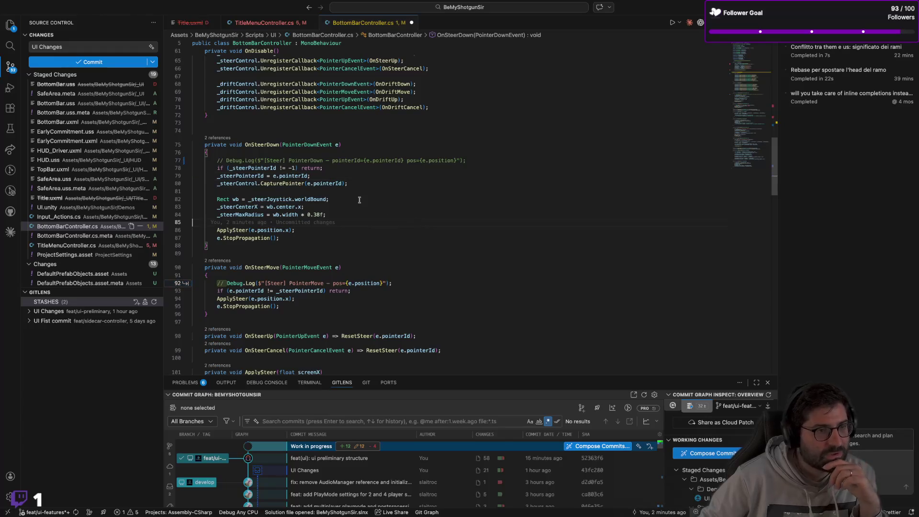
left_click(296, 184)
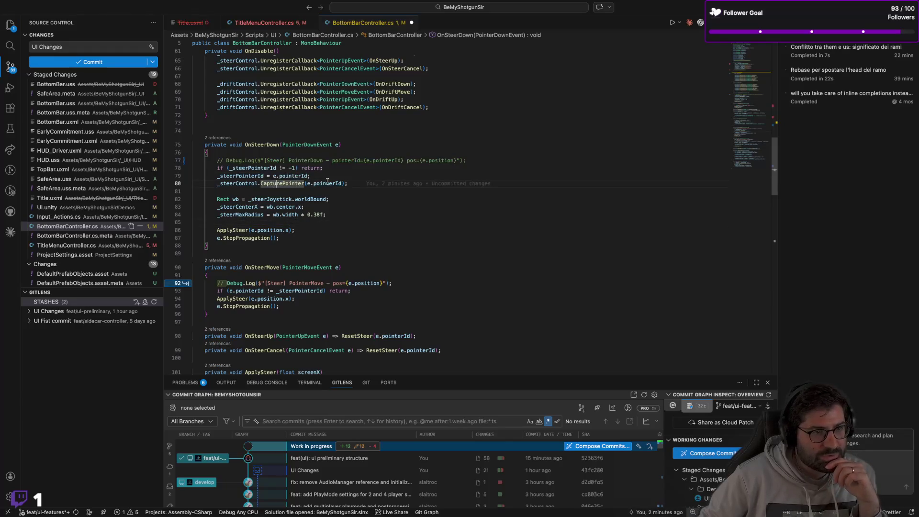
mouse_move(235, 200)
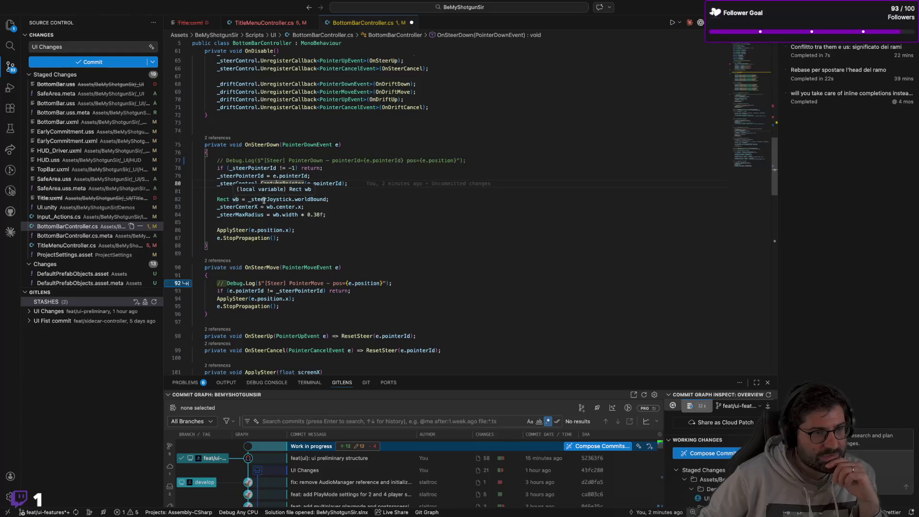
mouse_move(266, 201)
mouse_move(301, 202)
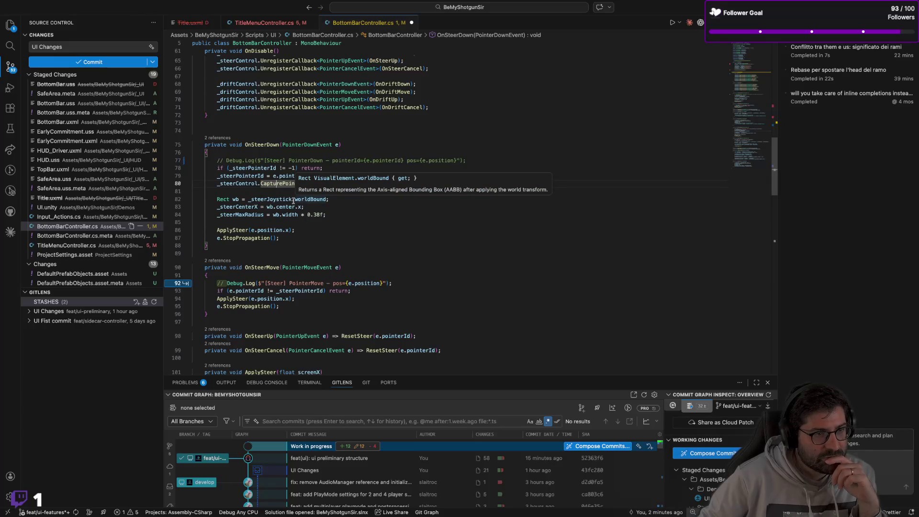
left_click(334, 208)
Change a digit of the 0.38f max-radius factor on line 84 to 5 and save BottomBarController.cs
scroll(335, 209, "up", 1)
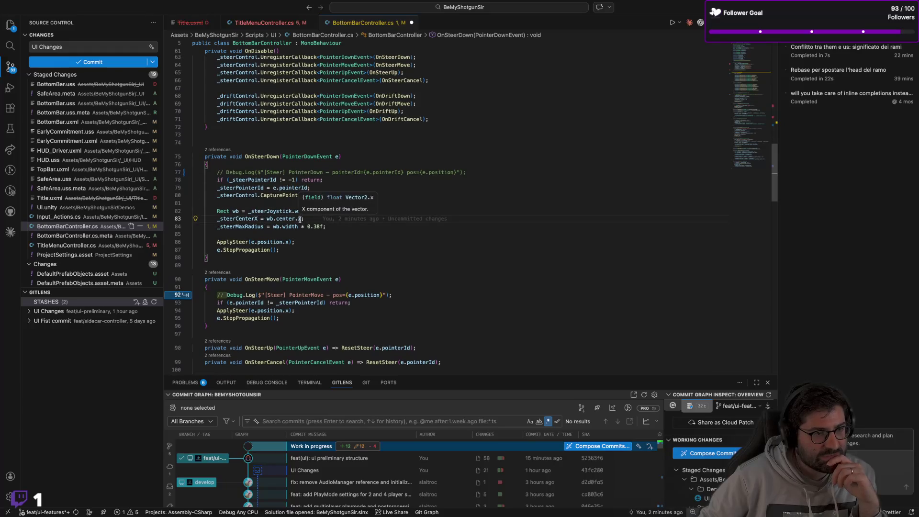
mouse_move(248, 228)
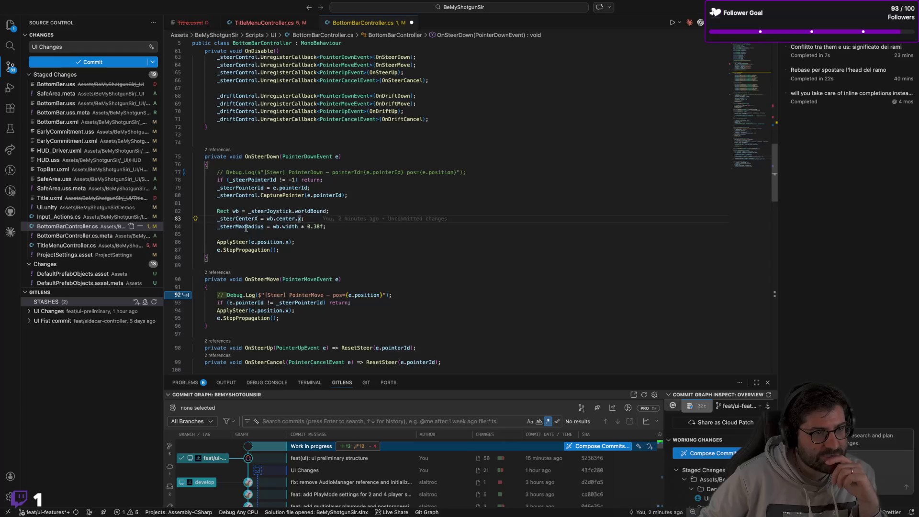
mouse_move(286, 227)
left_click(332, 226)
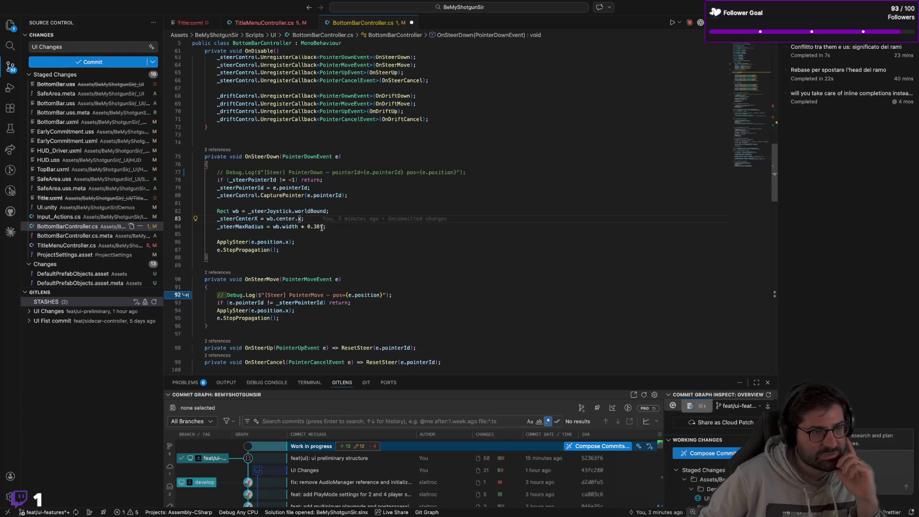
key("Left")
key("Left")
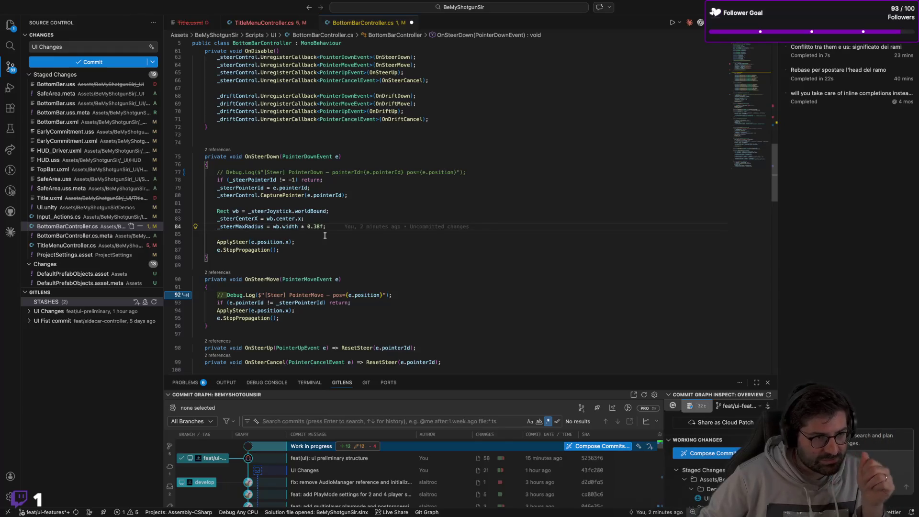
key("Left")
key("Left")
key("BackSpace")
key("BackSpace")
type("5")
key("ctrl+s")
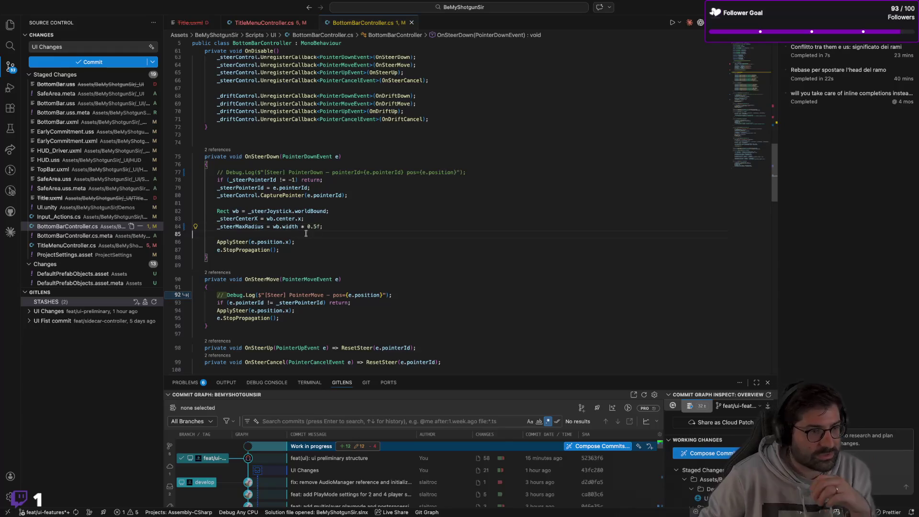
Comment out the Steer PointerMove Debug.Log in OnSteerMove by accepting the suggestion
key("Down")
key("Down")
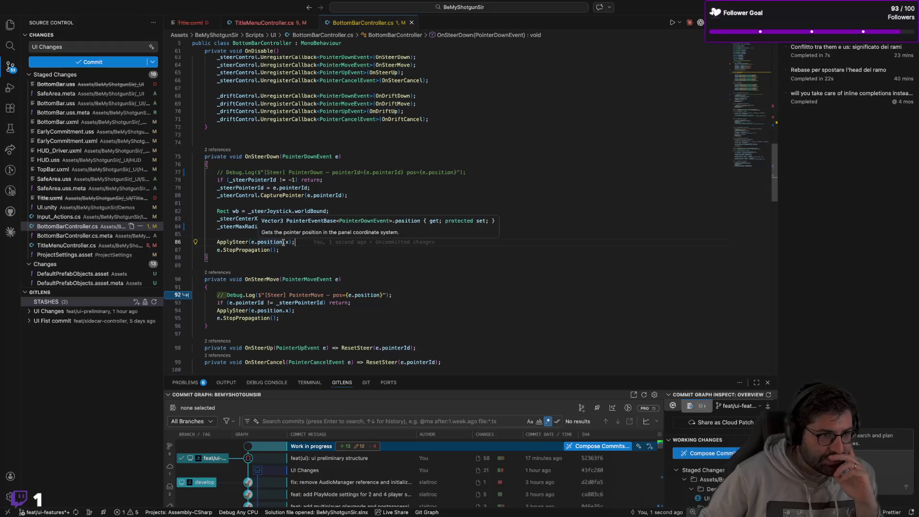
left_click(216, 250)
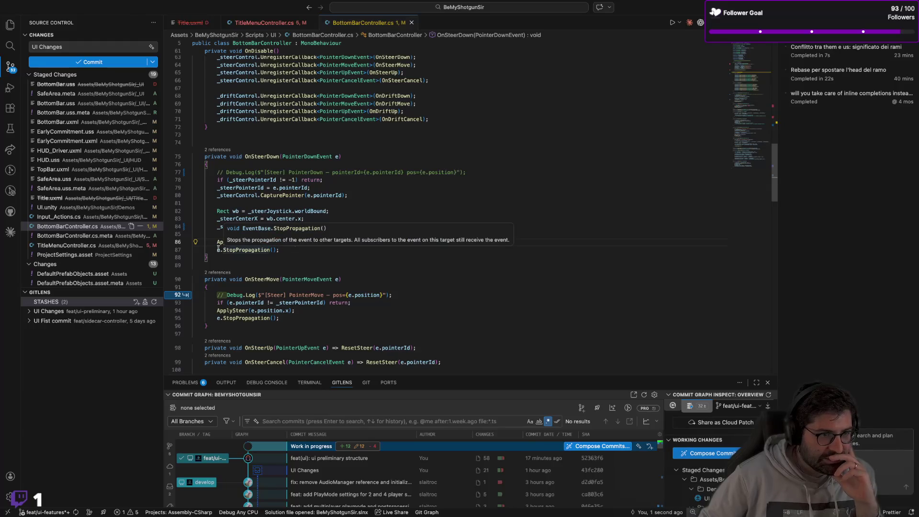
scroll(383, 243, "down", 1)
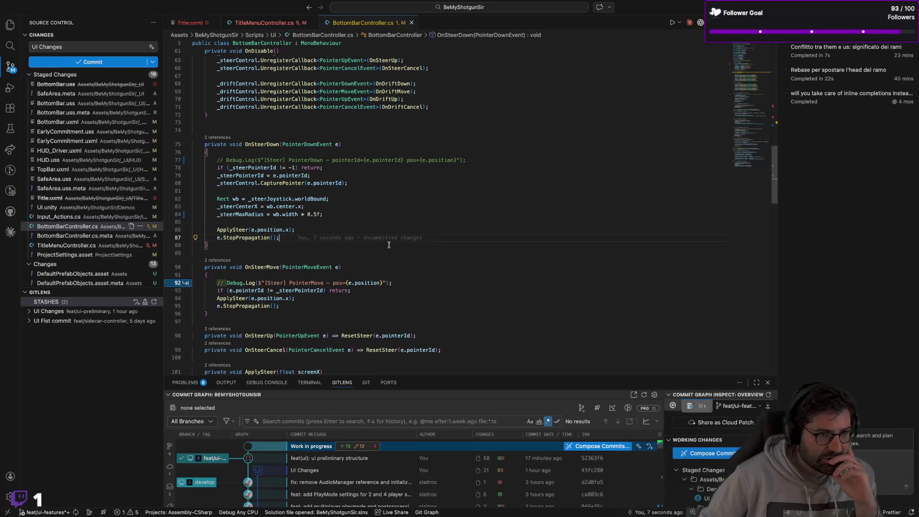
key("Tab")
key("Tab")
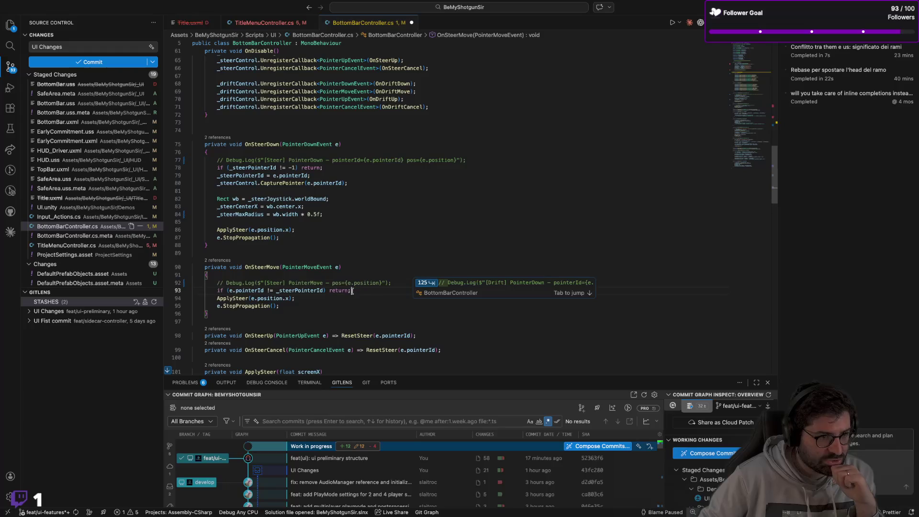
Accept the suggested edit commenting out OnSteerMove's Debug.Log and jump to the line 125 suggestion
left_click(354, 270)
scroll(354, 270, "down", 1)
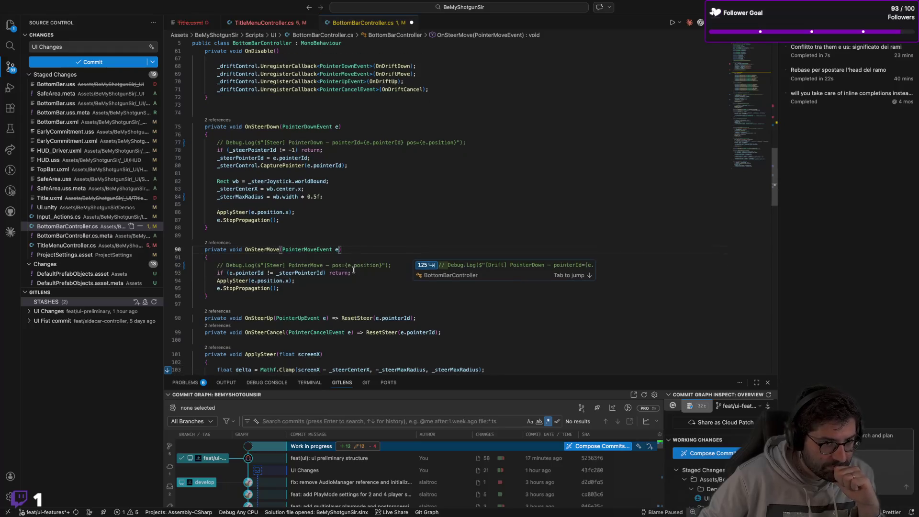
left_click(305, 289)
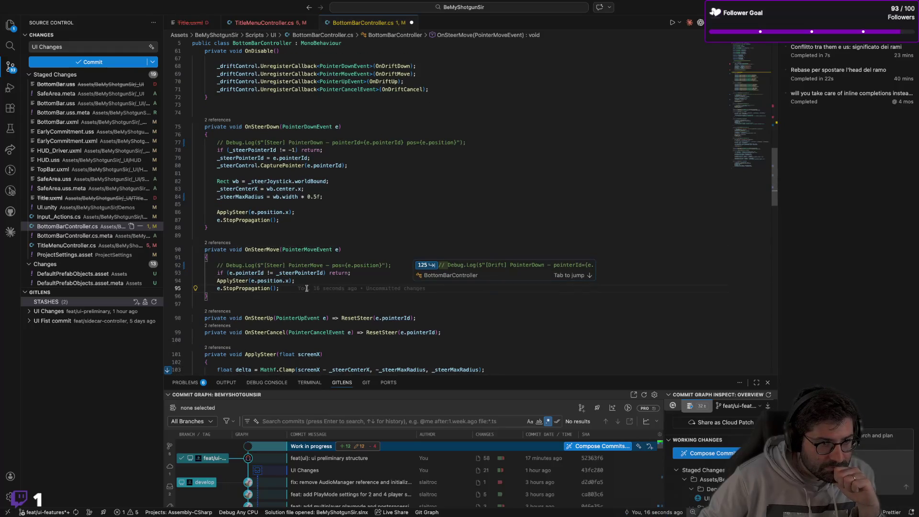
key("Tab")
key("Tab")
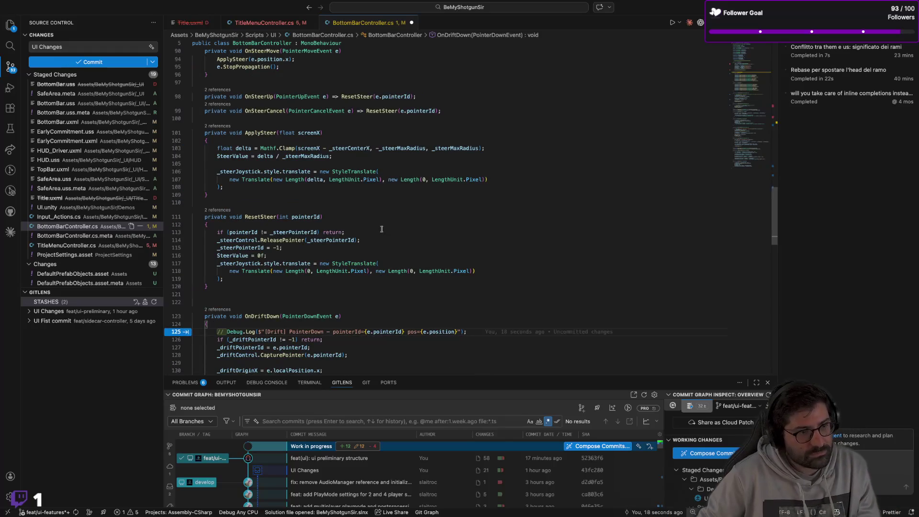
scroll(471, 214, "up", 3)
scroll(471, 206, "up", 10)
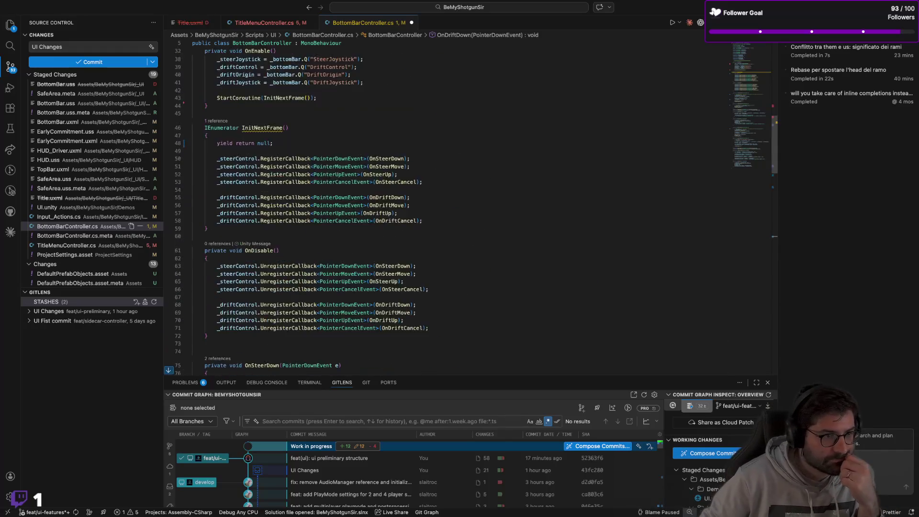
scroll(471, 206, "down", 6)
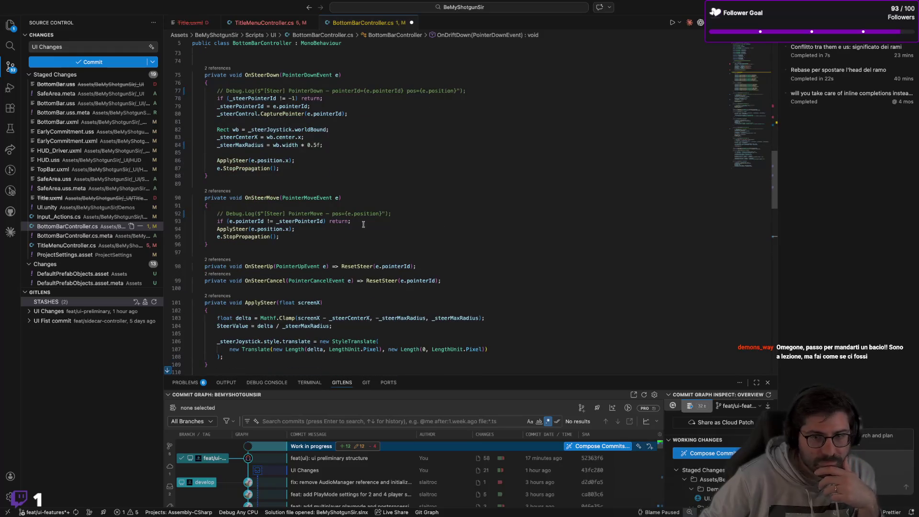
Save BottomBarController.cs and review the OnSteerCancel and OnSteerUp handlers
left_click(363, 224)
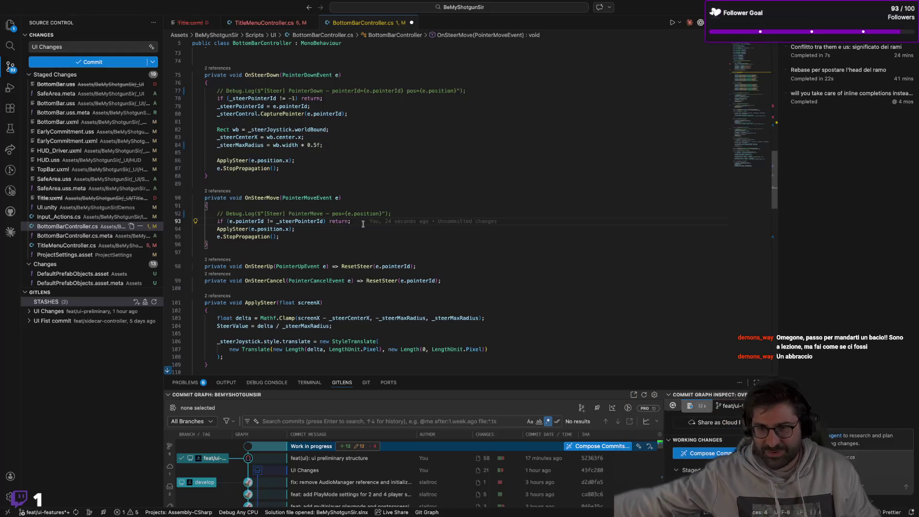
key("Down")
key("Down")
key("ctrl+s")
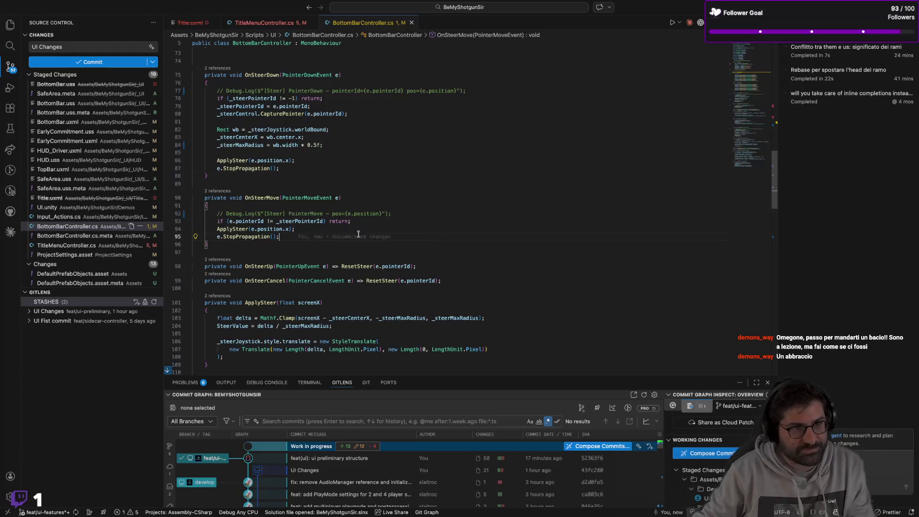
key("Up")
key("Up")
key("Up")
left_click(298, 238)
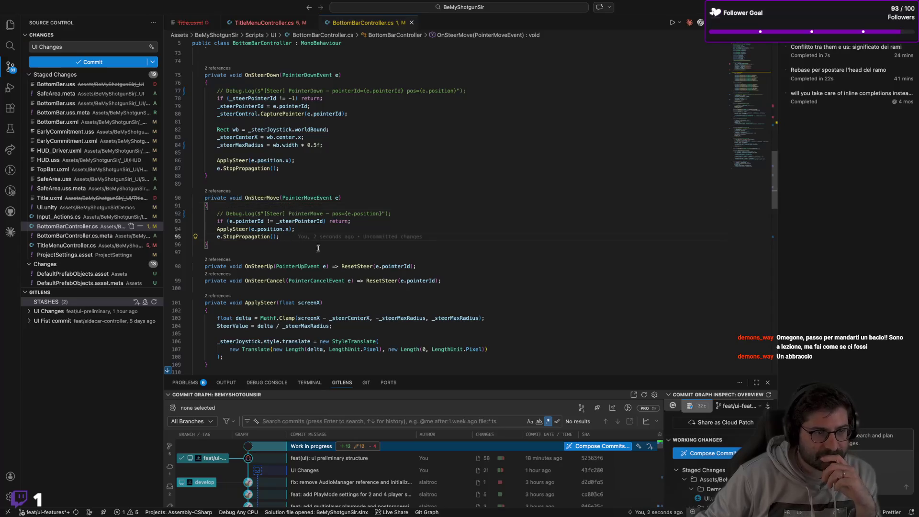
left_click(415, 266)
left_click(448, 280)
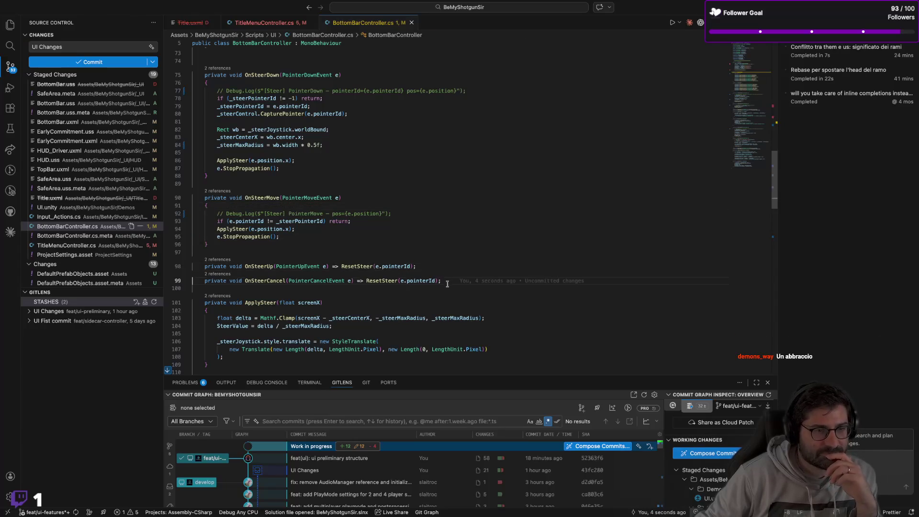
left_click(426, 269)
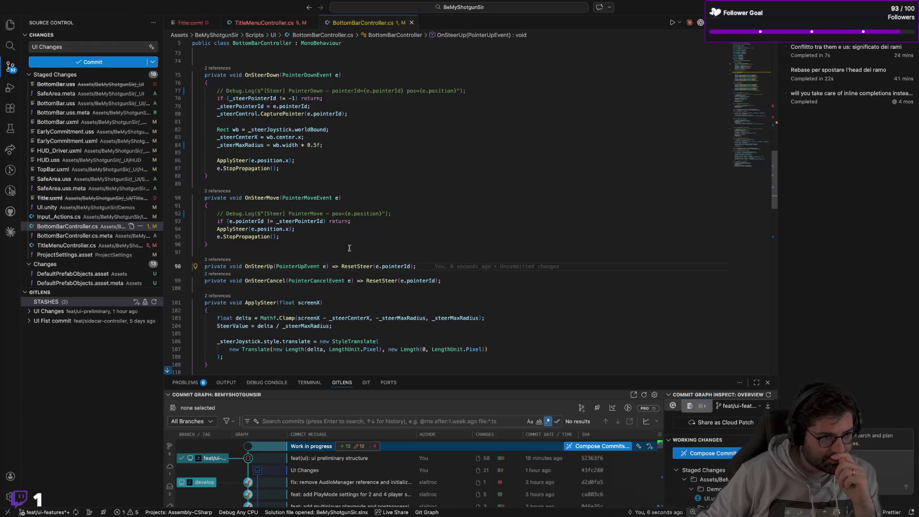
left_click(287, 236)
scroll(292, 237, "down", 2)
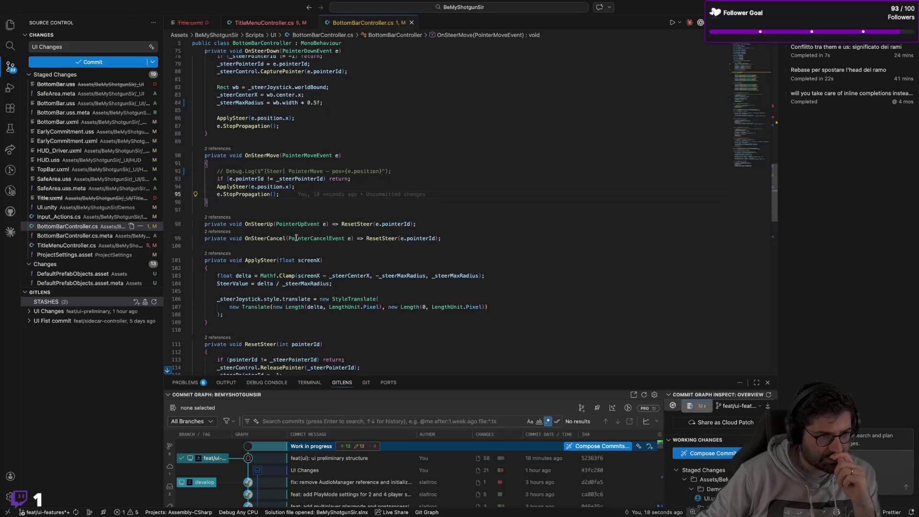
mouse_move(411, 227)
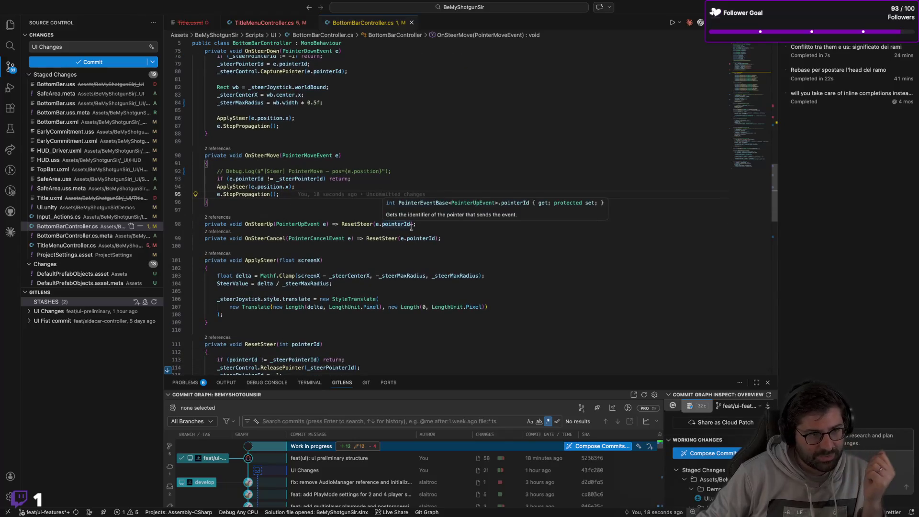
mouse_move(294, 243)
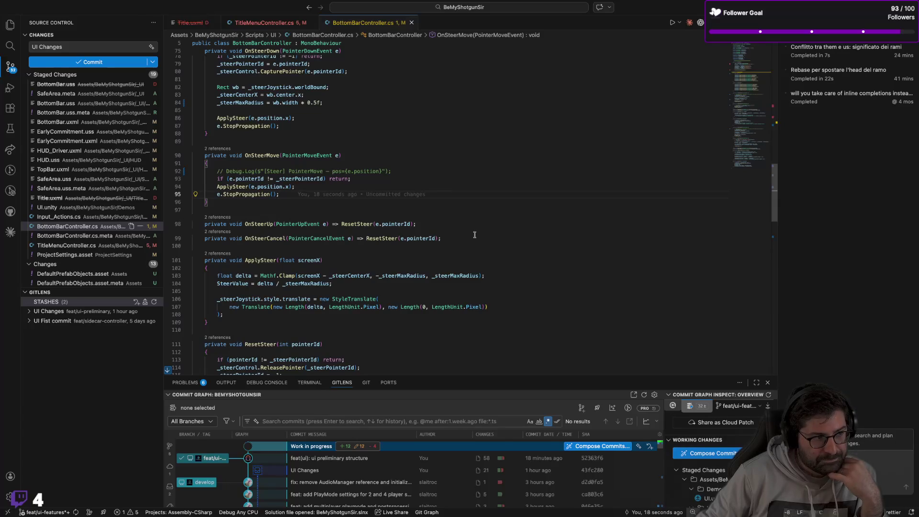
left_click(462, 239)
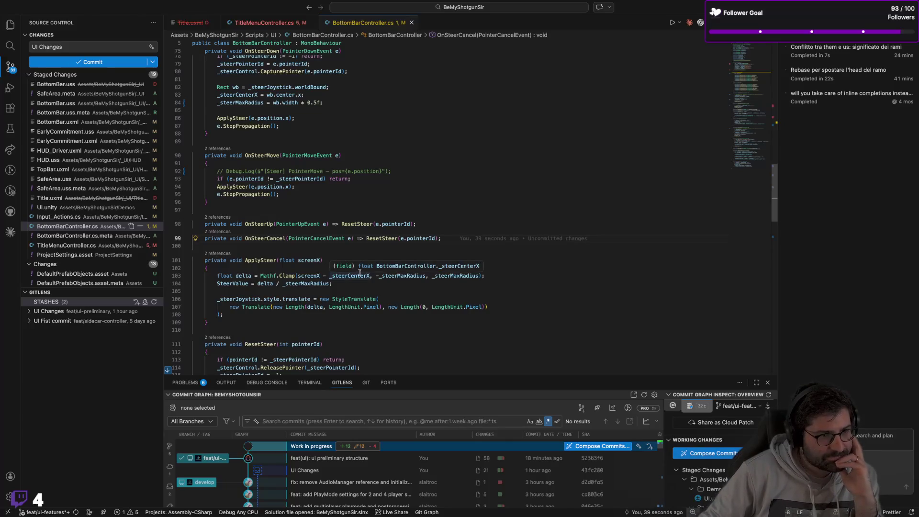
scroll(480, 224, "down", 2)
scroll(480, 223, "down", 1)
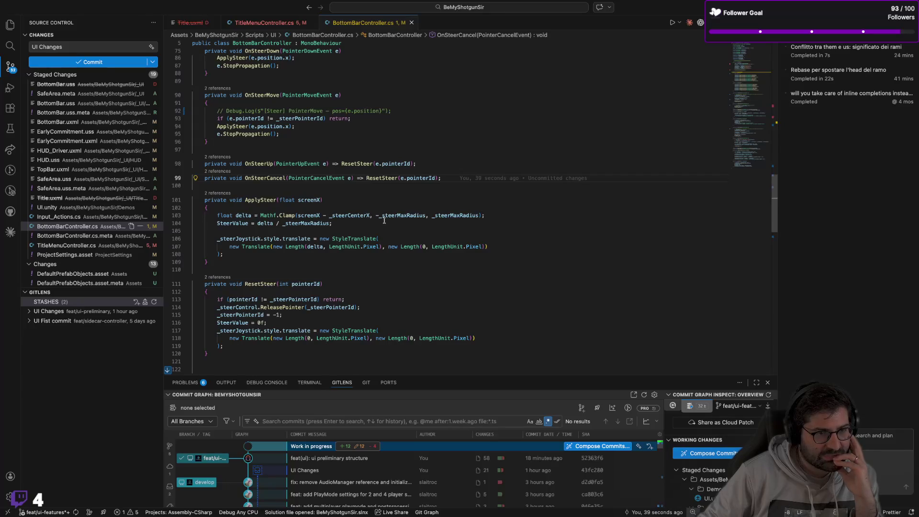
left_click(356, 216)
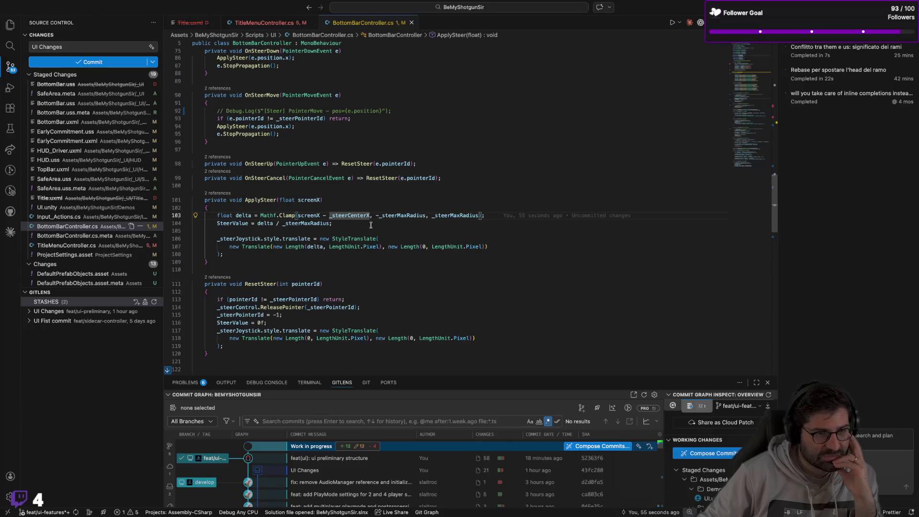
left_click(390, 216)
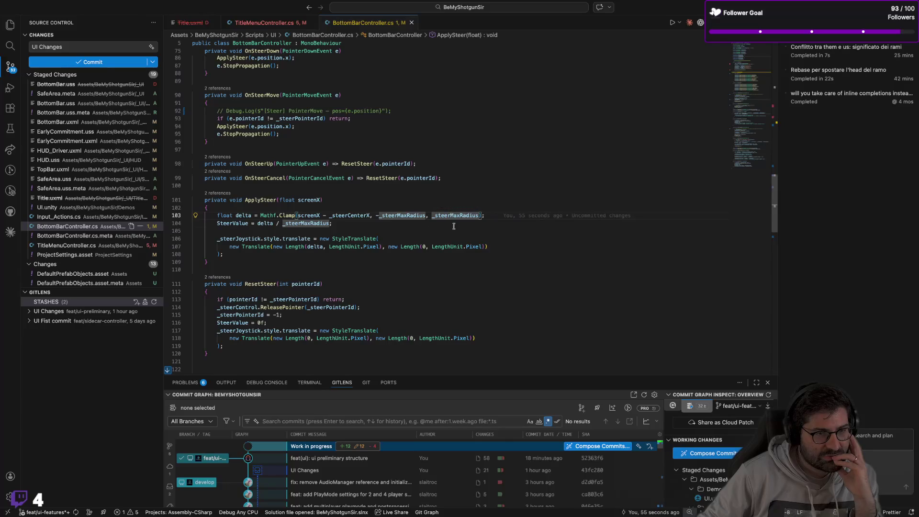
left_click(455, 225)
left_click(455, 215)
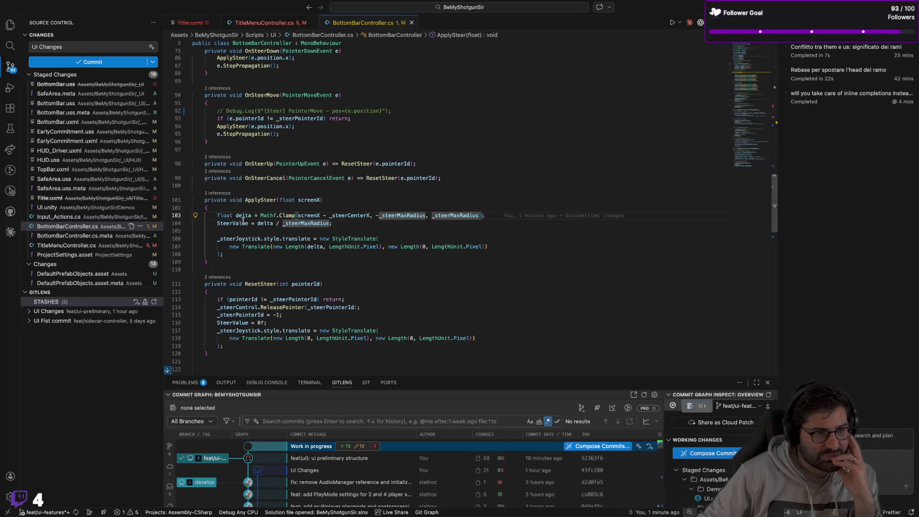
left_click(264, 223)
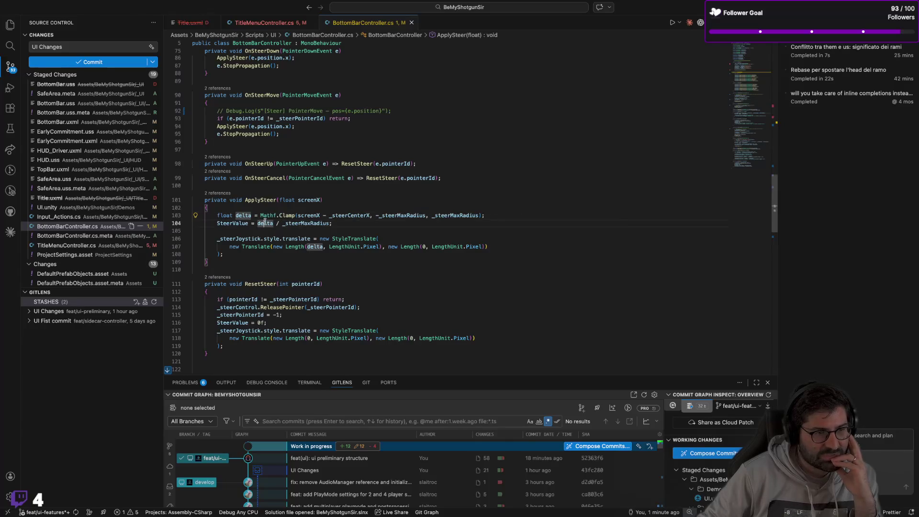
left_click(296, 224)
left_click(332, 224)
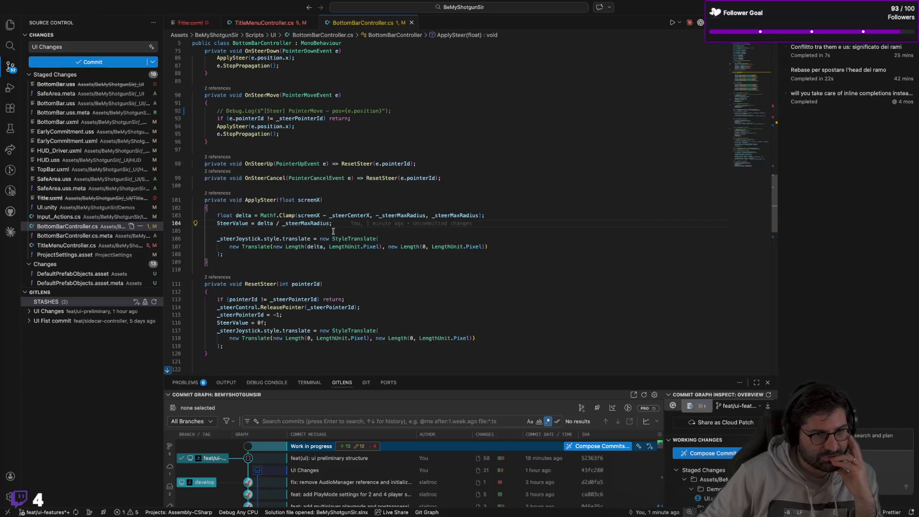
left_click(304, 224)
left_click(336, 224)
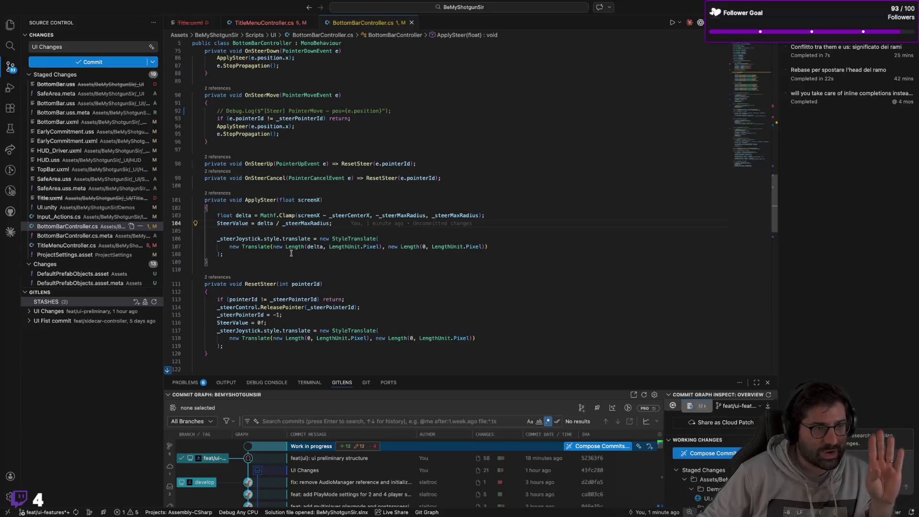
left_click(291, 253)
scroll(307, 258, "down", 2)
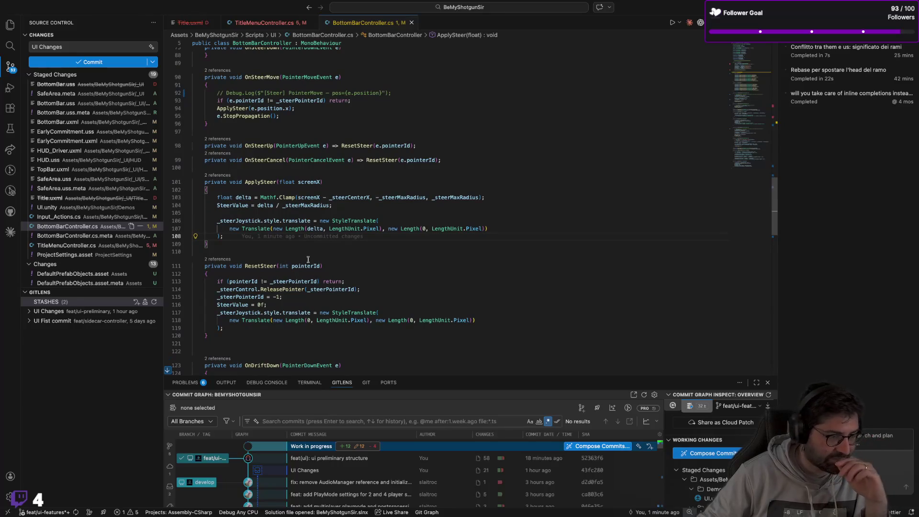
scroll(308, 259, "down", 1)
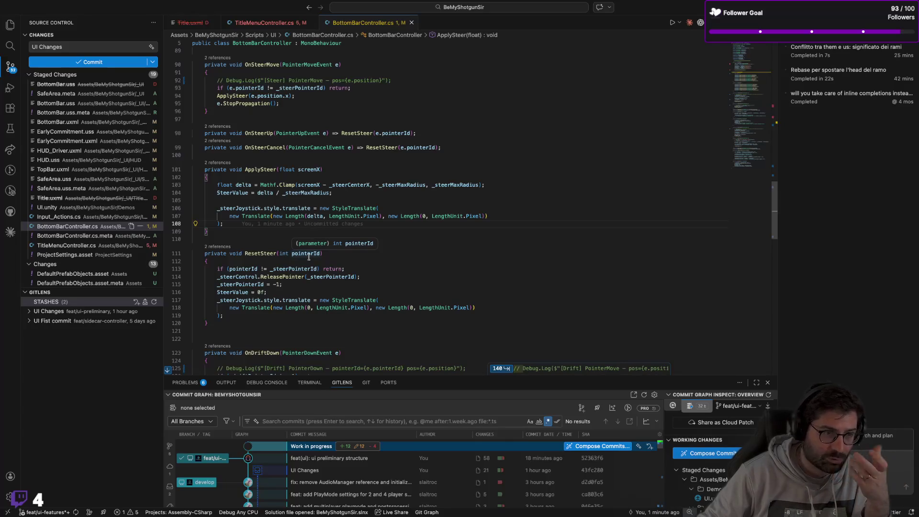
scroll(376, 261, "down", 2)
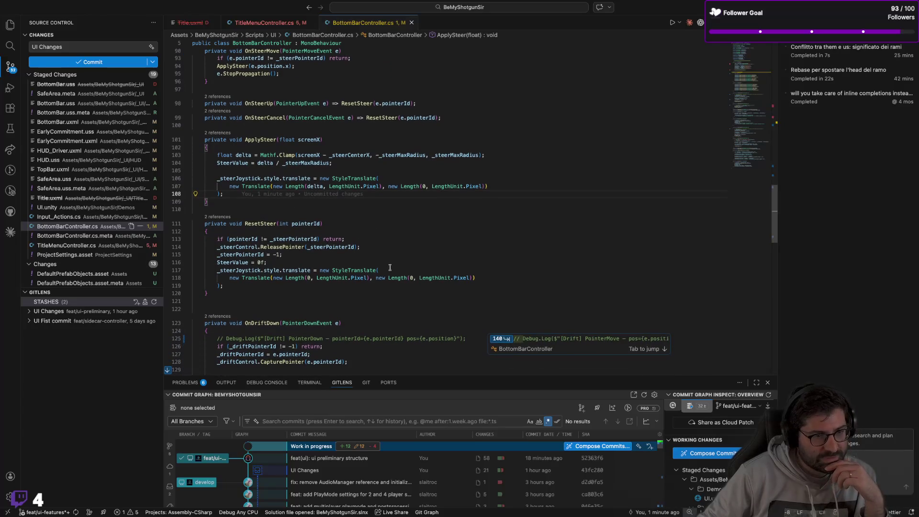
left_click(389, 269)
key("Up")
key("Up")
key("Up")
key("Down")
key("Down")
key("Up")
left_click(302, 246)
left_click(238, 254)
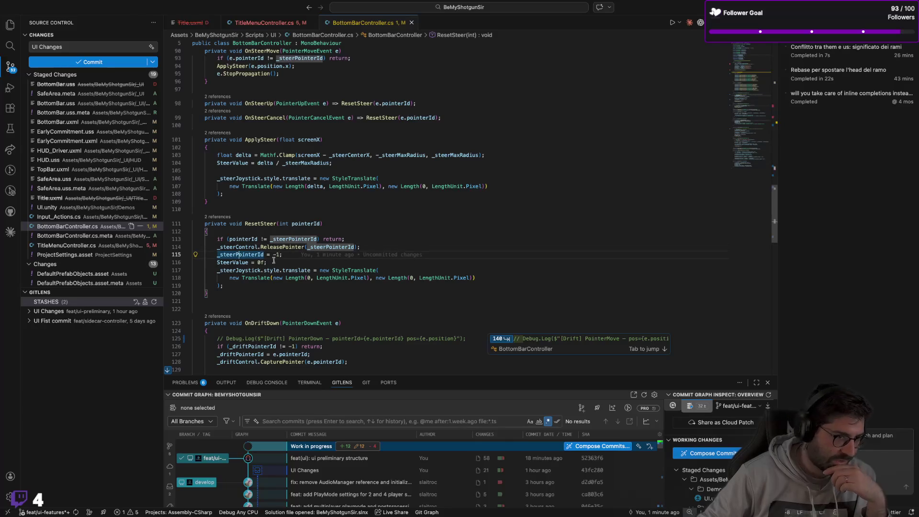
left_click(284, 254)
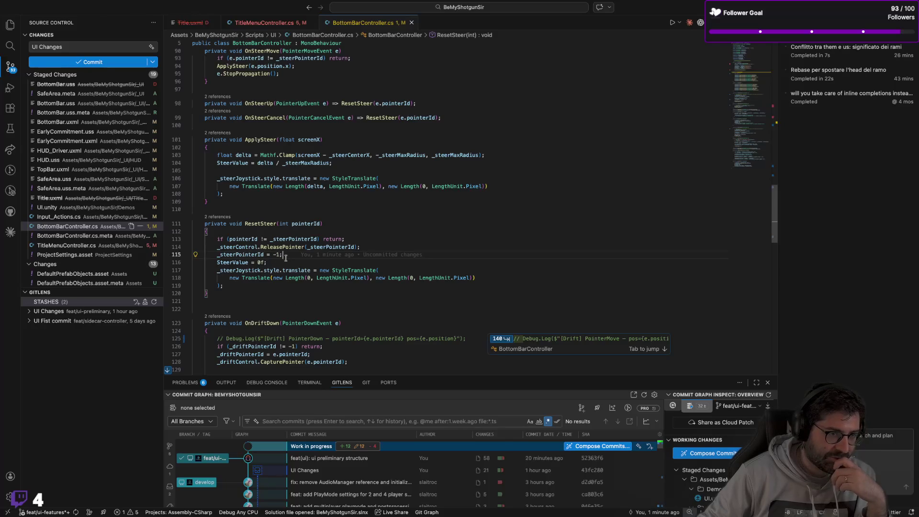
left_click(288, 262)
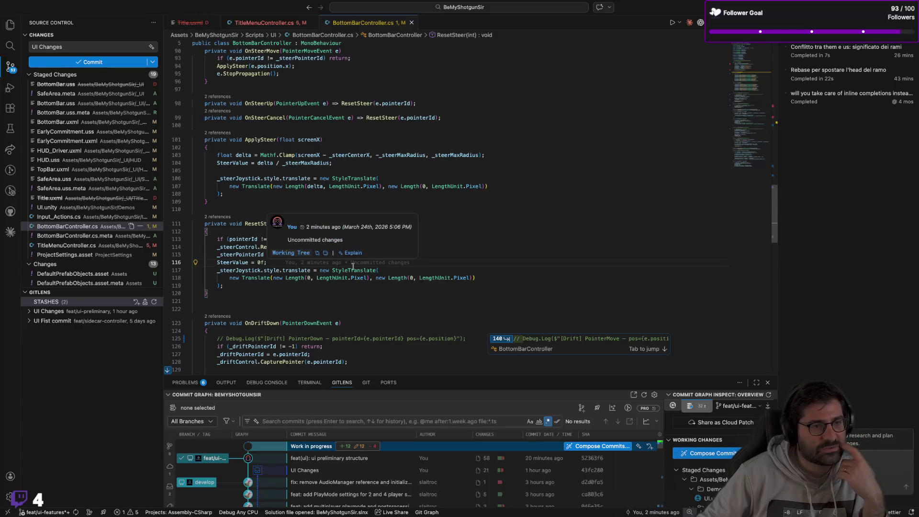
left_click(392, 271)
scroll(391, 268, "down", 5)
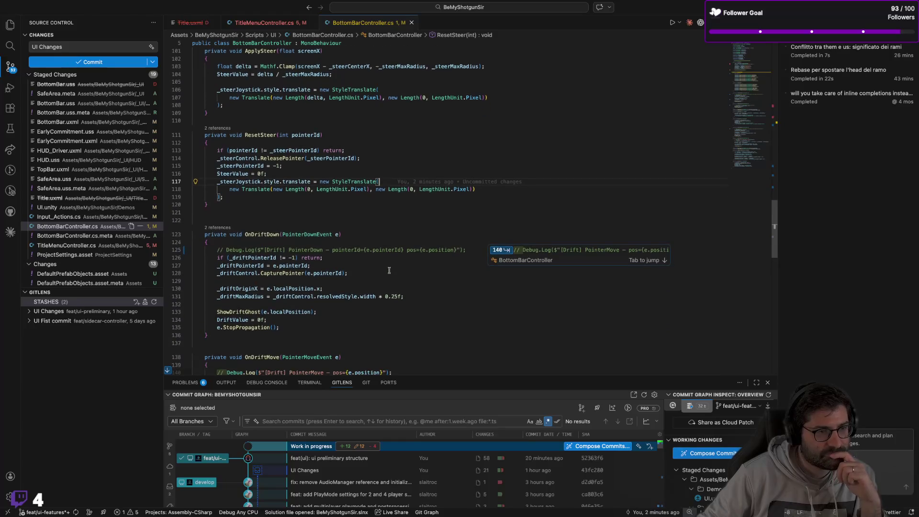
Trace the ShowDriftGhost call in OnDriftDown, highlighting every use of ShowDriftGhost
left_click(372, 261)
scroll(373, 259, "down", 1)
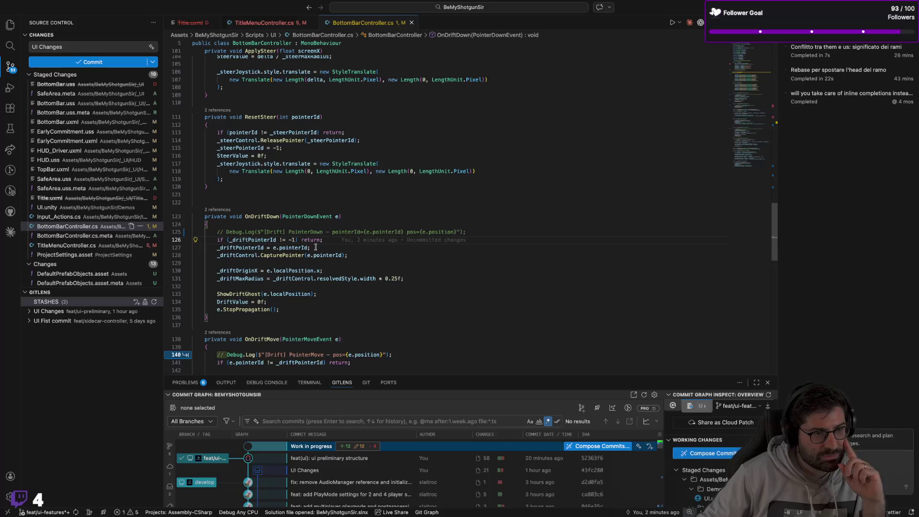
scroll(332, 268, "down", 1)
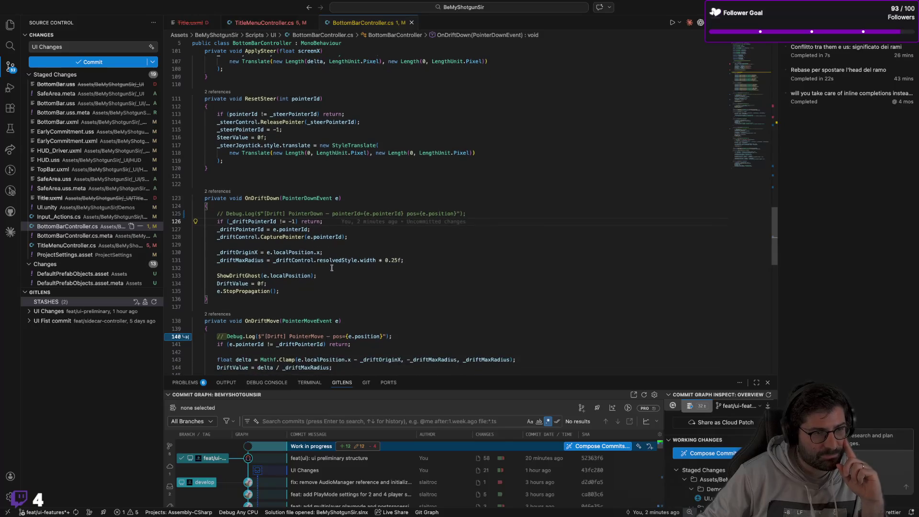
left_click(331, 274)
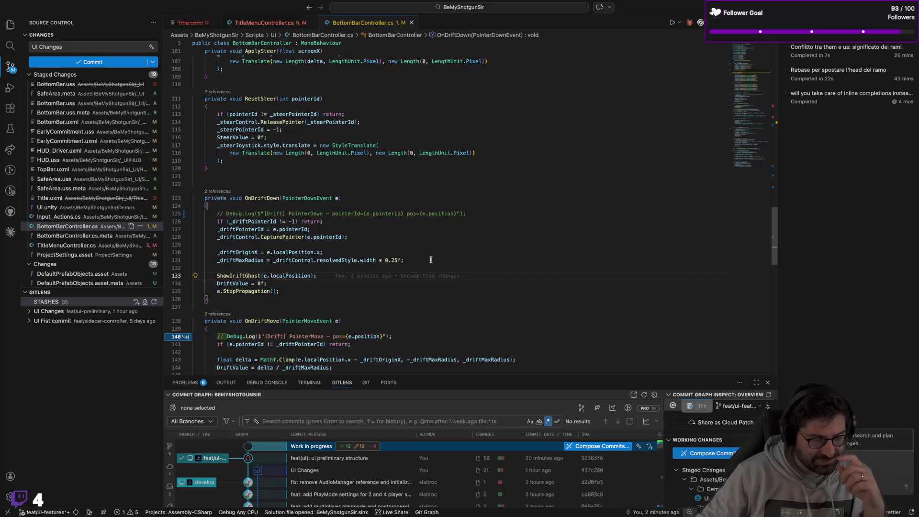
scroll(321, 279, "down", 3)
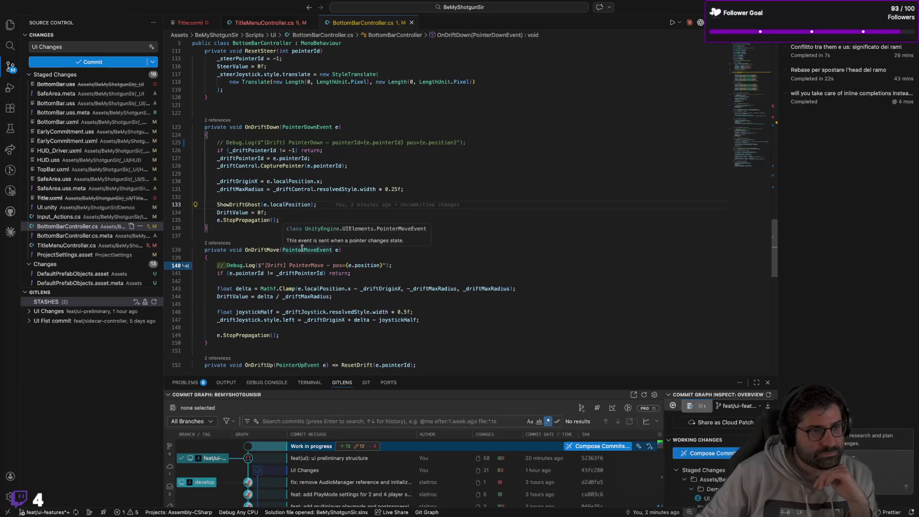
scroll(302, 206, "down", 1)
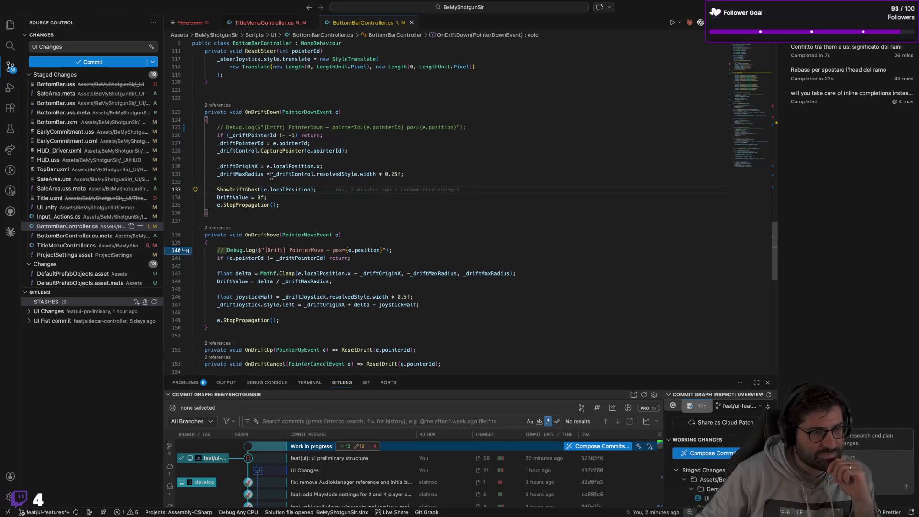
left_click(225, 189)
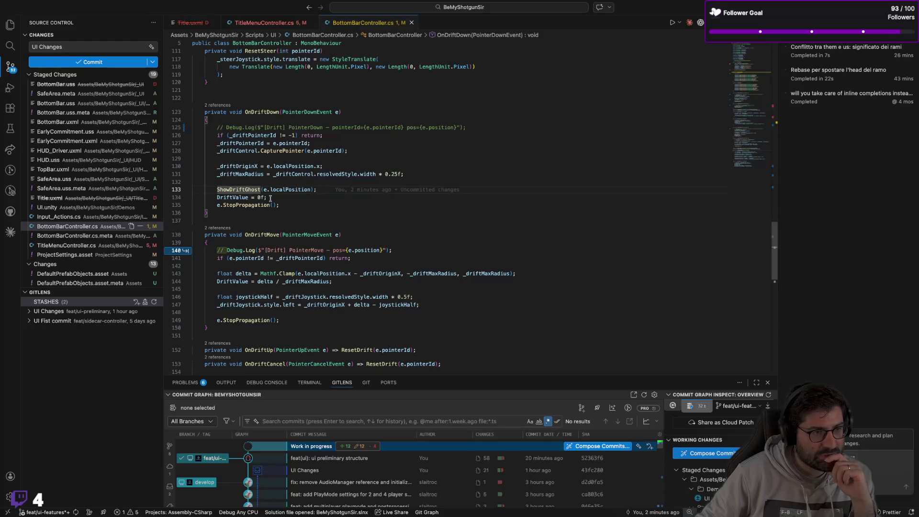
Comment out the PointerMove Debug.Log line in OnDriftMove by accepting the suggested edit
mouse_move(250, 190)
scroll(273, 189, "down", 1)
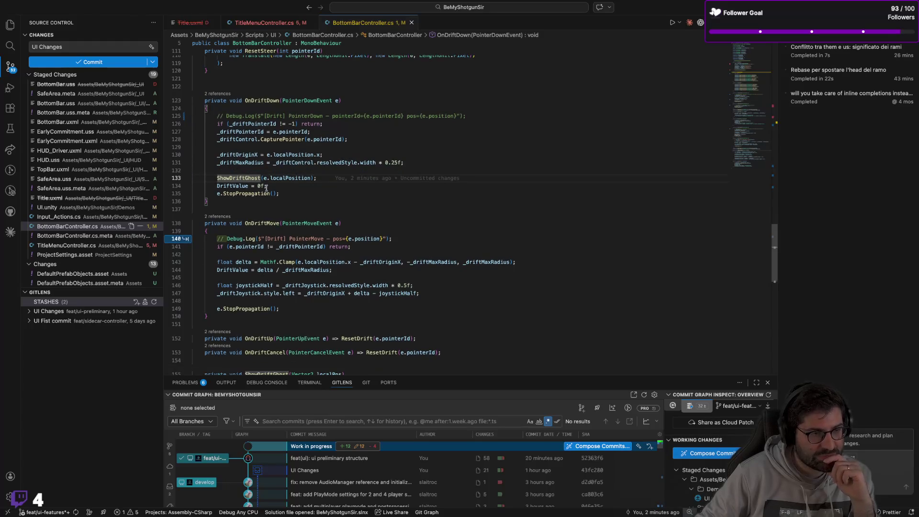
scroll(293, 189, "down", 1)
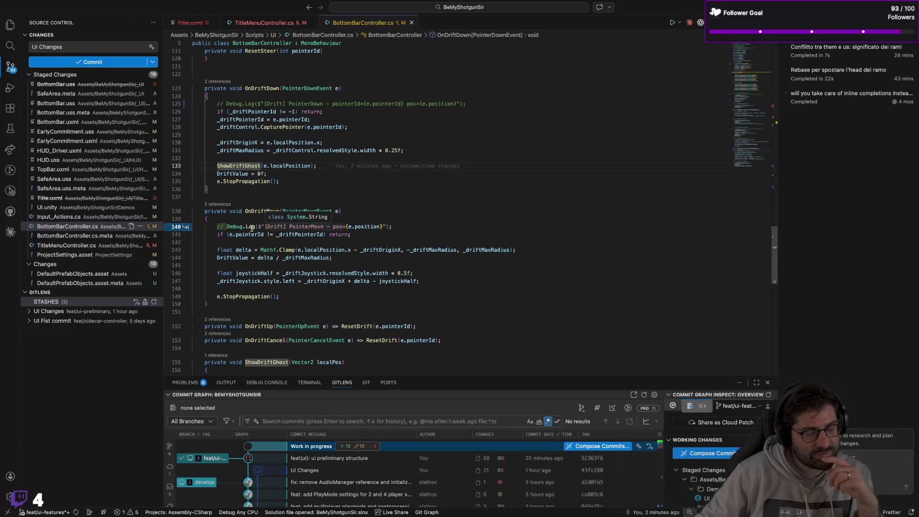
mouse_move(252, 228)
key("Tab")
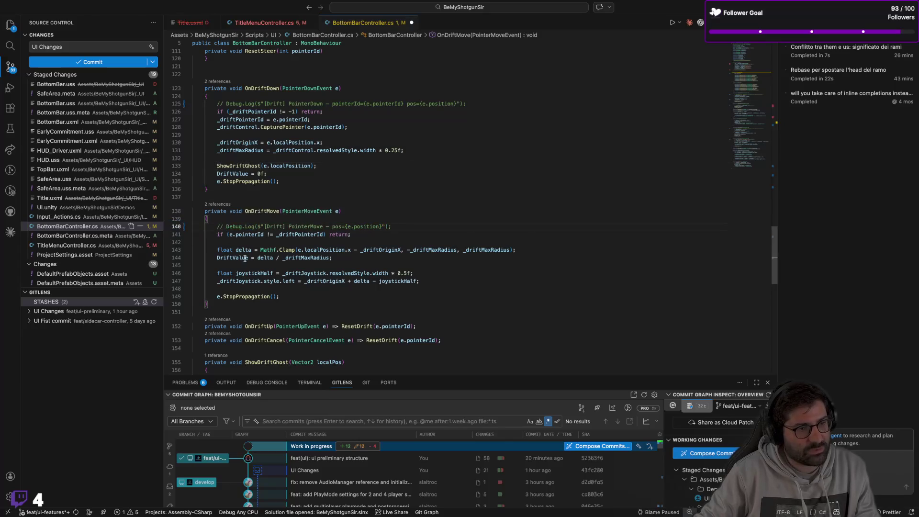
left_click(396, 234)
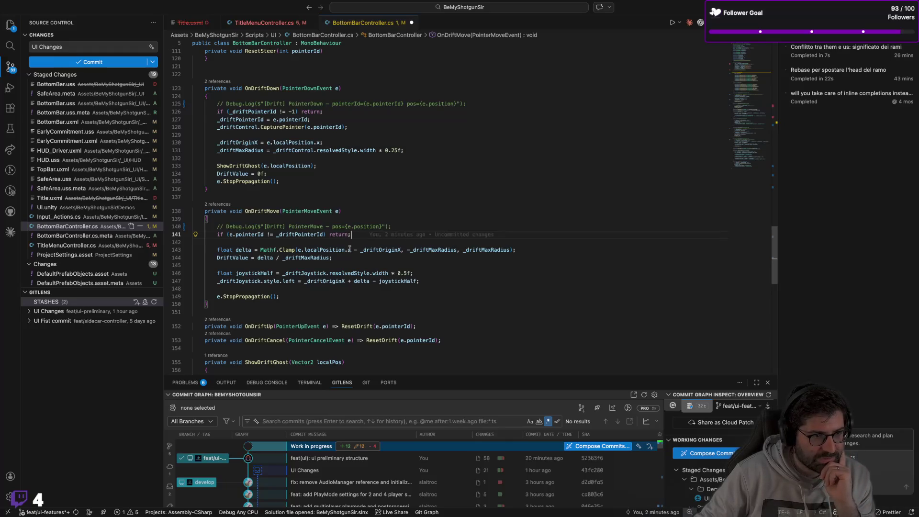
left_click(381, 258)
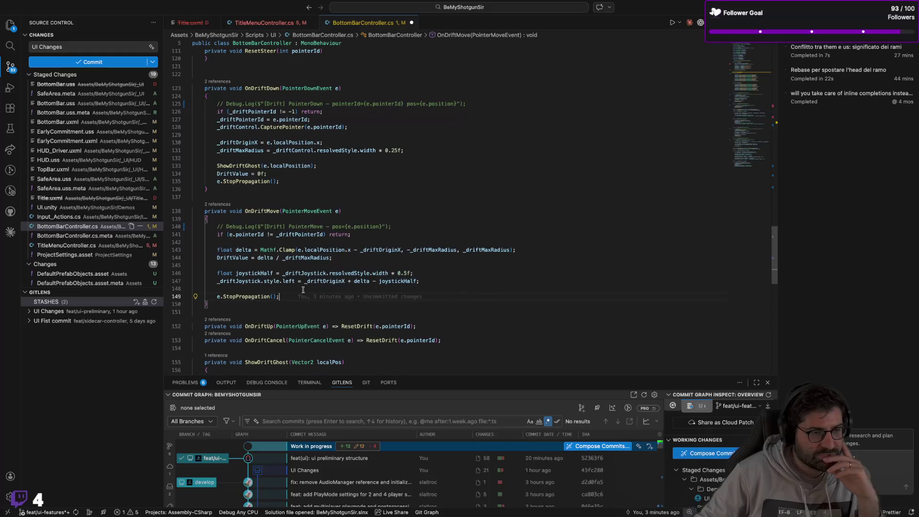
scroll(306, 287, "down", 8)
scroll(319, 285, "down", 2)
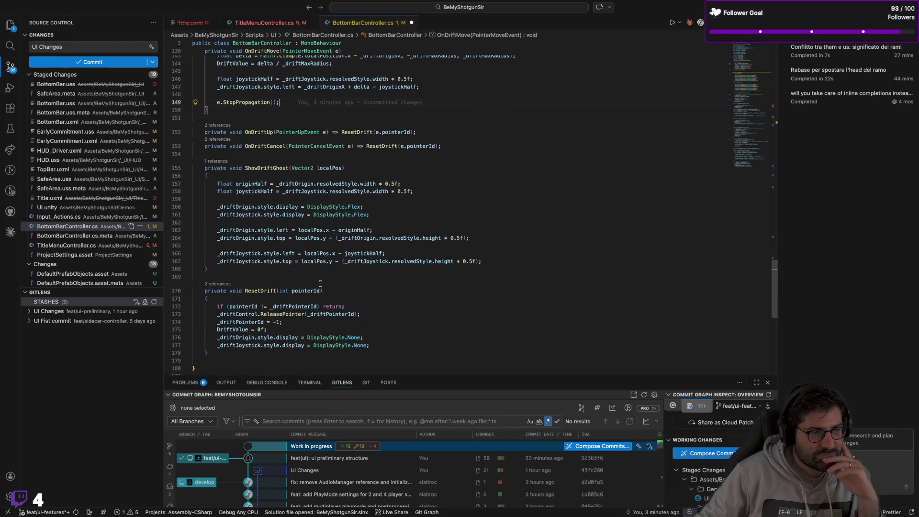
scroll(461, 206, "up", 1)
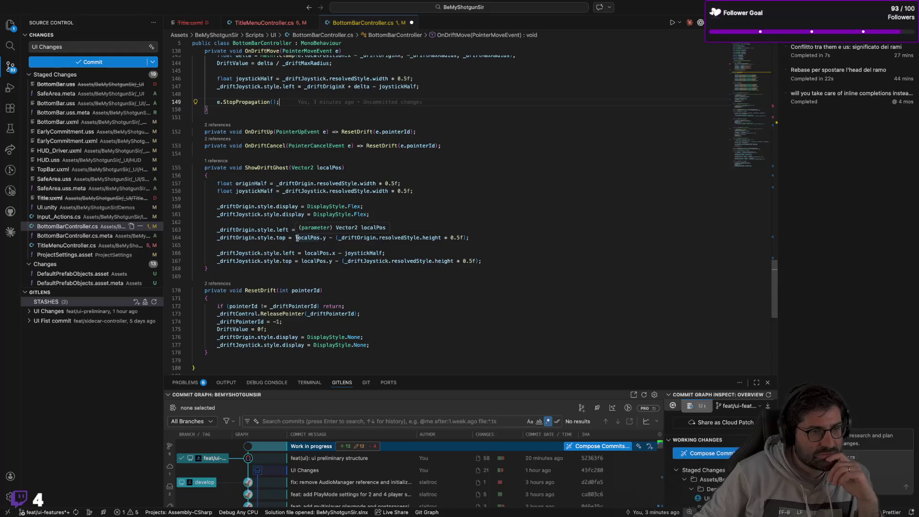
Rename the originHalf local in ShowDriftGhost to originHalfX
left_click(453, 200)
left_click(500, 238)
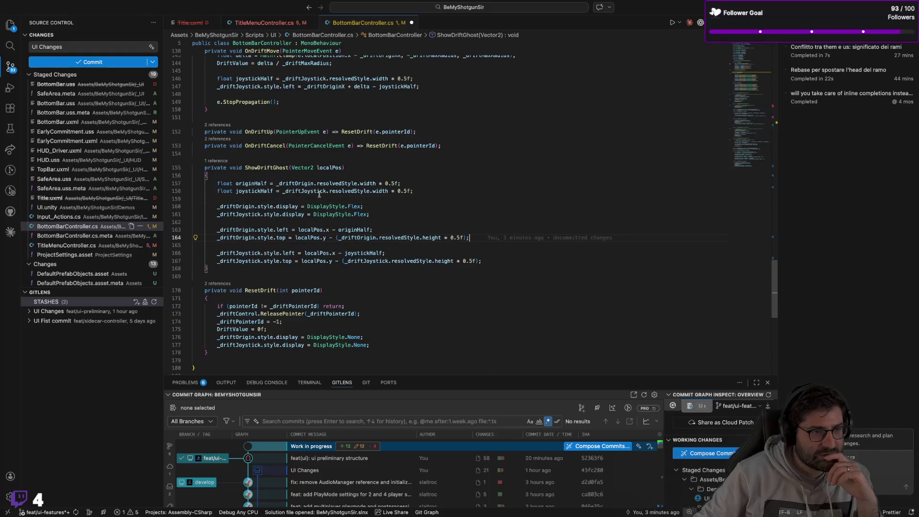
left_click(267, 182)
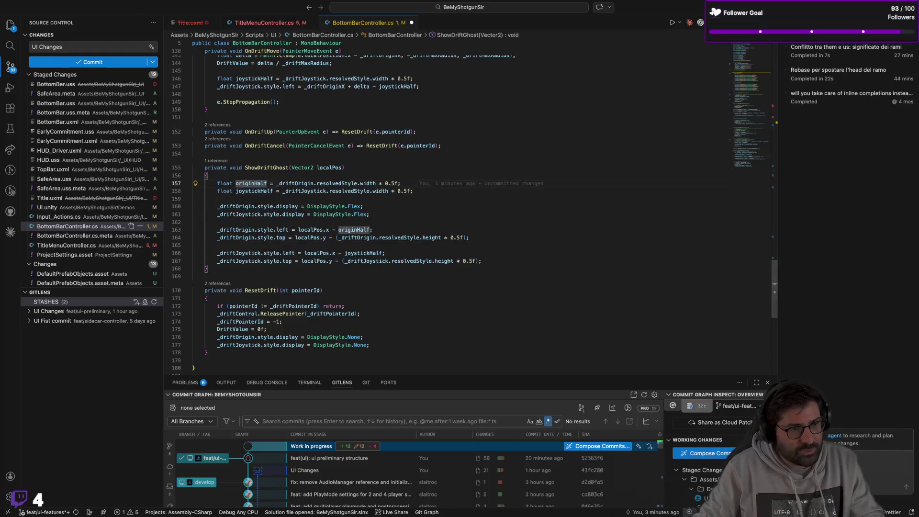
key("F2")
key("Right")
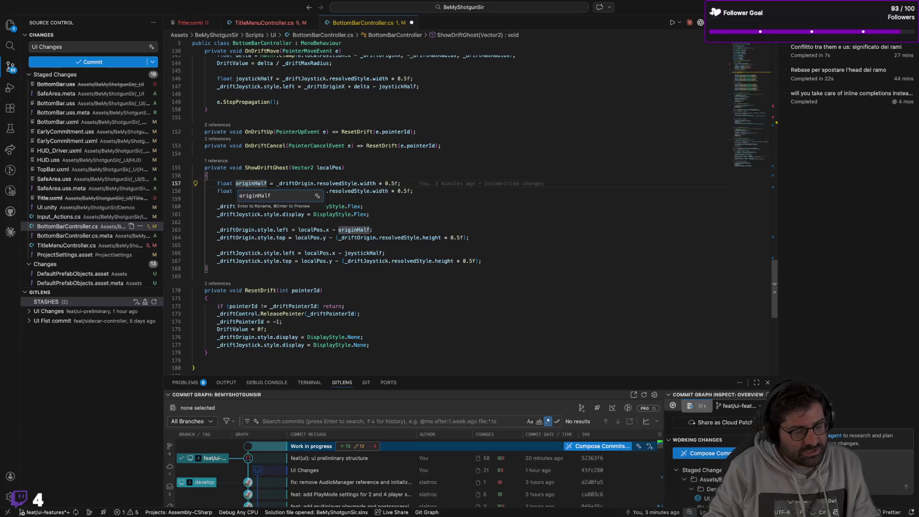
type("X")
key("Return")
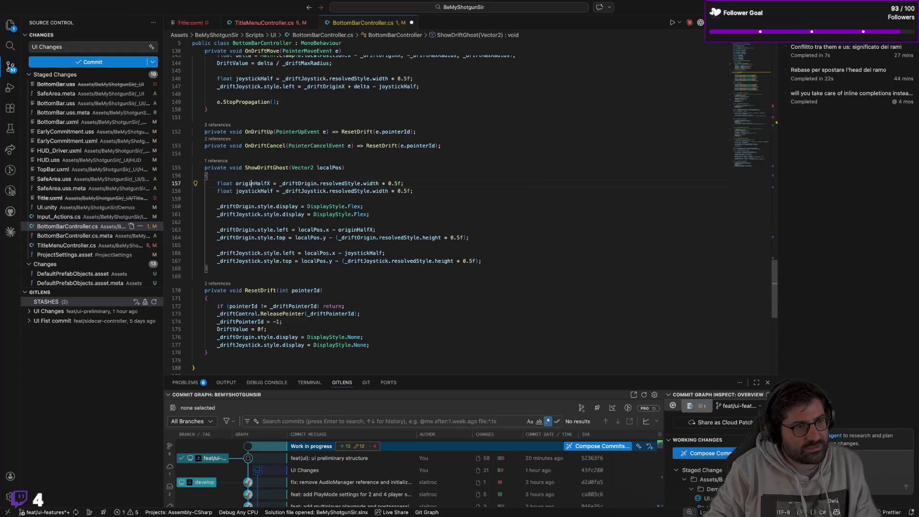
Rename joystickHalf to joystickHalfX and start a new line after the originHalfX declaration
left_click(251, 191)
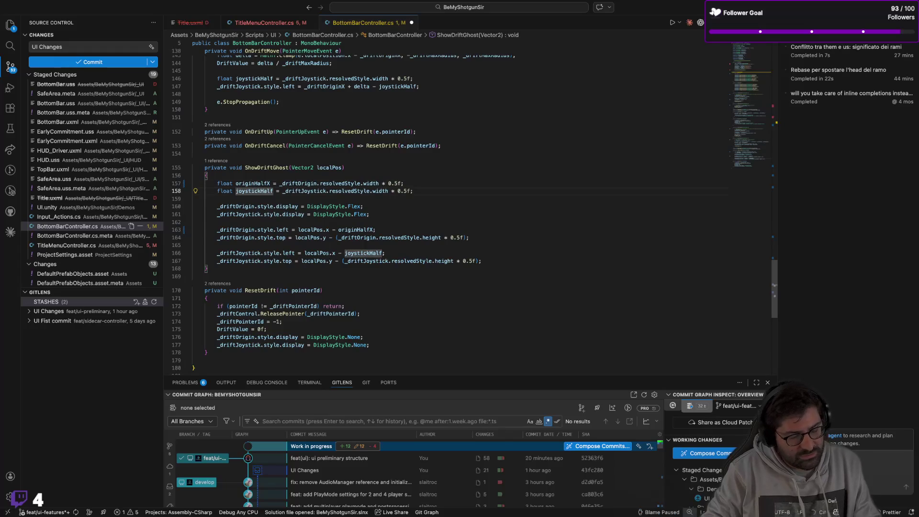
key("F2")
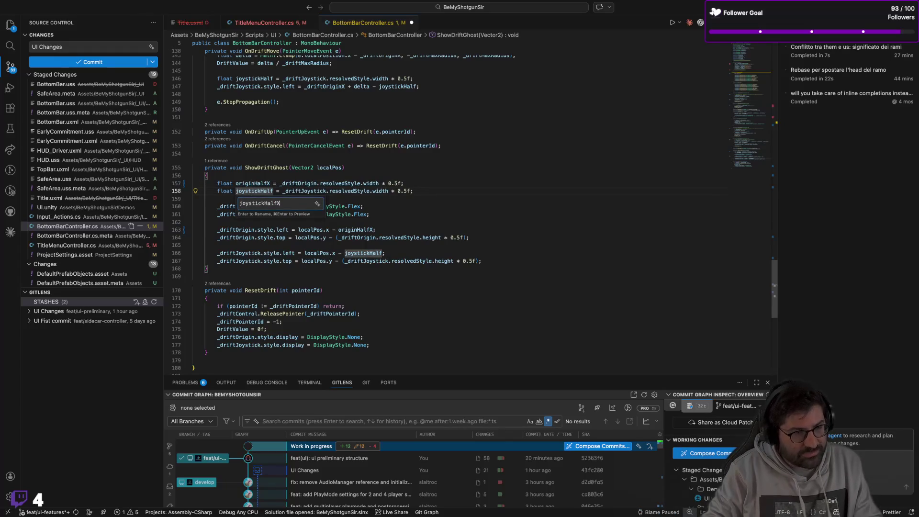
key("Return")
left_click(468, 183)
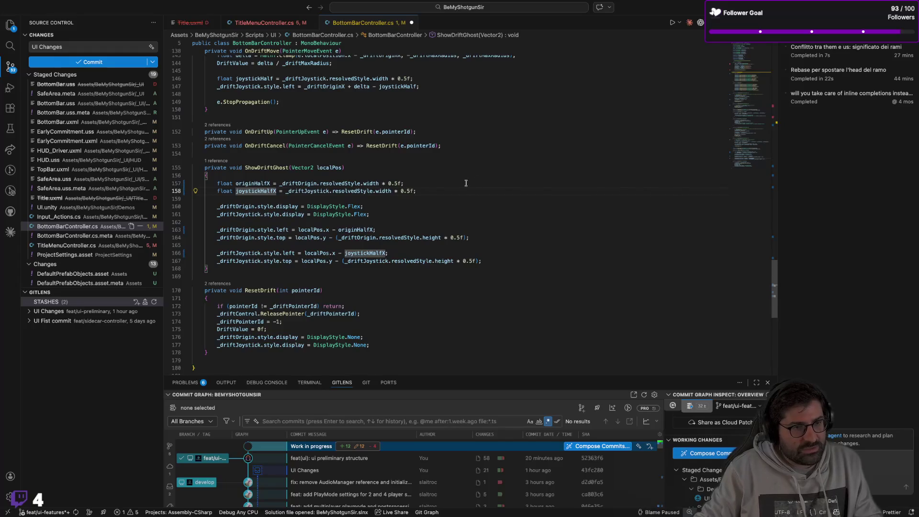
key("Return")
Declare originHalfY and joystickHalfY from the ghost heights using Copilot completions, then save
type("float")
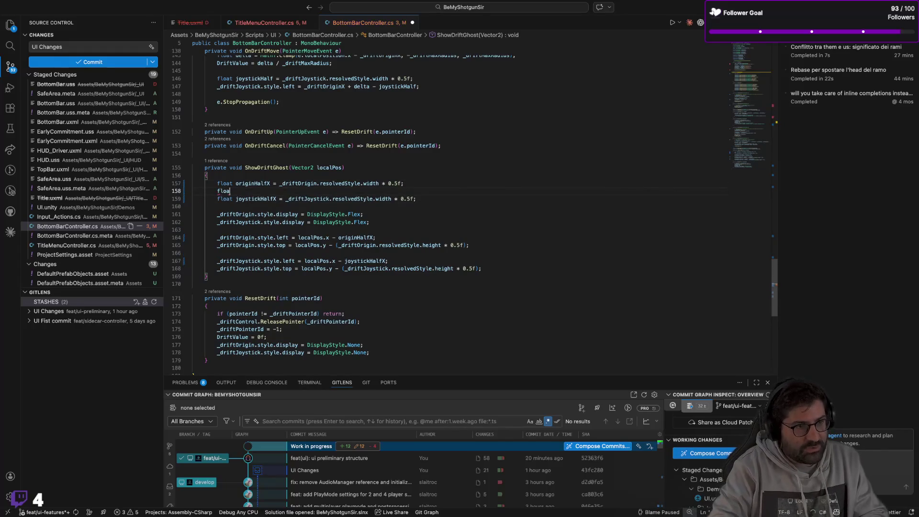
key("Tab")
key("Down")
type(";")
key("Return")
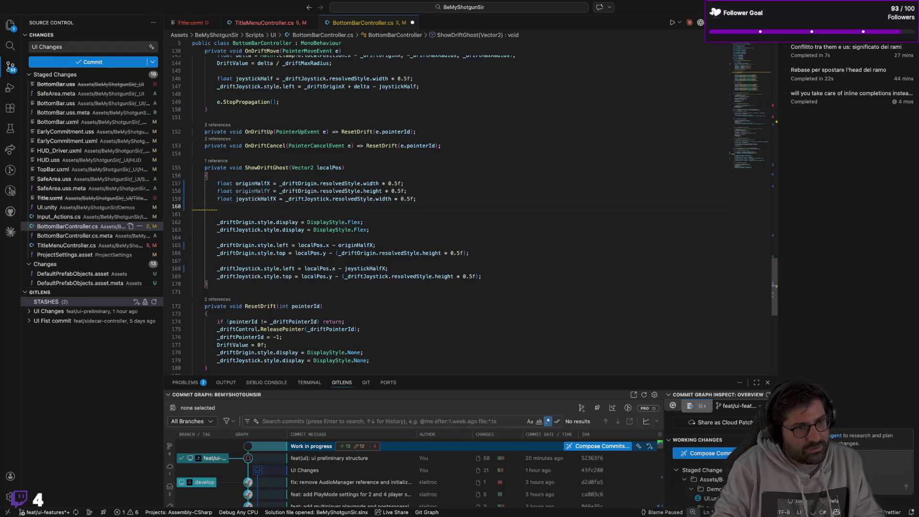
type("float")
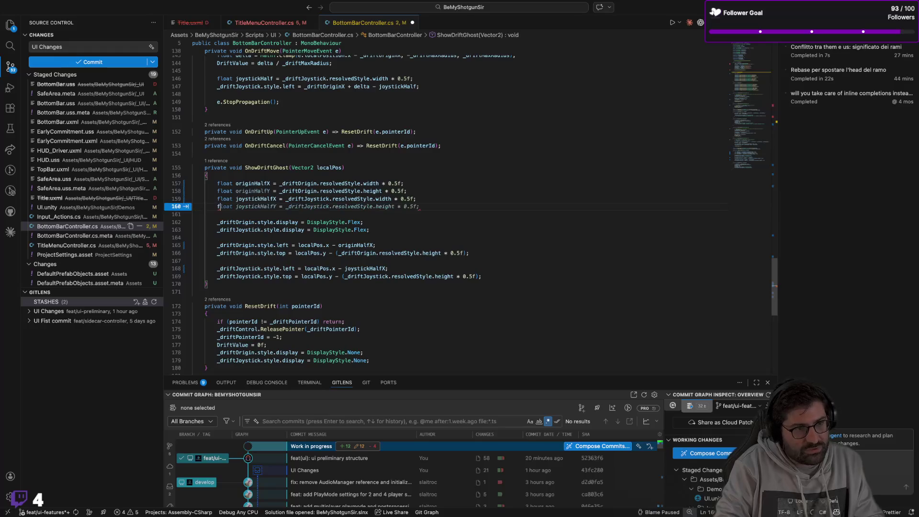
key("Tab")
key("ctrl+s")
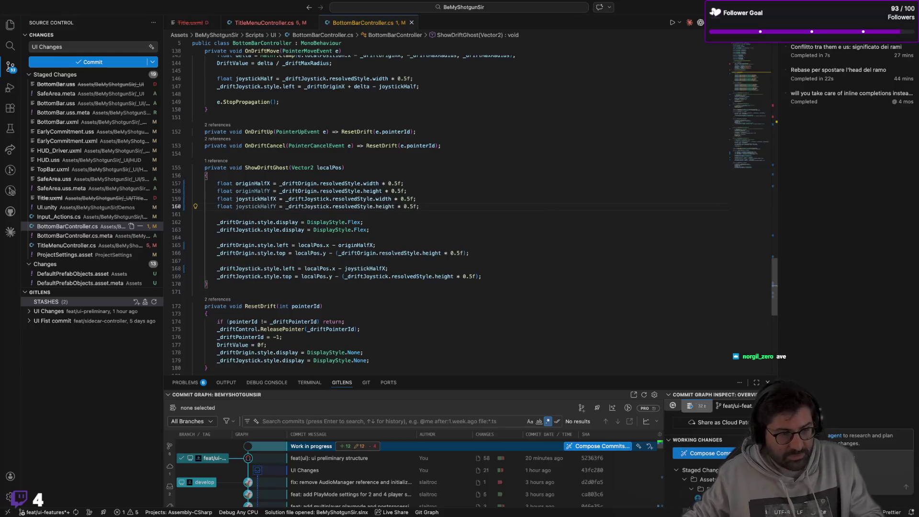
Replace the height expressions in both ghosts' top positions with originHalfY and joystickHalfY
left_click(452, 191)
left_click(437, 201)
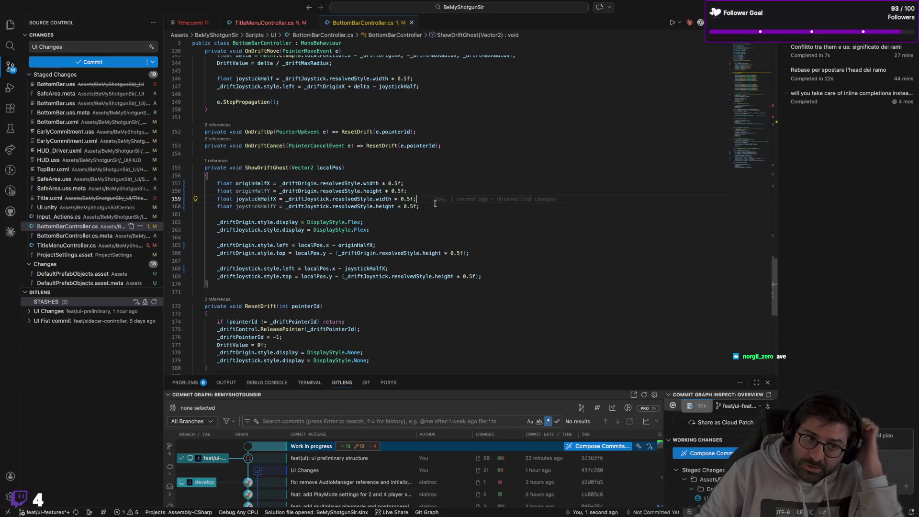
left_click(309, 244)
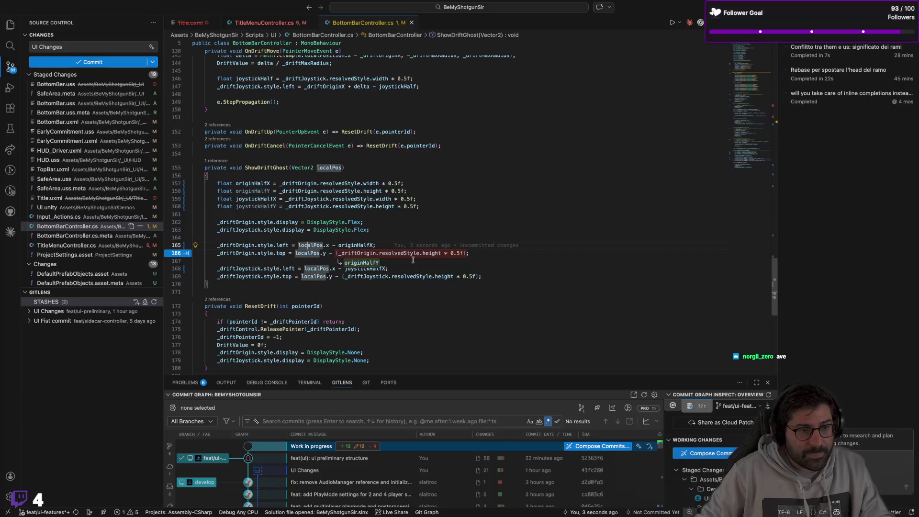
key("Tab")
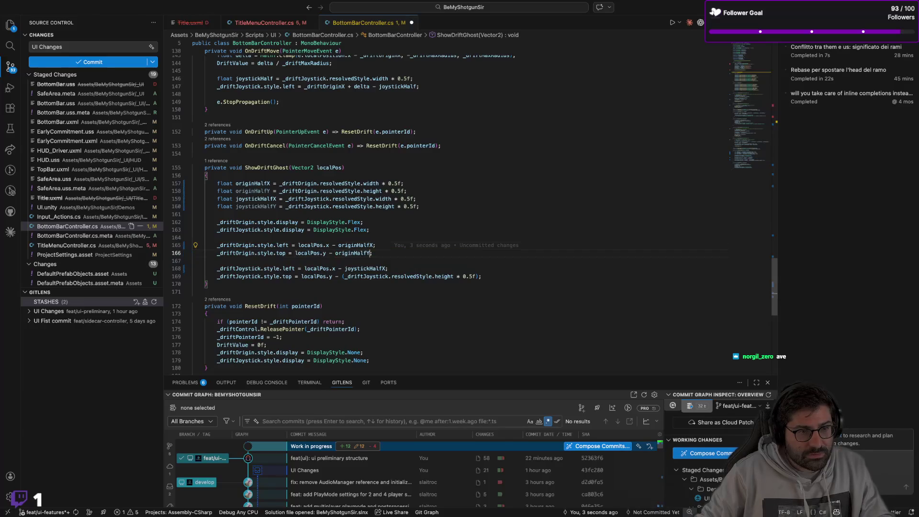
key("Tab")
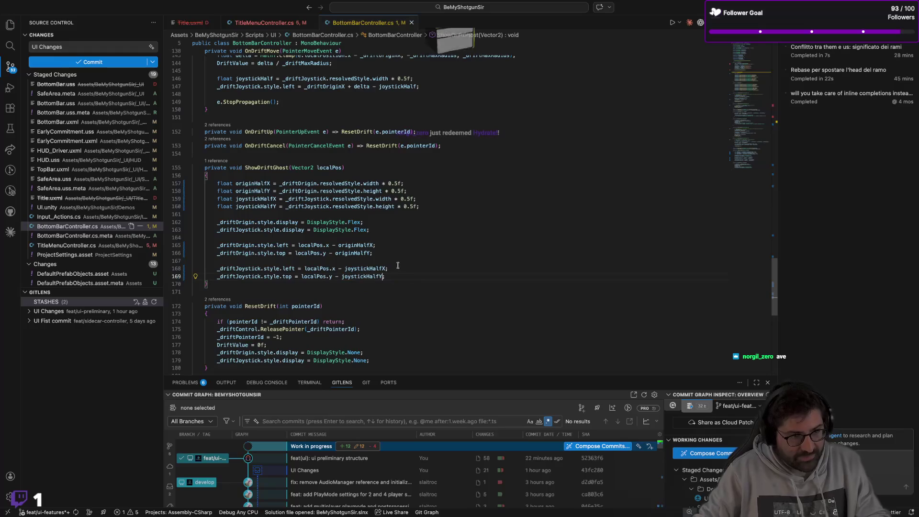
type(";")
left_click(398, 263)
scroll(404, 260, "down", 2)
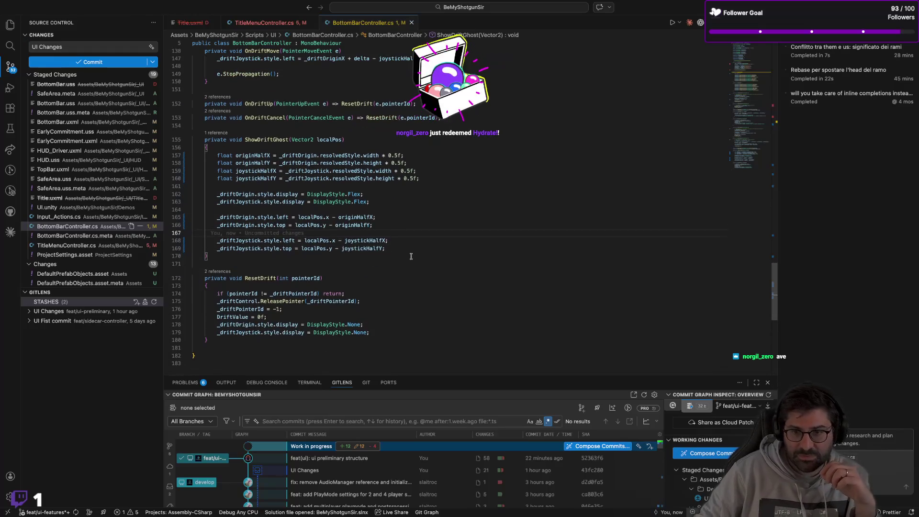
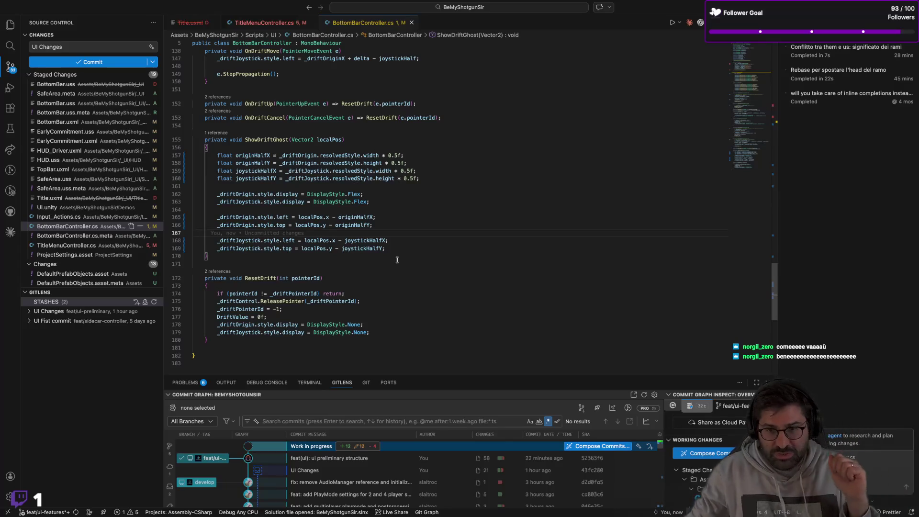
Review the ShowDriftGhost lines in BottomBarController.cs without changes, then switch to the Unity Editor
left_click(387, 187)
left_click(382, 201)
left_click(380, 211)
left_click(354, 233)
left_click(325, 265)
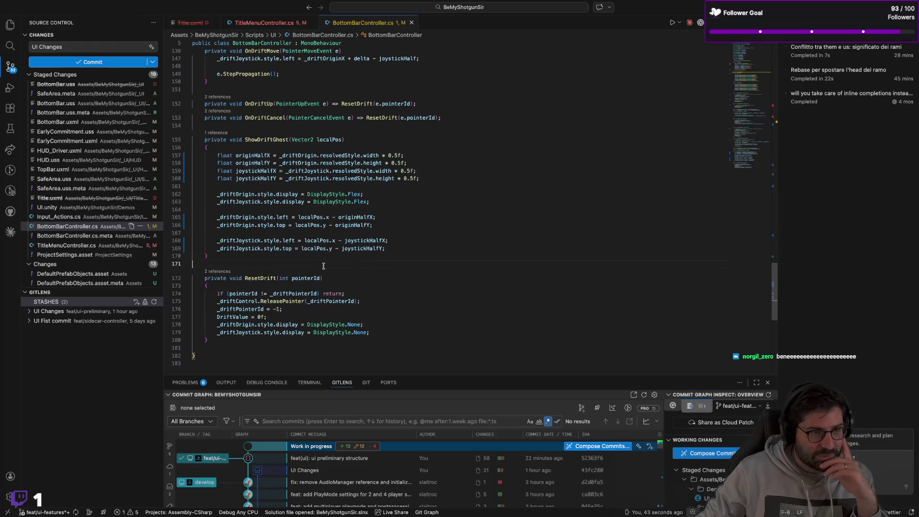
left_click(232, 346)
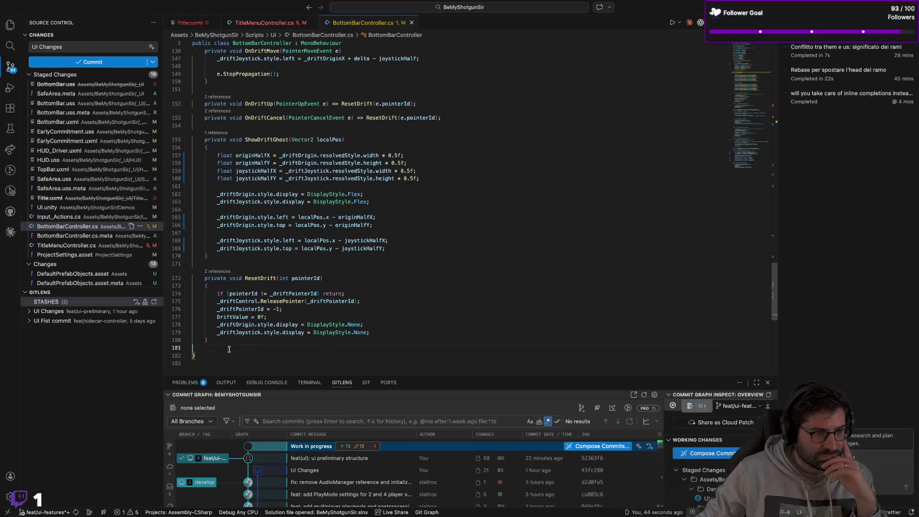
left_click(403, 207)
key("ctrl+Left")
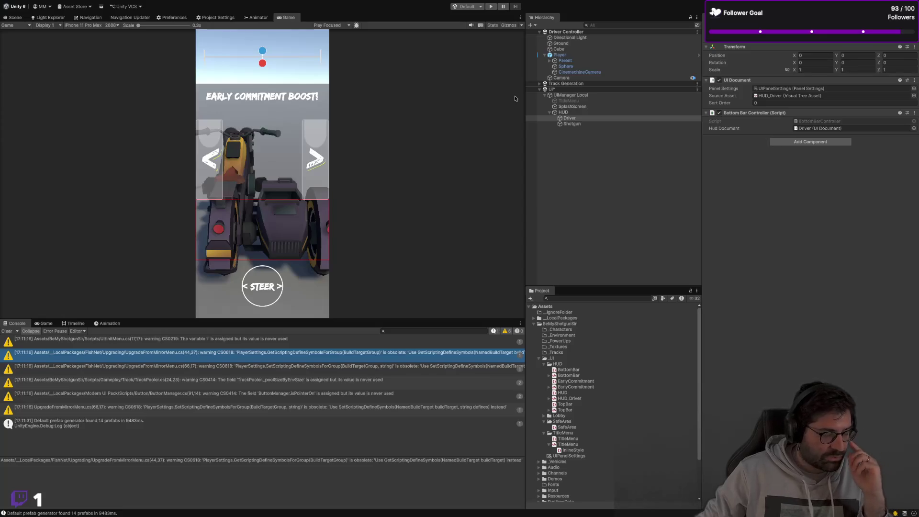
Play-test steering by dragging the STEER control in the Game view, stop play, and return to VS Code
left_click(492, 7)
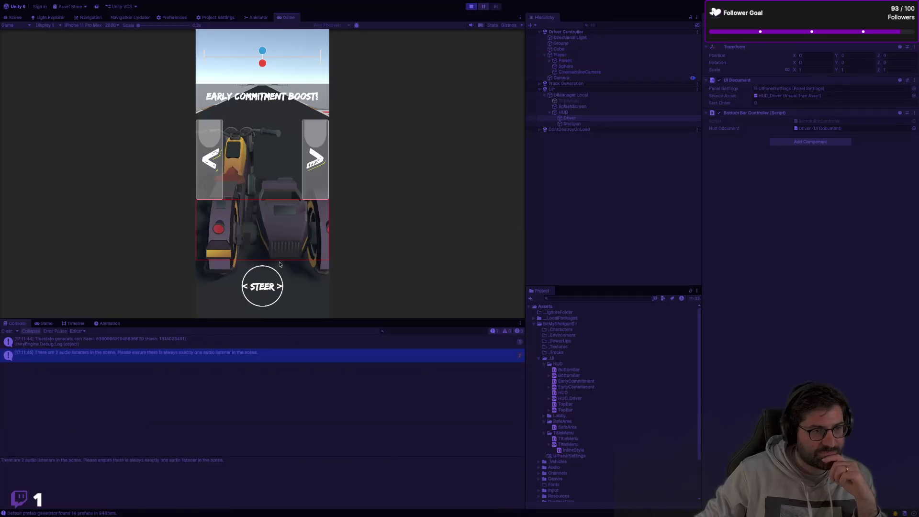
left_click(283, 289)
mouse_move(282, 290)
left_mouse_down()
mouse_move(242, 290)
mouse_move(316, 295)
mouse_move(212, 294)
mouse_move(281, 290)
mouse_move(280, 227)
mouse_move(249, 228)
mouse_move(295, 229)
mouse_move(242, 240)
mouse_move(299, 240)
mouse_move(262, 240)
left_mouse_up()
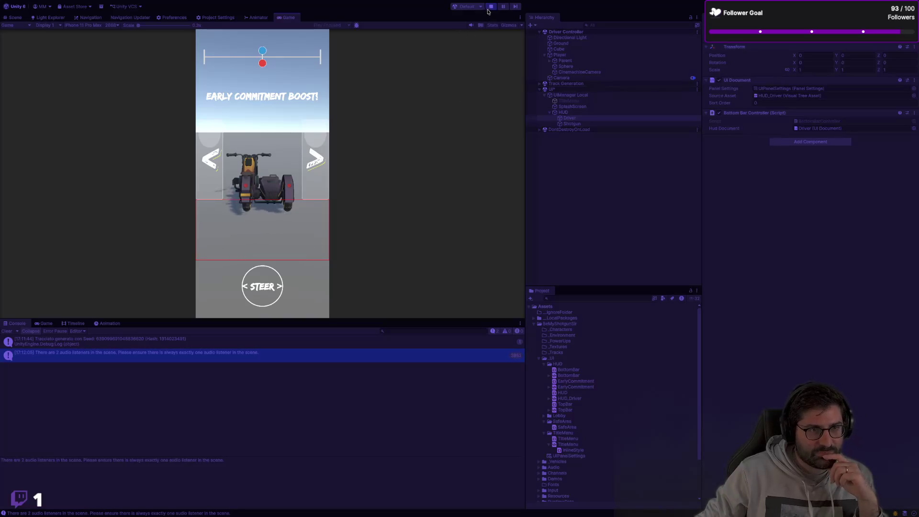
left_click(491, 6)
key("super+Tab")
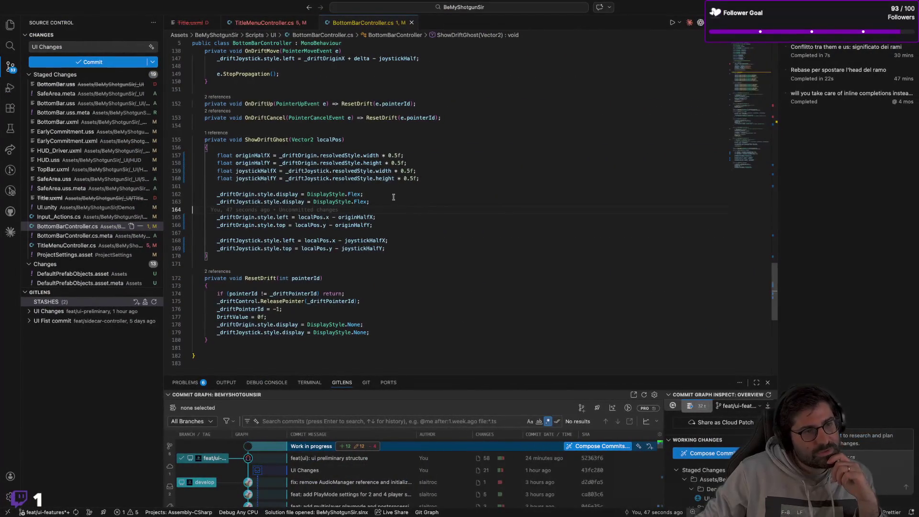
Highlight every use of the localPos parameter in ShowDriftGhost
left_click(385, 220)
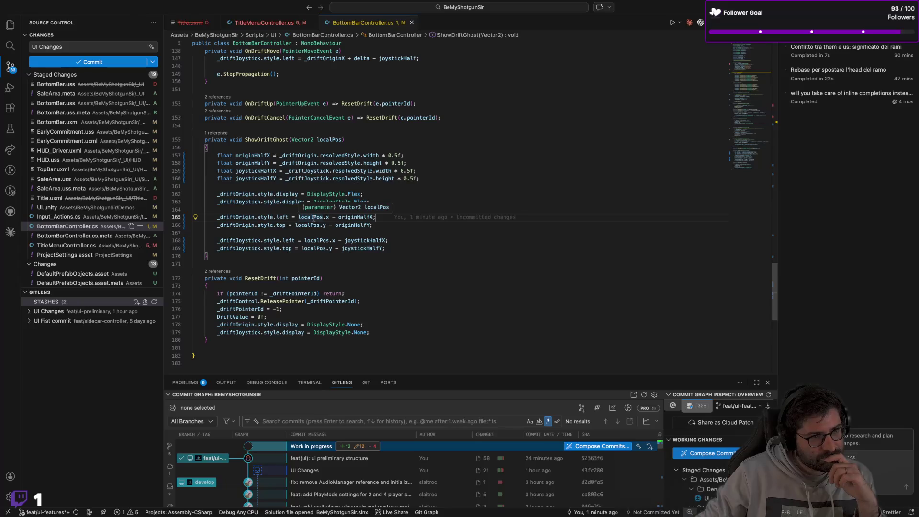
left_click(334, 139)
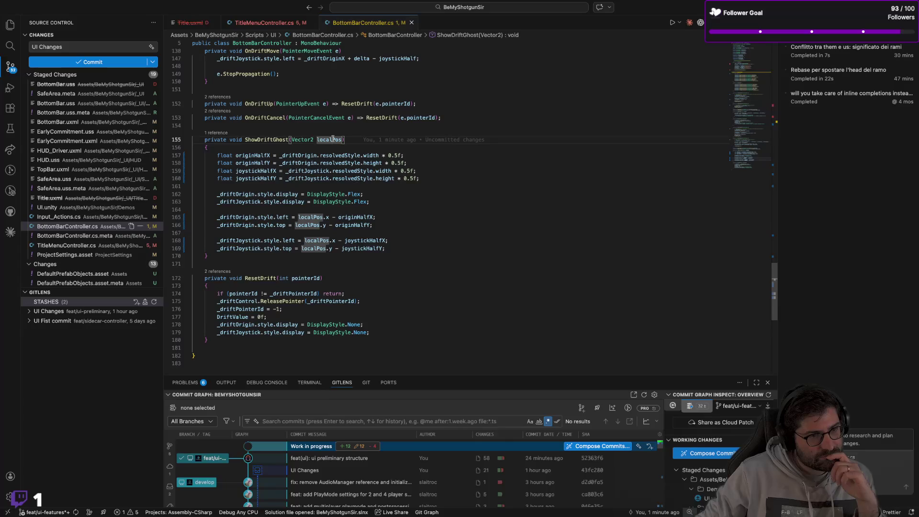
scroll(280, 200, "up", 5)
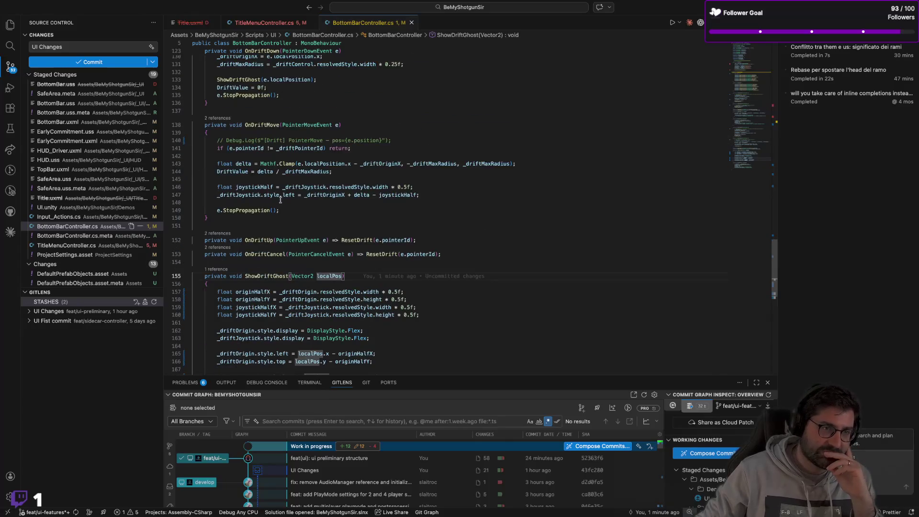
scroll(281, 200, "up", 1)
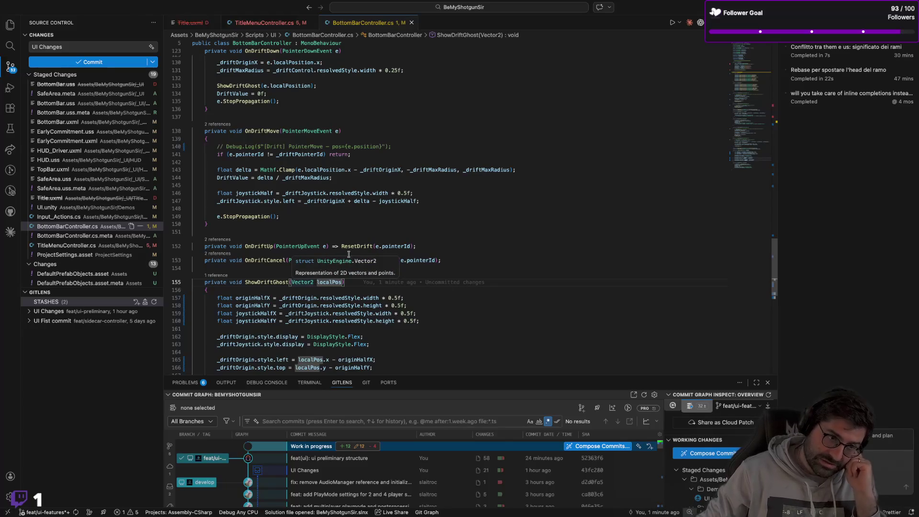
scroll(346, 141, "up", 3)
Highlight the localPosition uses in OnDriftDown and bring up debugging for Unity
left_click(290, 105)
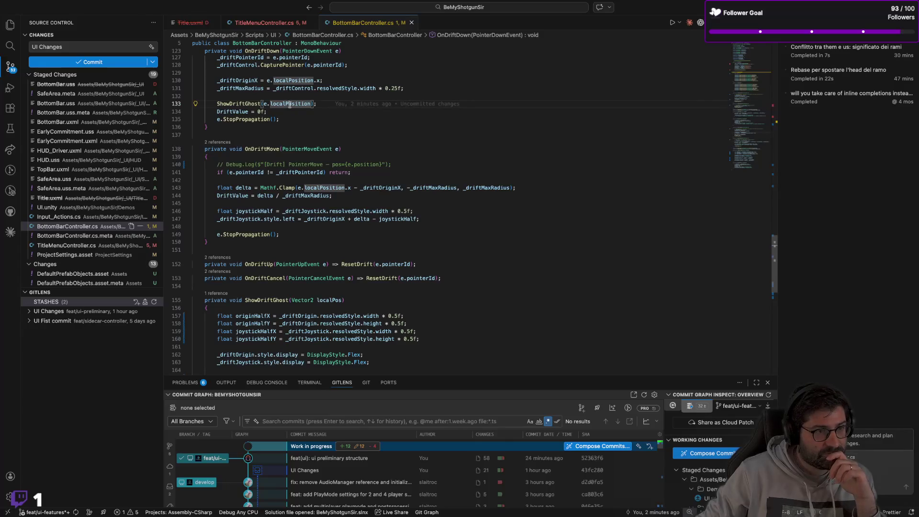
mouse_move(320, 106)
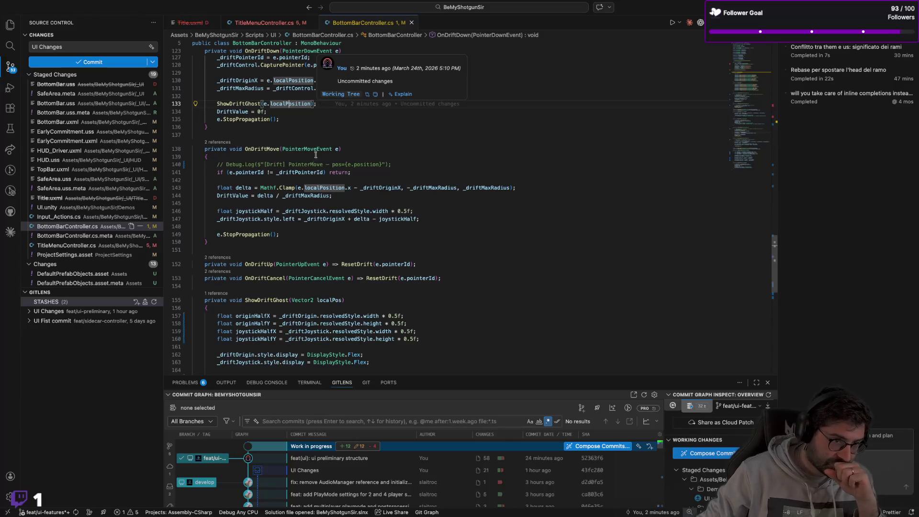
scroll(317, 144, "down", 5)
mouse_move(312, 256)
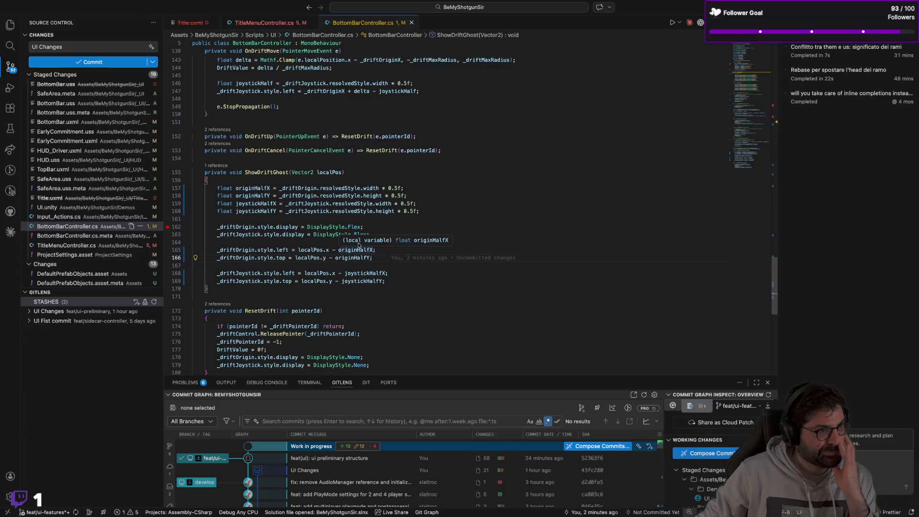
left_click(10, 88)
Start and restart the 'Attach to Unity' debug session, move the debug toolbar aside, and switch to Unity
left_click(77, 23)
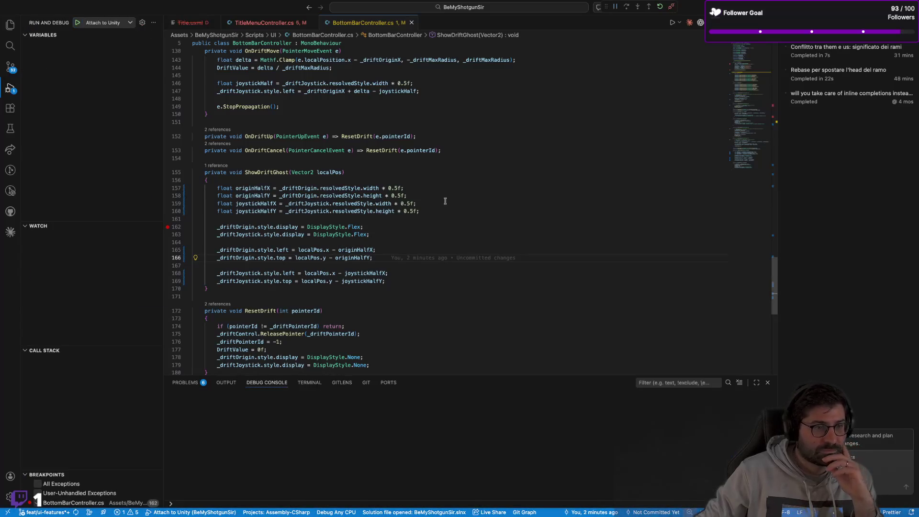
left_click(408, 223)
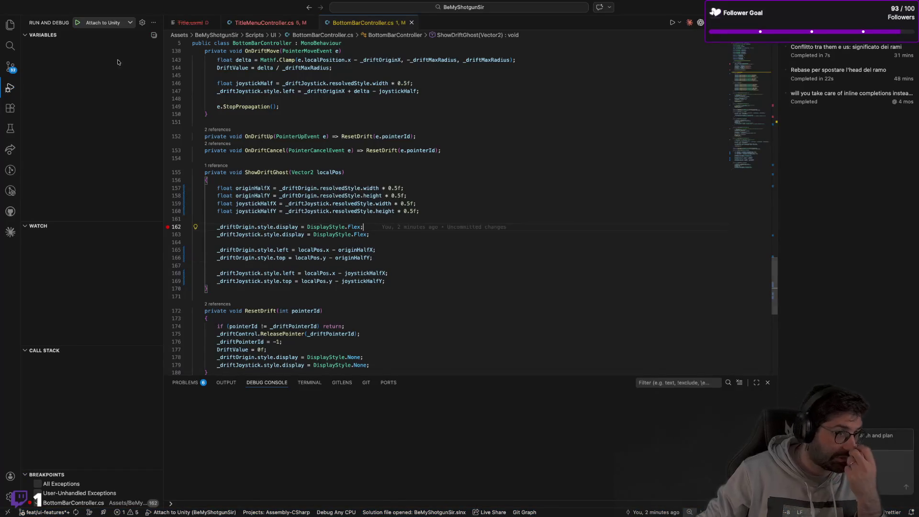
left_click(79, 23)
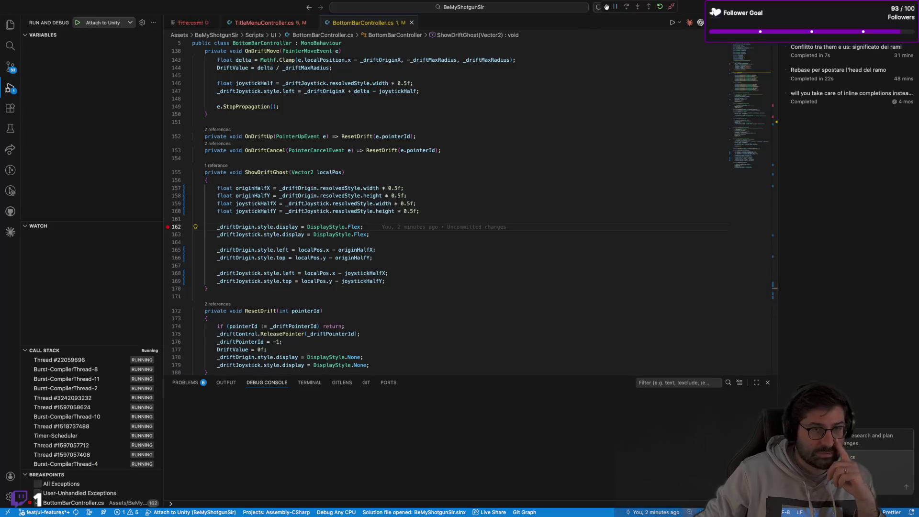
mouse_move(606, 7)
left_mouse_down()
mouse_move(655, 13)
mouse_move(629, 11)
left_mouse_up()
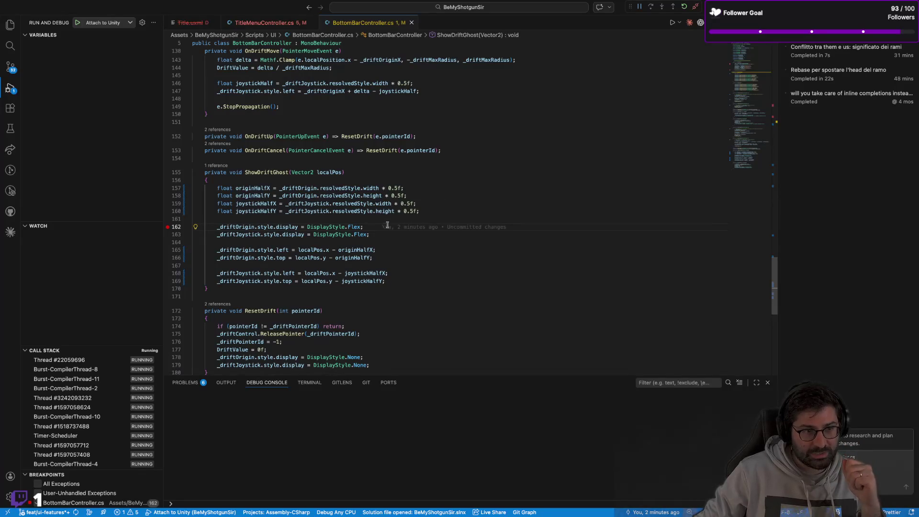
key("super+Tab")
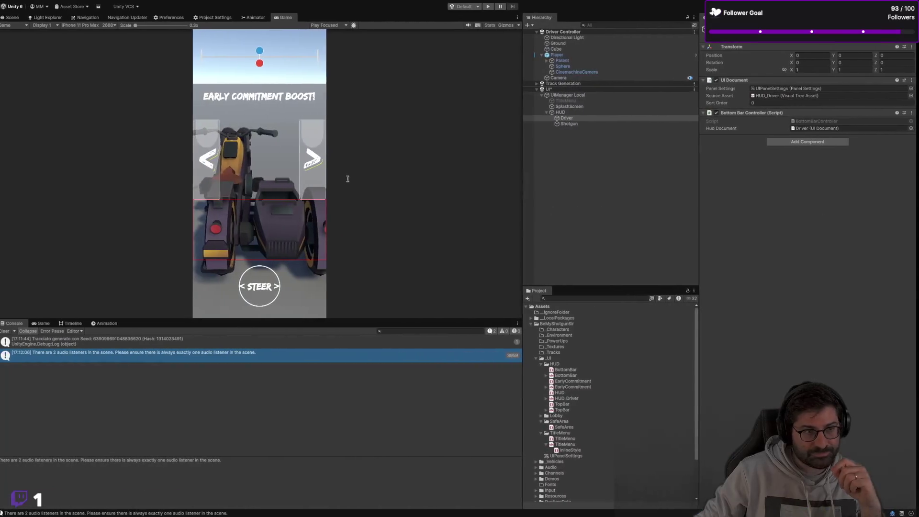
Enter play mode and press the drift area to hit the line 162 breakpoint
left_click(491, 6)
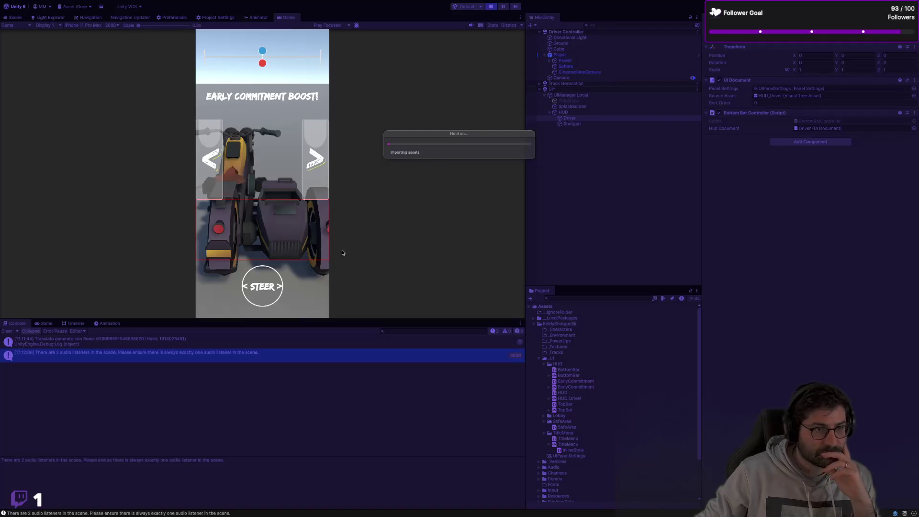
left_click(258, 227)
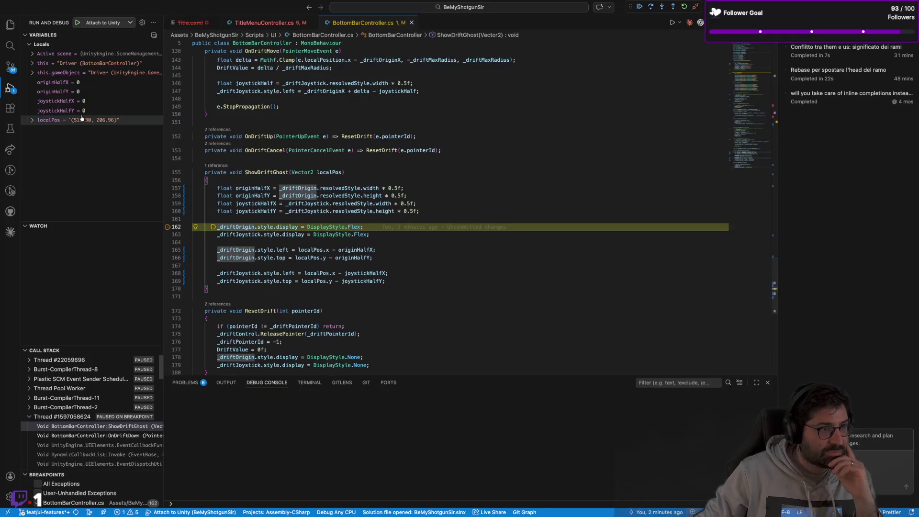
Expand localPos (511.30, 206.96), step to line 165, and expand the controller instance
mouse_move(79, 124)
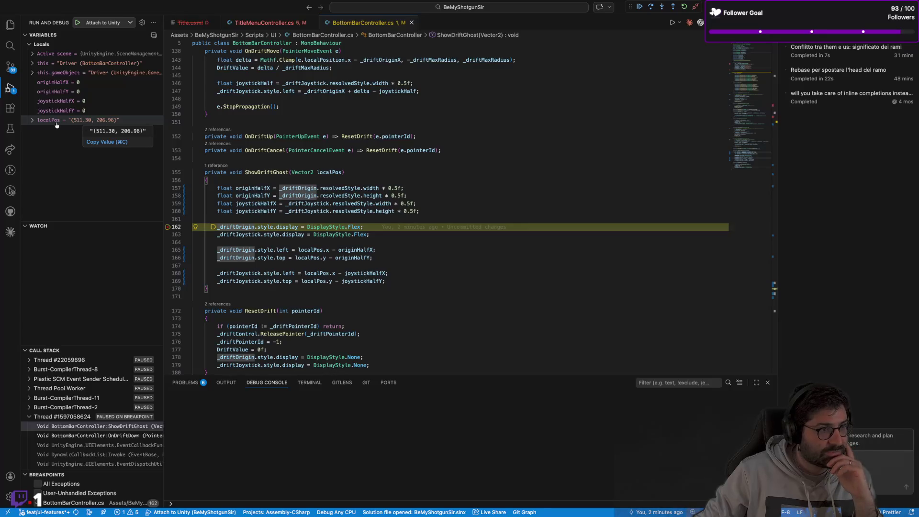
left_click(32, 121)
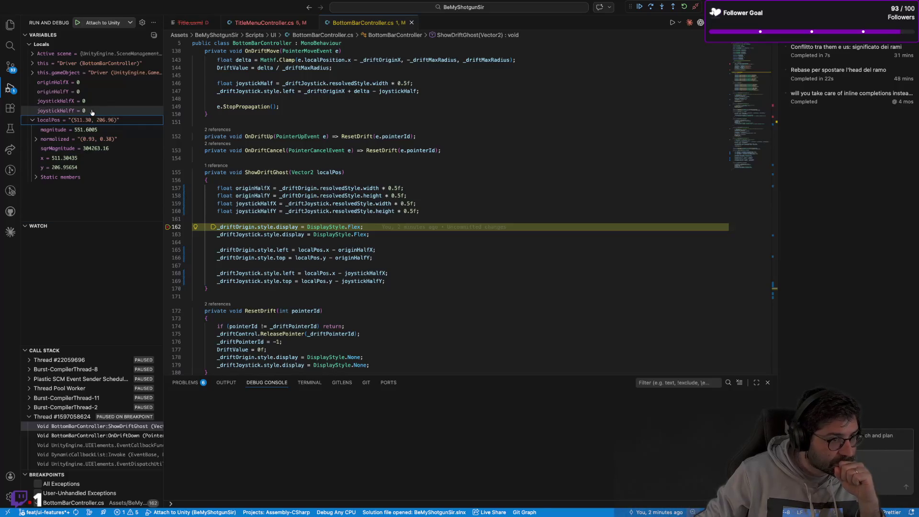
left_click(647, 10)
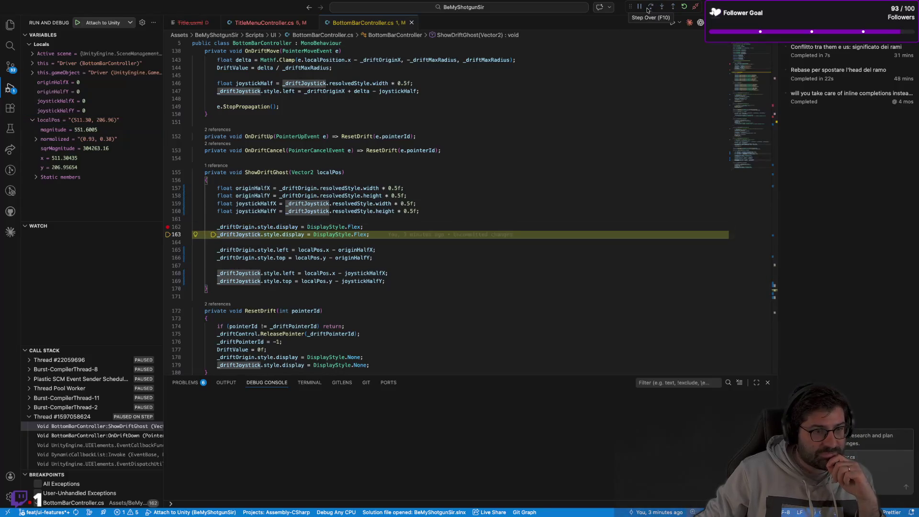
left_click(648, 10)
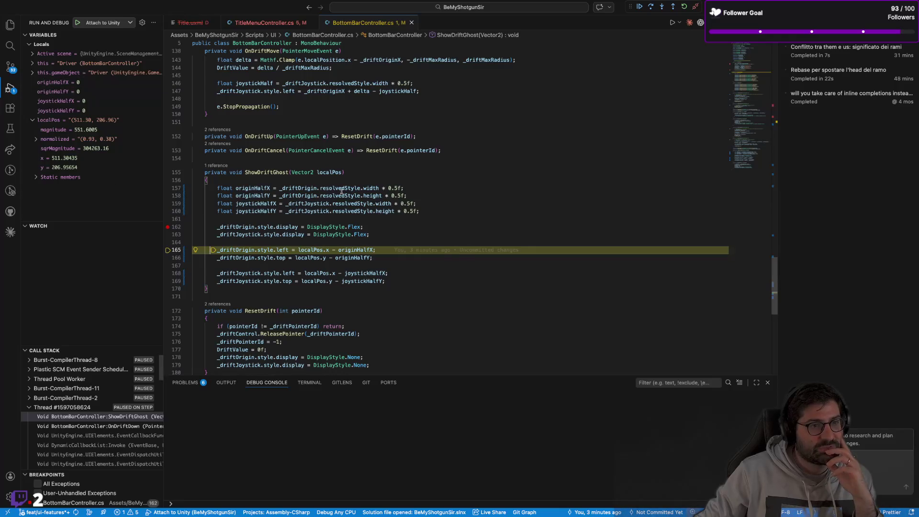
mouse_move(342, 191)
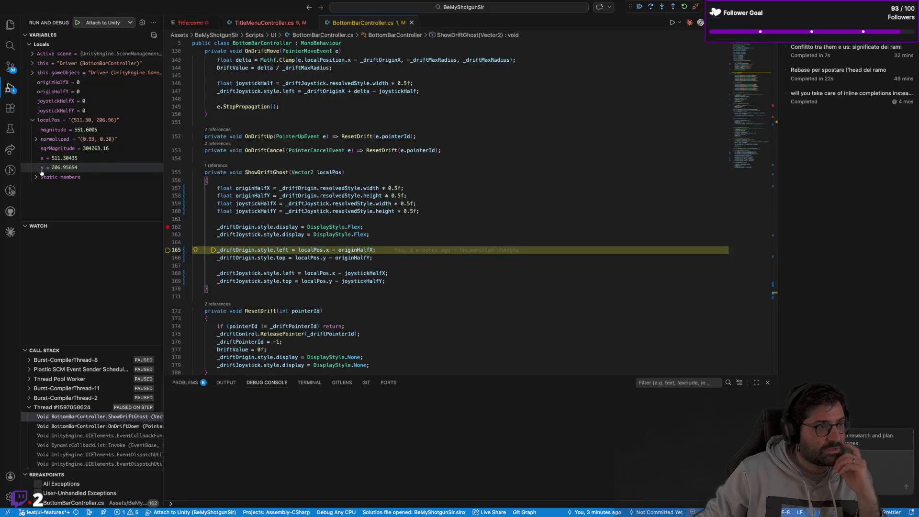
left_click(43, 63)
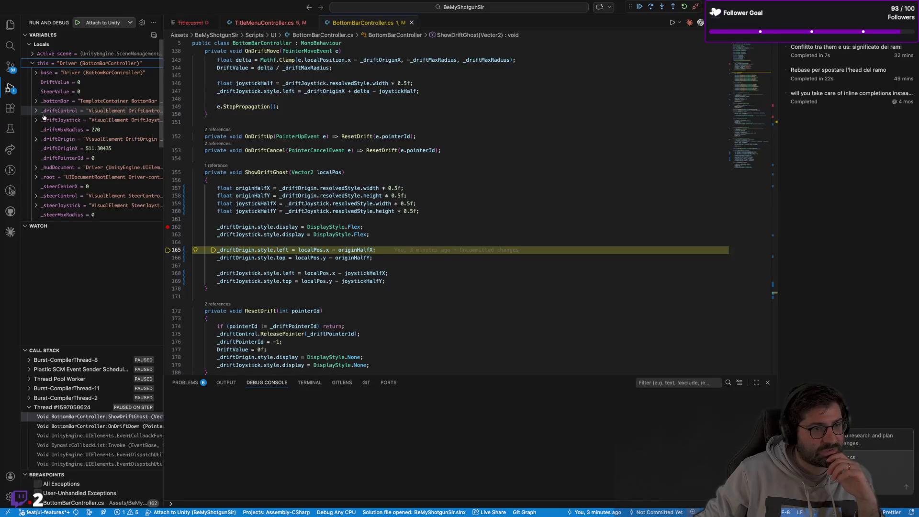
Expand and collapse _driftOrigin in the Variables pane and scroll through the variables
left_click(35, 139)
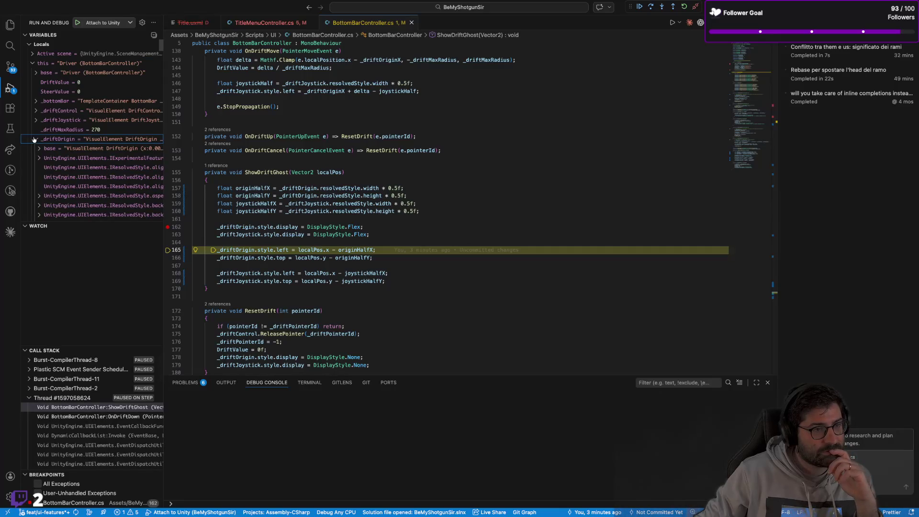
left_click(34, 139)
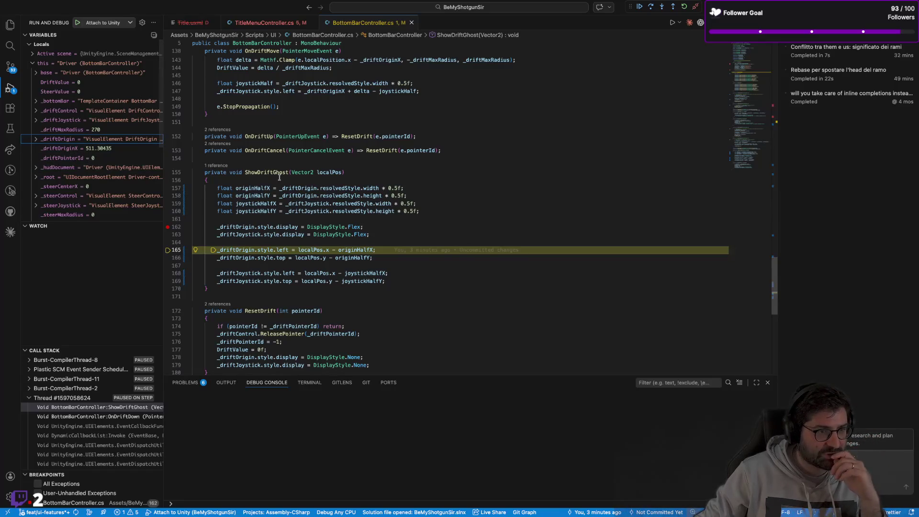
scroll(277, 177, "up", 1)
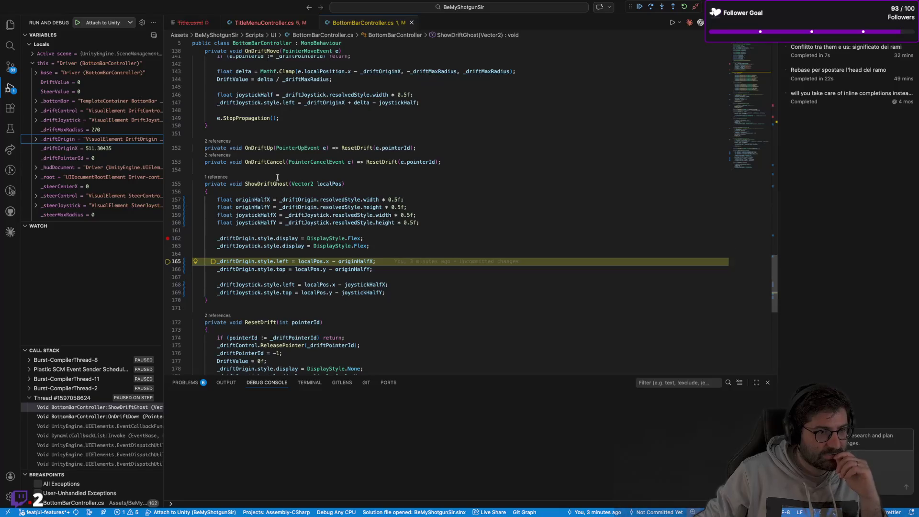
scroll(277, 177, "up", 5)
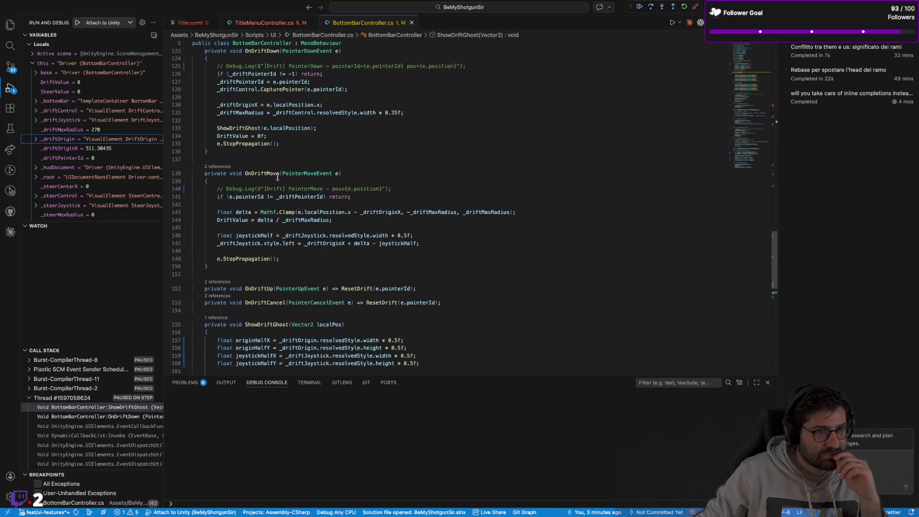
scroll(277, 177, "up", 5)
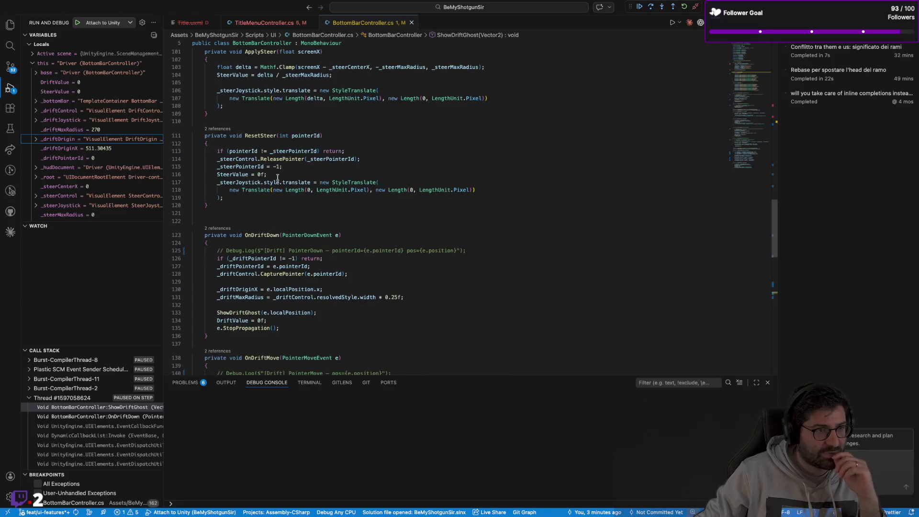
scroll(278, 177, "down", 5)
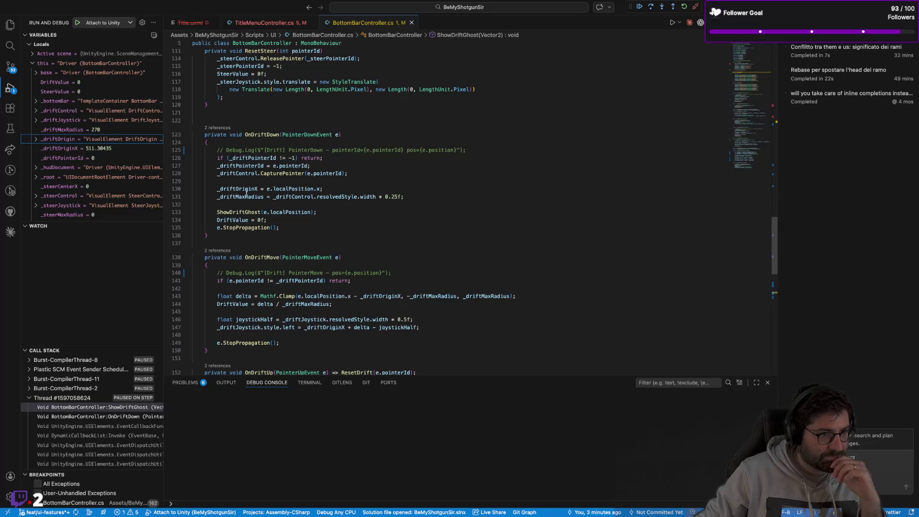
mouse_move(250, 189)
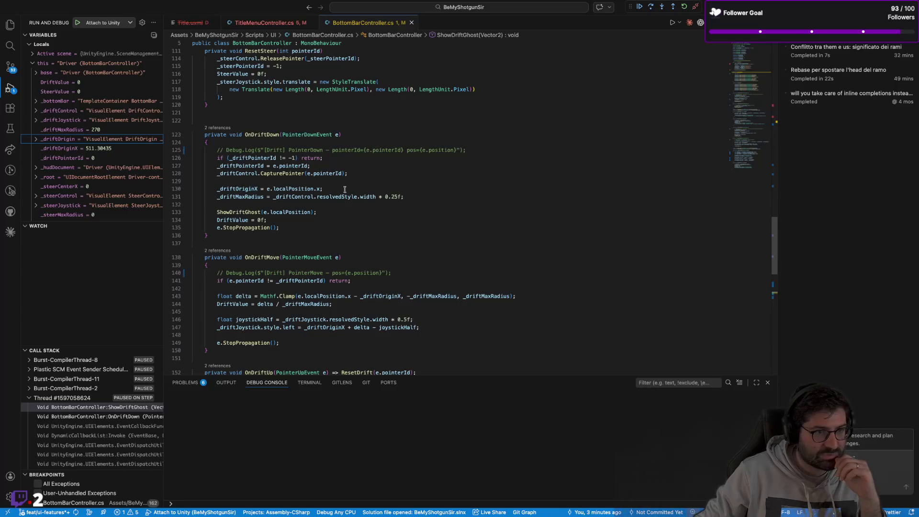
scroll(53, 139, "down", 1)
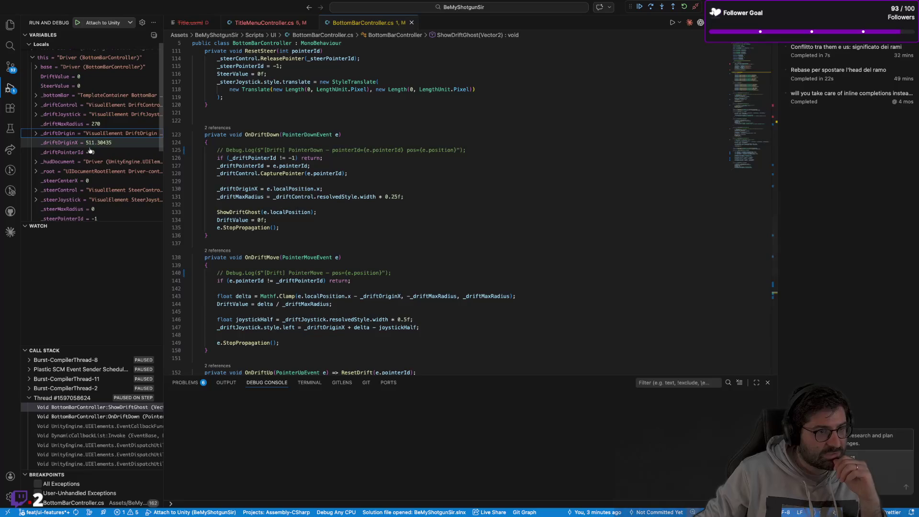
Re-expand _driftOrigin with its base element and static members
left_click(53, 137)
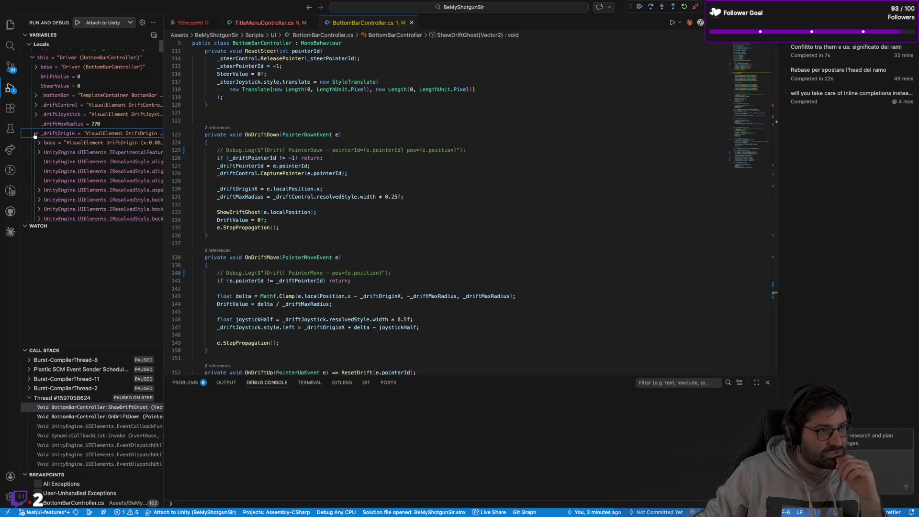
left_click(40, 142)
scroll(62, 153, "down", 3)
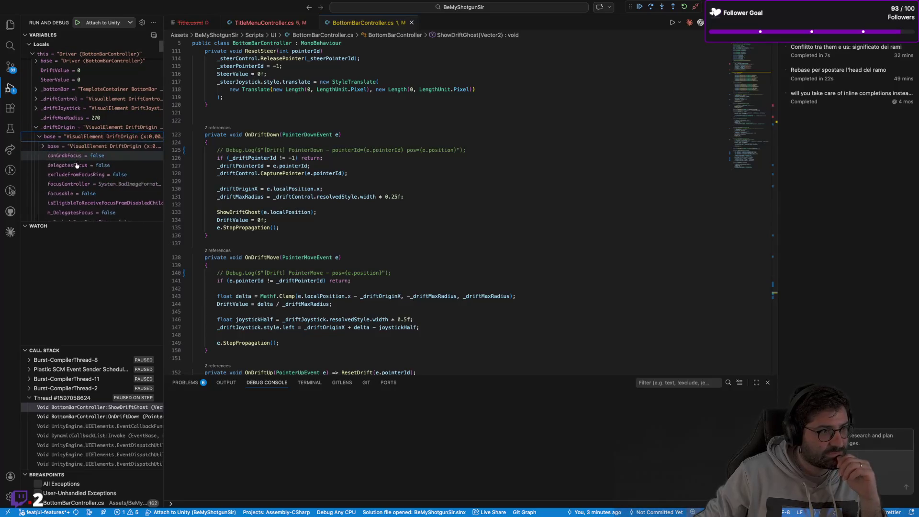
scroll(259, 186, "down", 10)
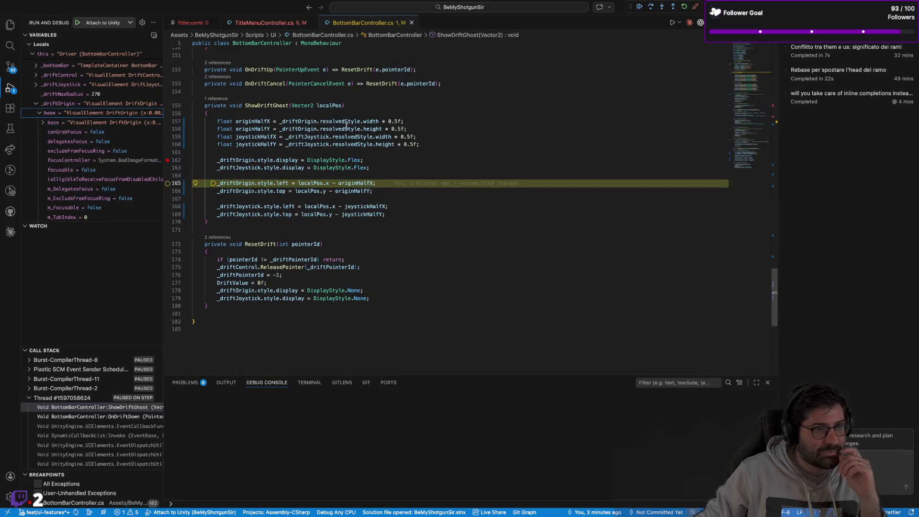
mouse_move(344, 125)
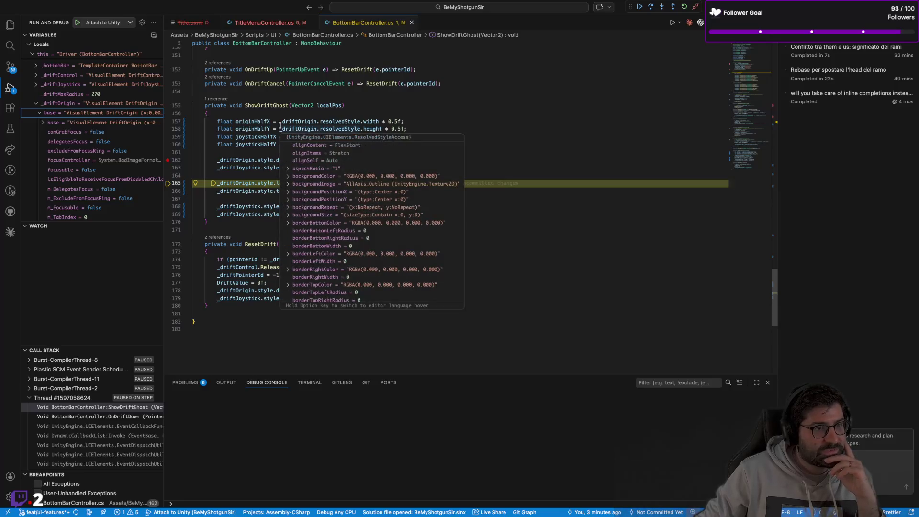
scroll(96, 149, "down", 3)
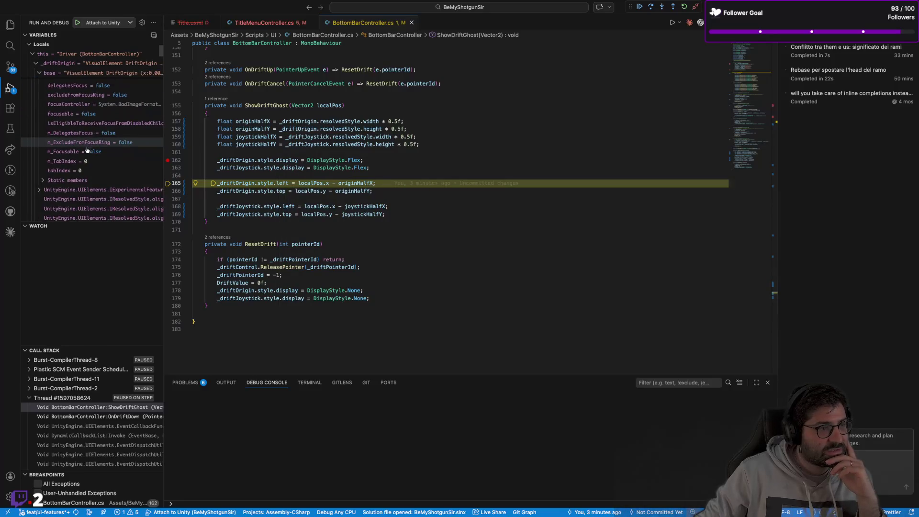
left_click(43, 182)
scroll(80, 183, "down", 2)
scroll(79, 183, "up", 1)
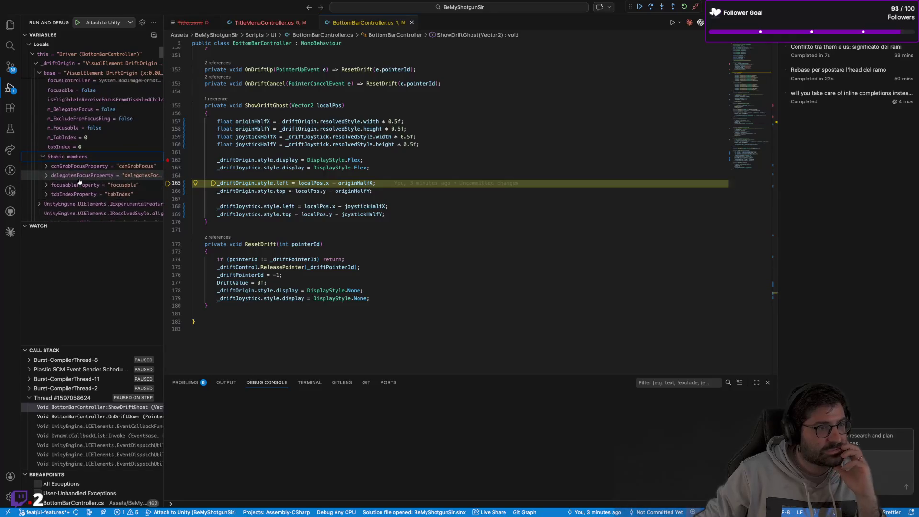
scroll(79, 179, "up", 3)
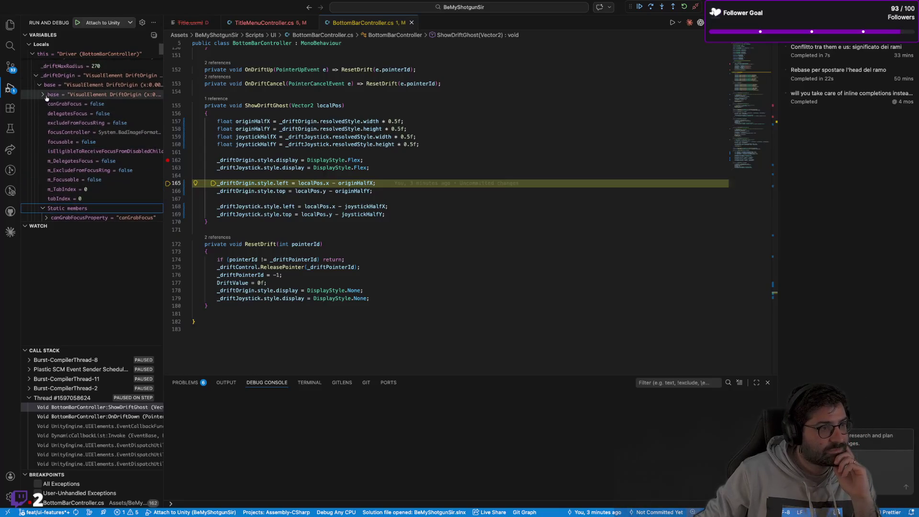
Expand, then collapse, the nested base entries under _driftOrigin
left_click(41, 94)
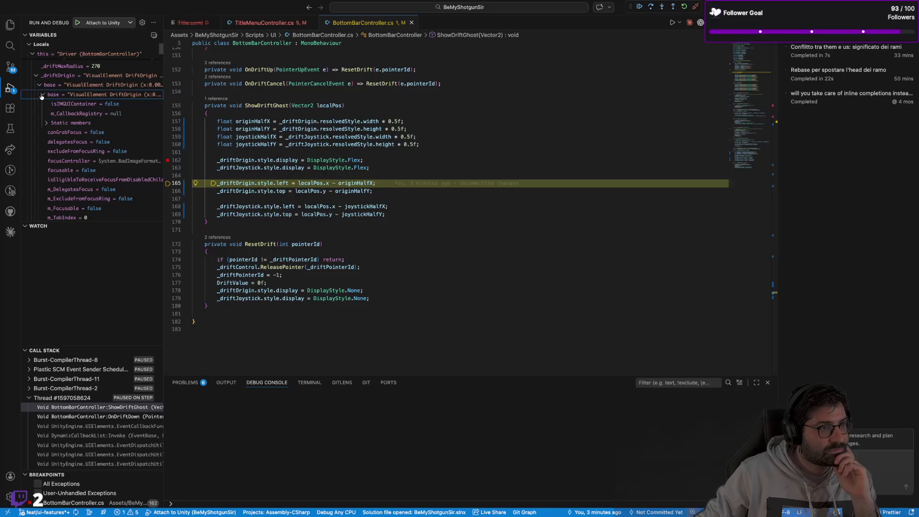
left_click(41, 94)
left_click(39, 85)
scroll(56, 146, "down", 1)
scroll(55, 147, "down", 5)
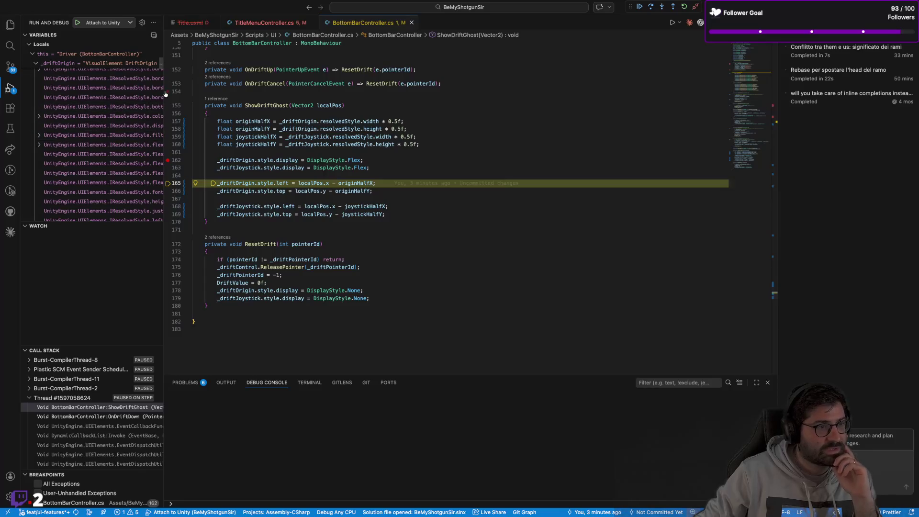
Widen the debug sidebar and scroll through IResolvedStyle members to see width 0
left_click_drag(165, 94, 209, 96)
scroll(118, 133, "up", 4)
scroll(118, 132, "up", 5)
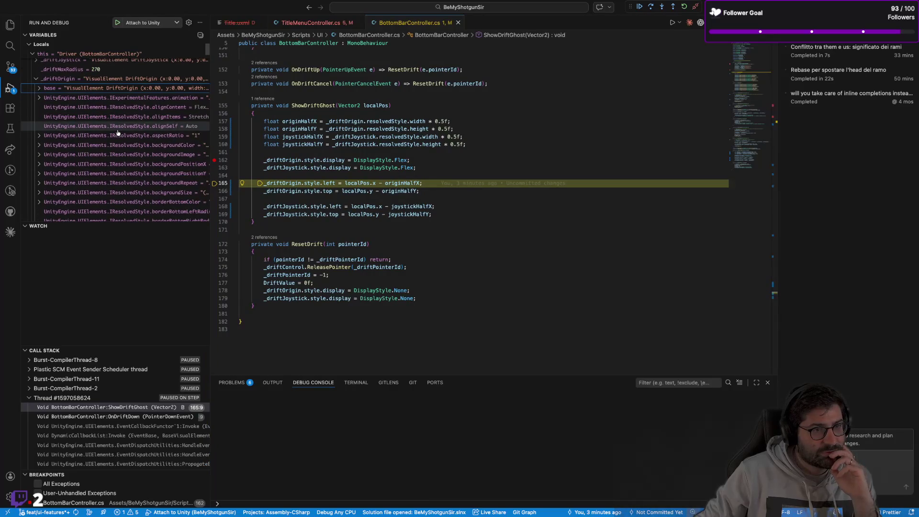
scroll(118, 132, "down", 3)
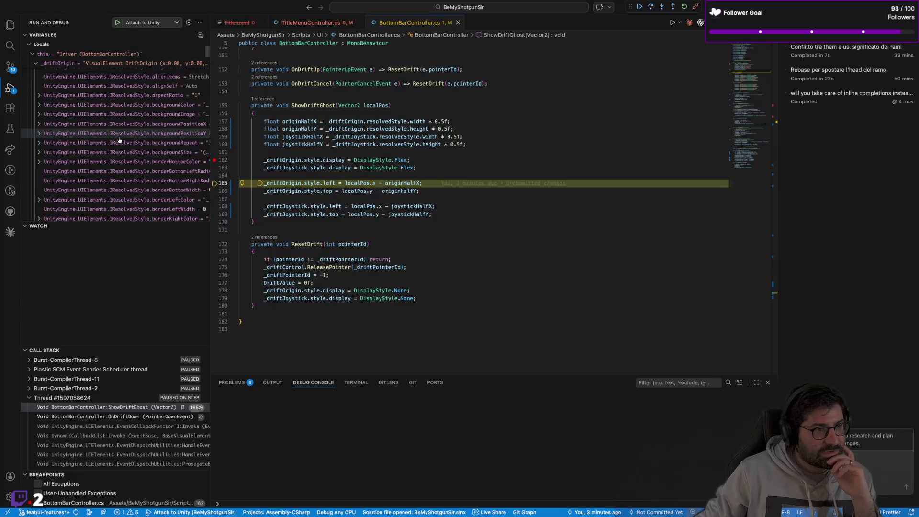
scroll(119, 140, "down", 5)
scroll(119, 139, "down", 6)
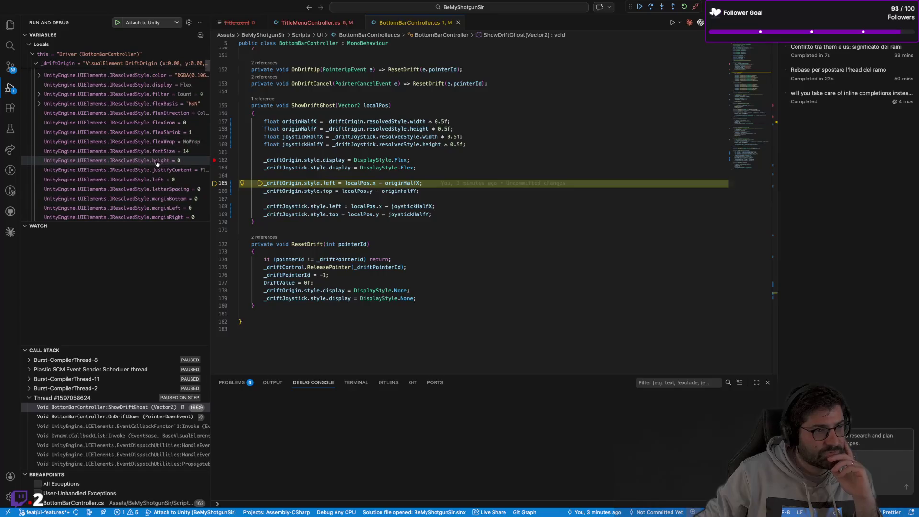
scroll(181, 164, "down", 10)
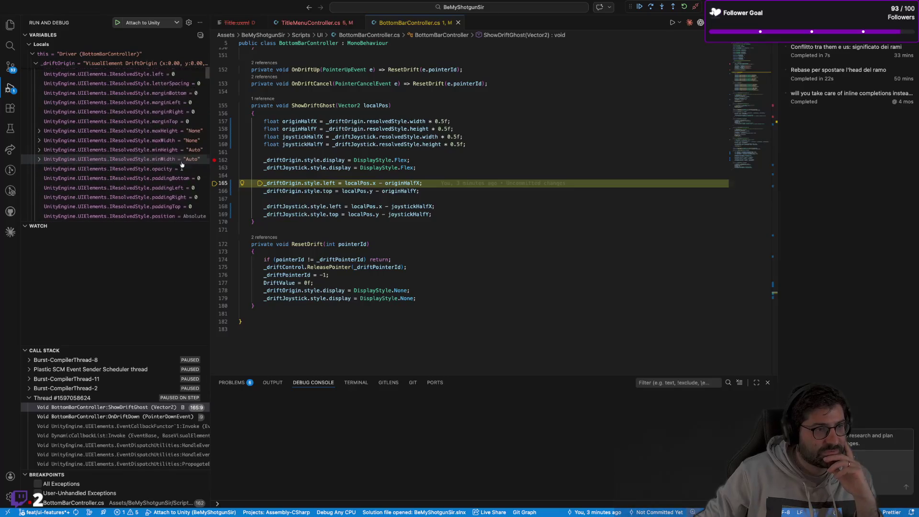
scroll(181, 165, "down", 15)
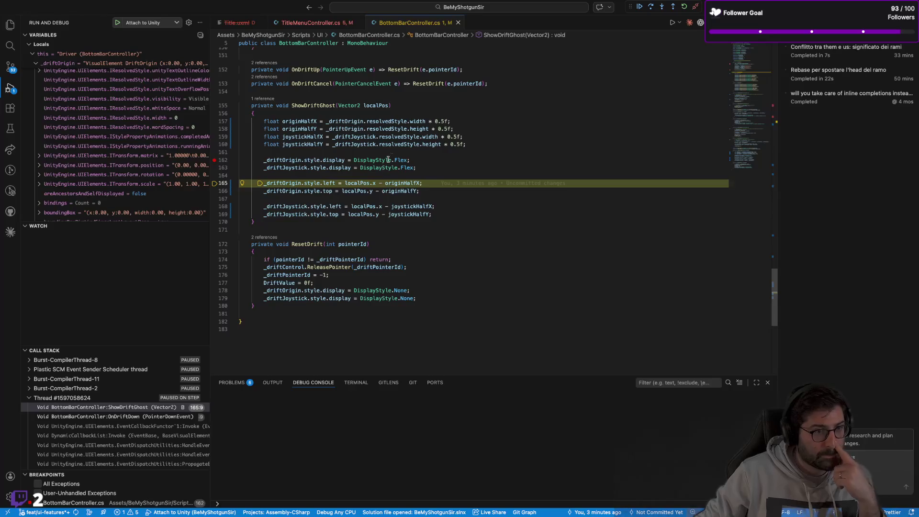
Step over line 165 in the debugger
left_click(650, 9)
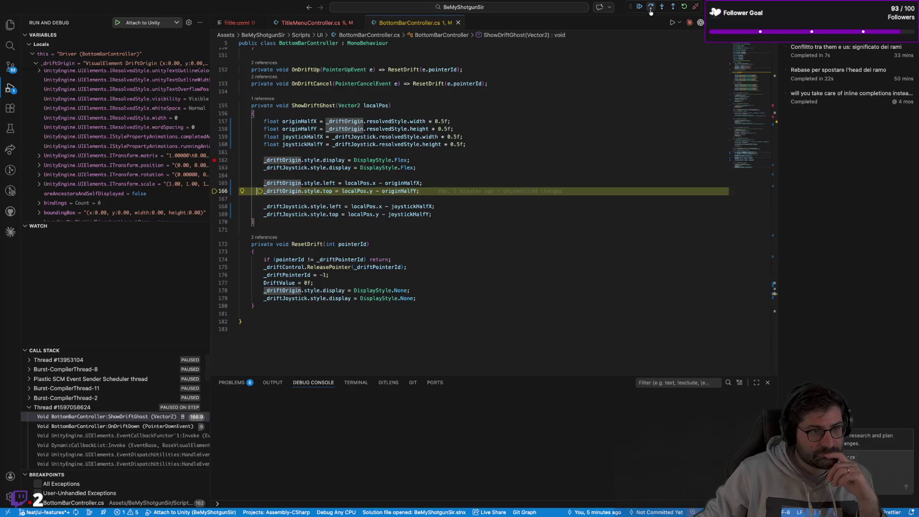
left_click(650, 8)
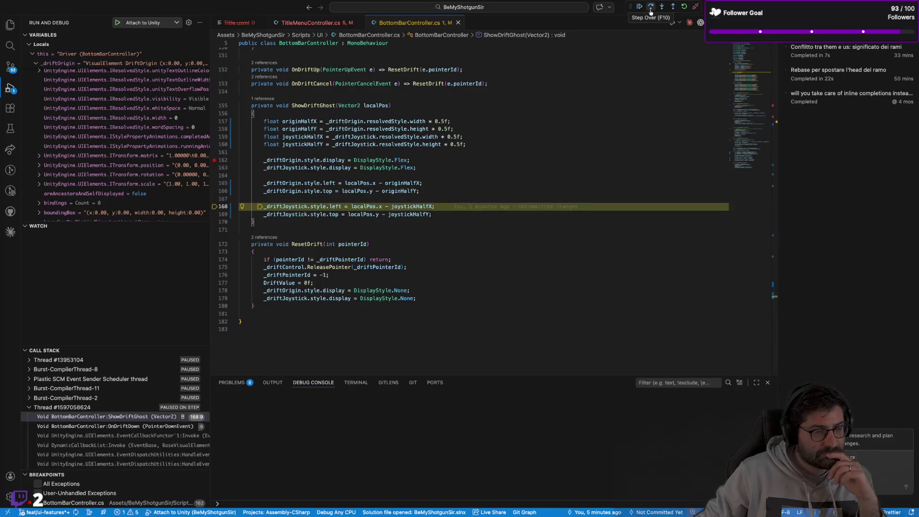
scroll(69, 147, "down", 10)
scroll(69, 146, "up", 10)
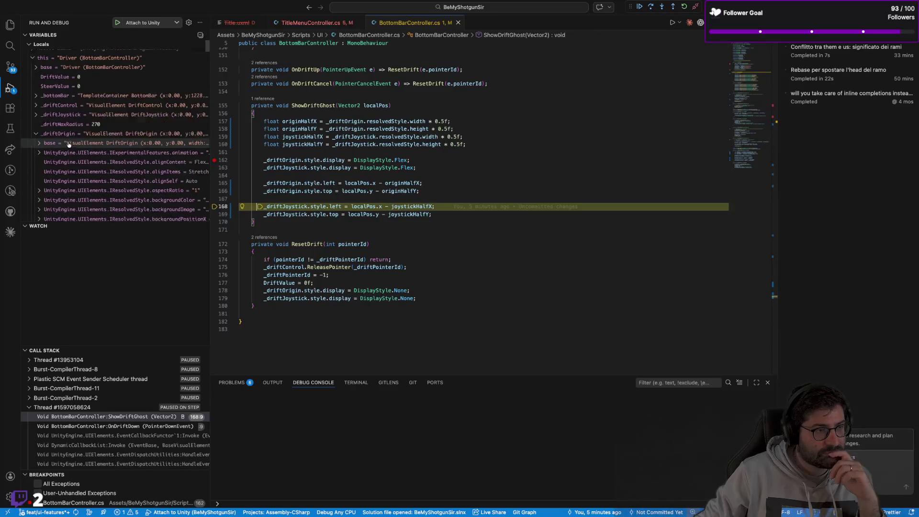
Expand _driftJoystick in the Variables panel and inspect its resolved width of 0
left_click(41, 139)
left_click(41, 120)
scroll(84, 147, "down", 10)
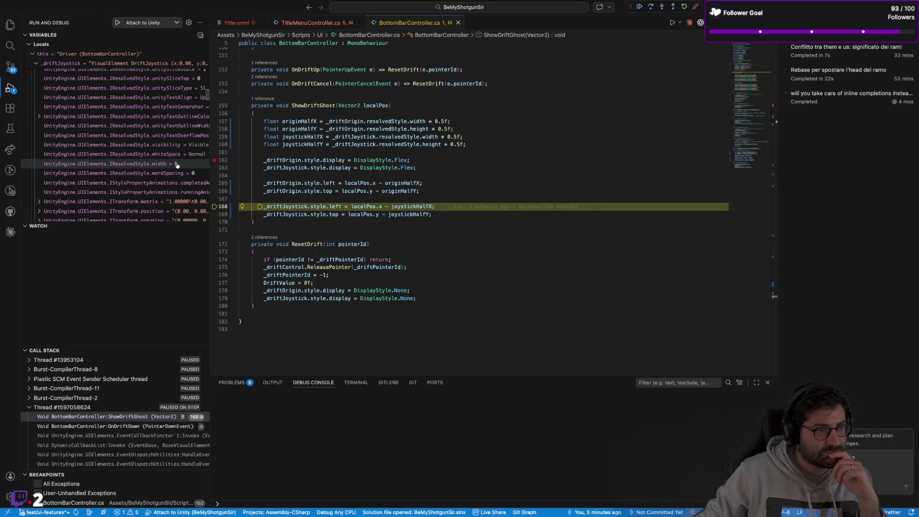
mouse_move(176, 165)
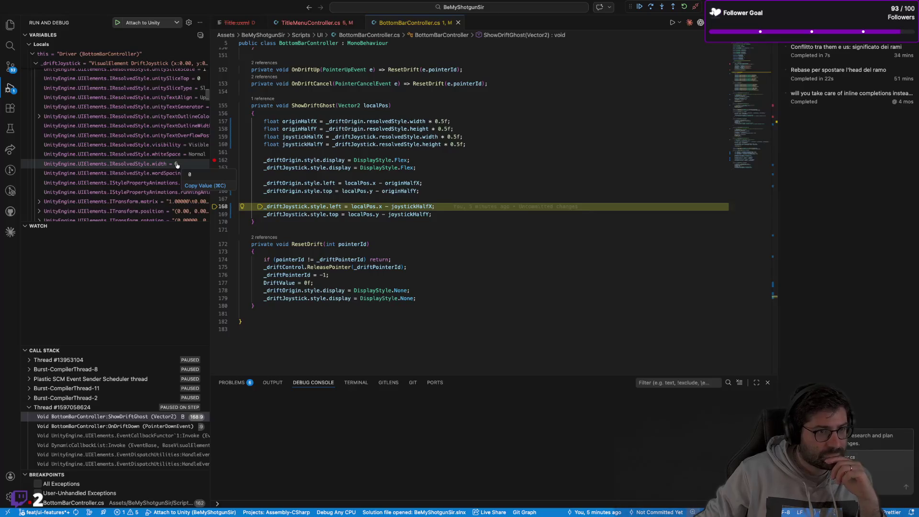
mouse_move(363, 128)
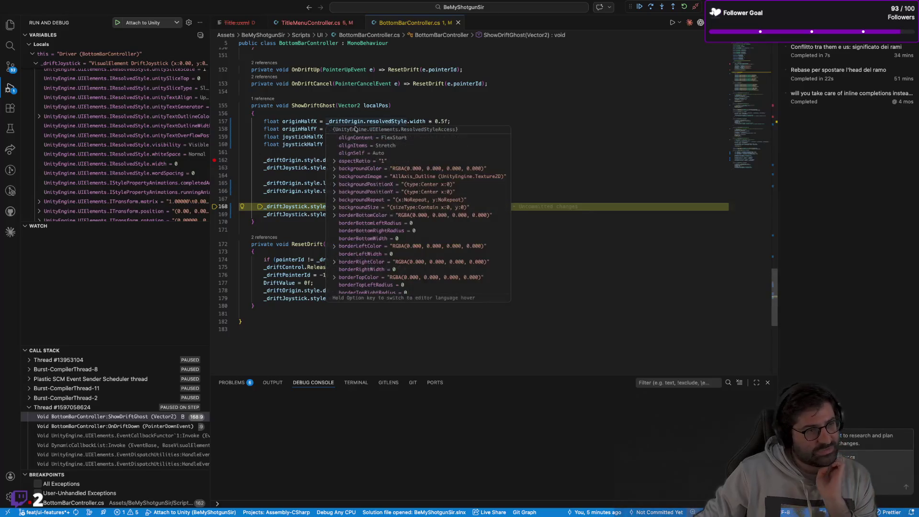
scroll(145, 181, "down", 1)
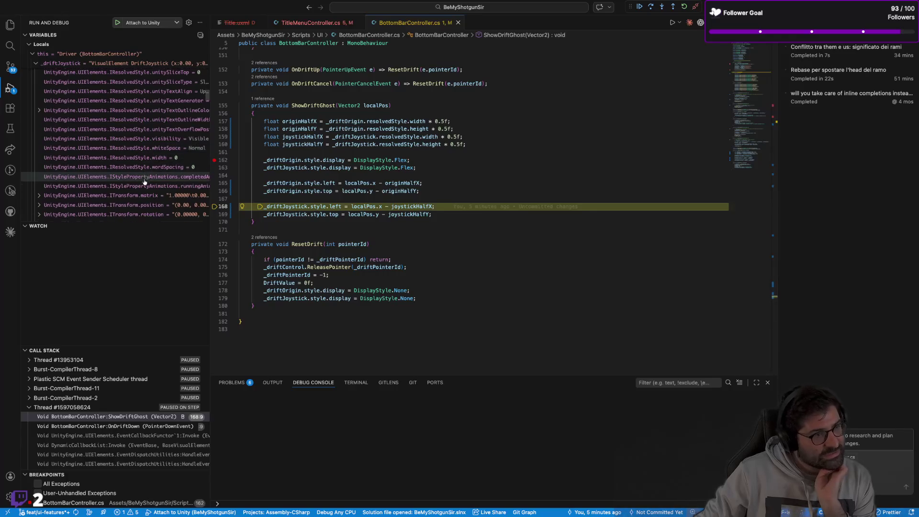
scroll(127, 154, "up", 10)
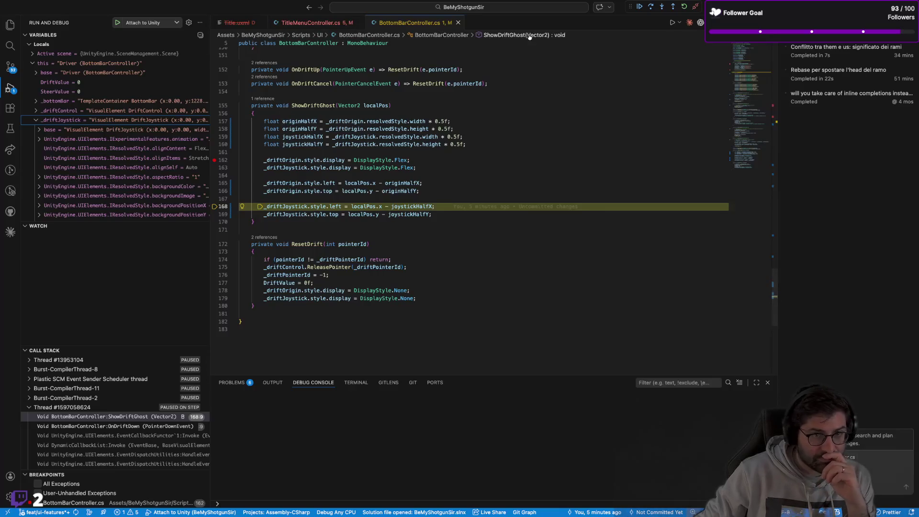
Step over lines 168–170 to finish ShowDriftGhost and return to OnDriftDown
left_click(651, 8)
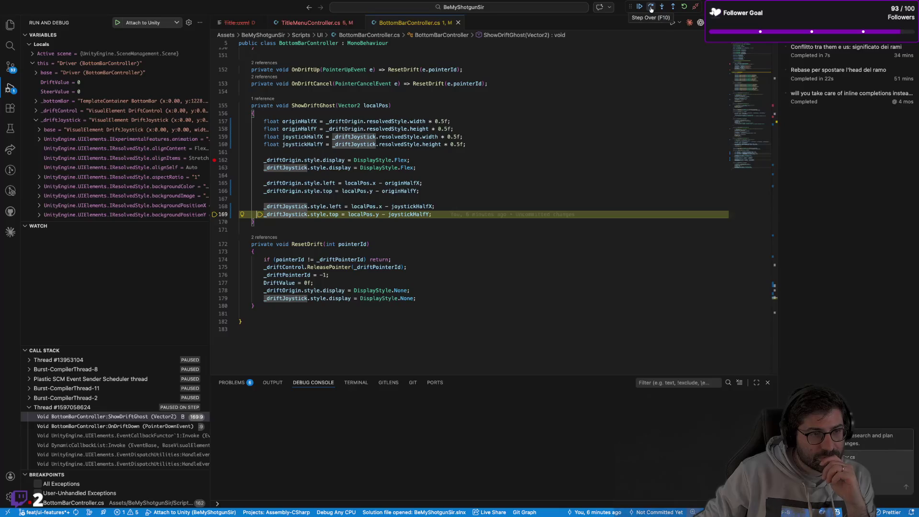
left_click(651, 8)
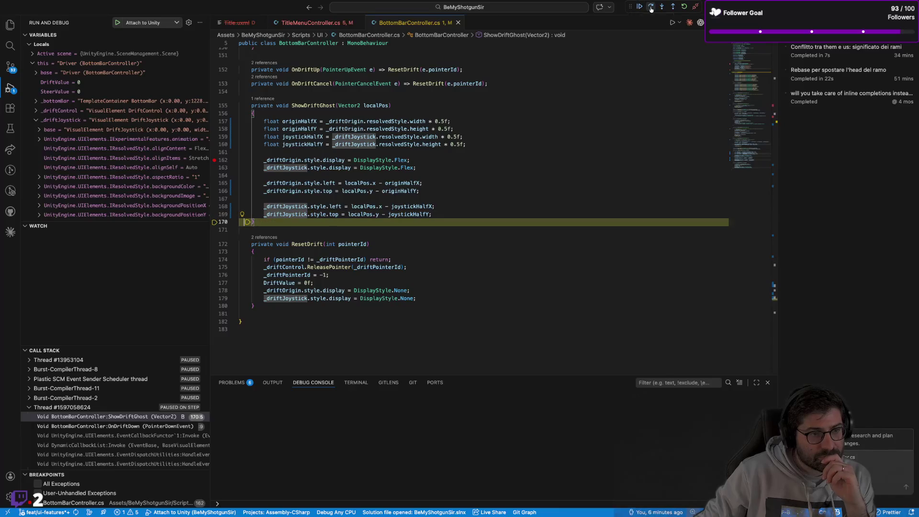
left_click(651, 7)
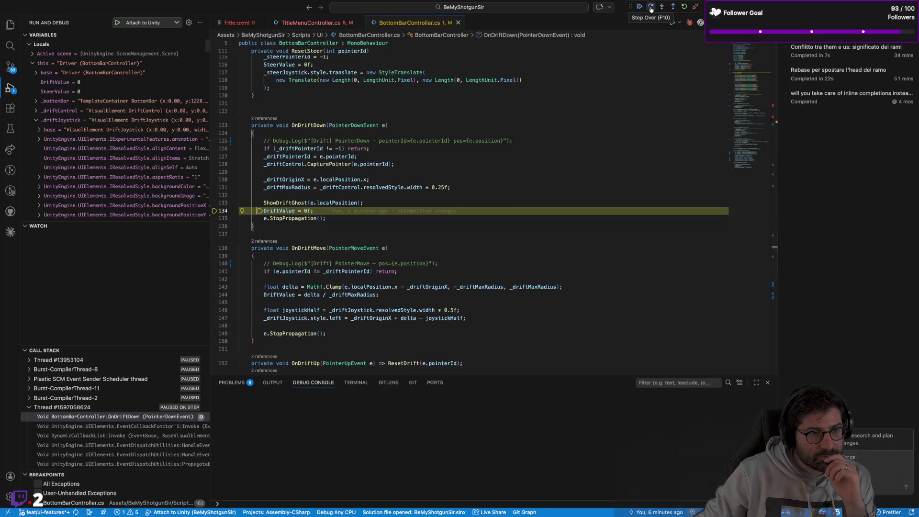
Step over line 134 and inspect _driftControl.resolvedStyle, which shows height 490.4348
left_click(651, 7)
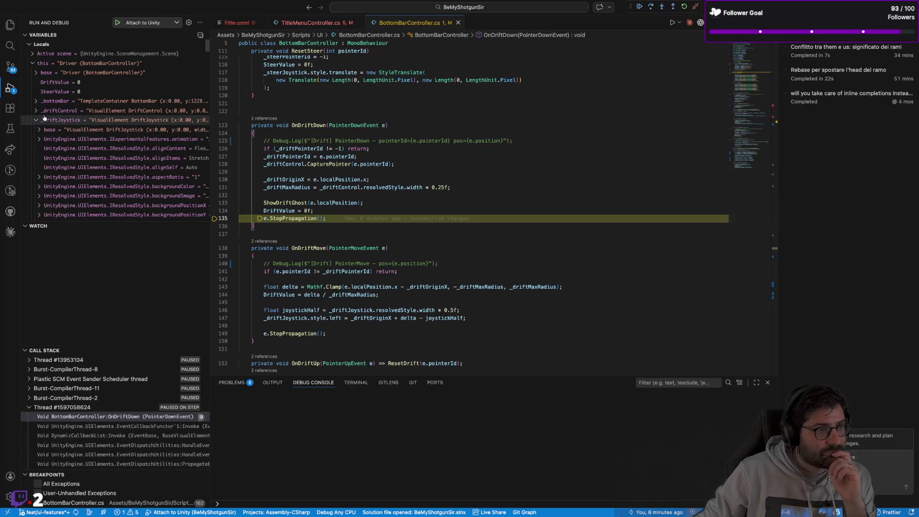
scroll(63, 151, "down", 10)
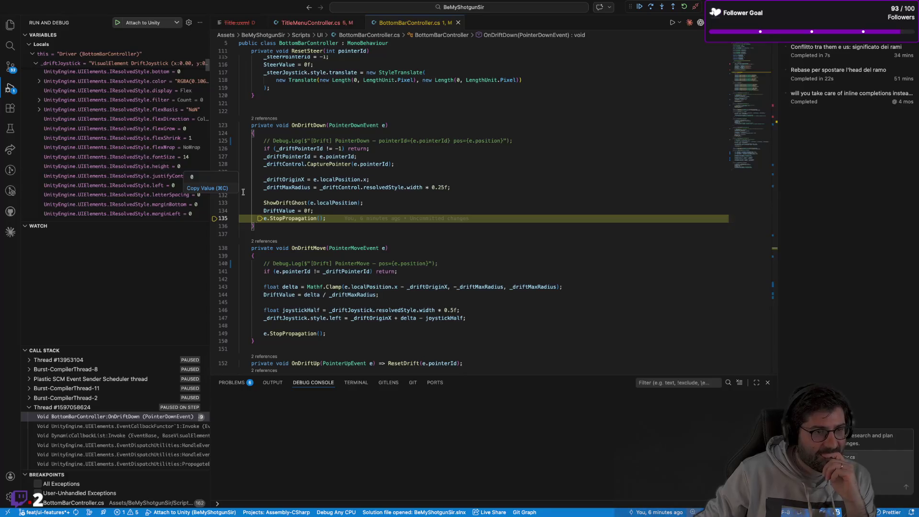
mouse_move(365, 189)
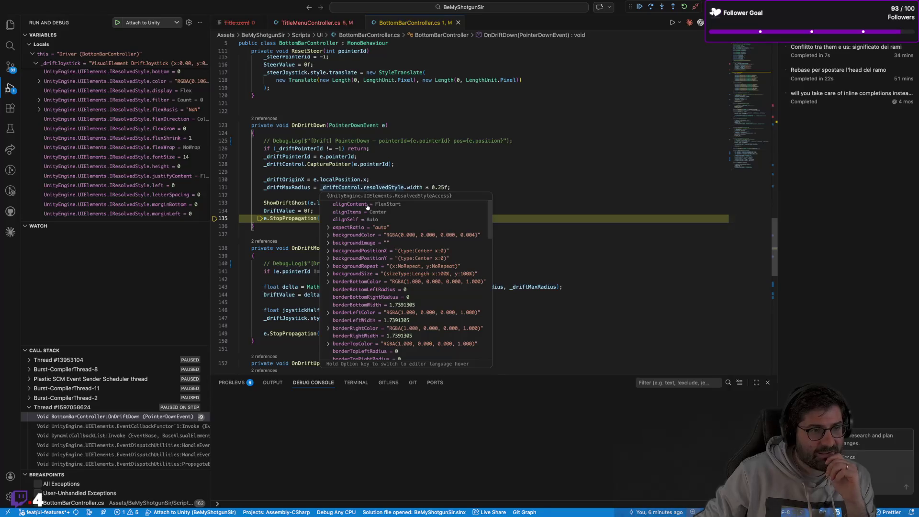
scroll(365, 254, "down", 1)
scroll(366, 257, "down", 4)
scroll(355, 302, "down", 3)
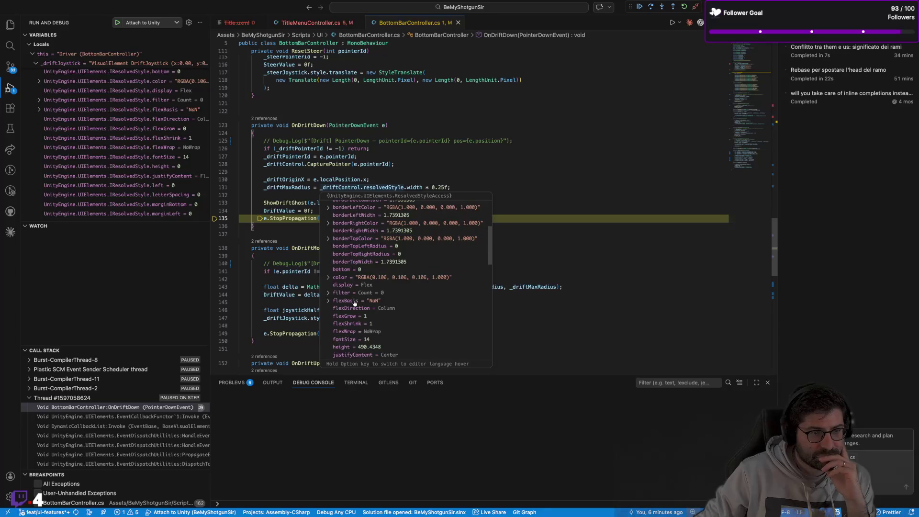
scroll(355, 300, "down", 1)
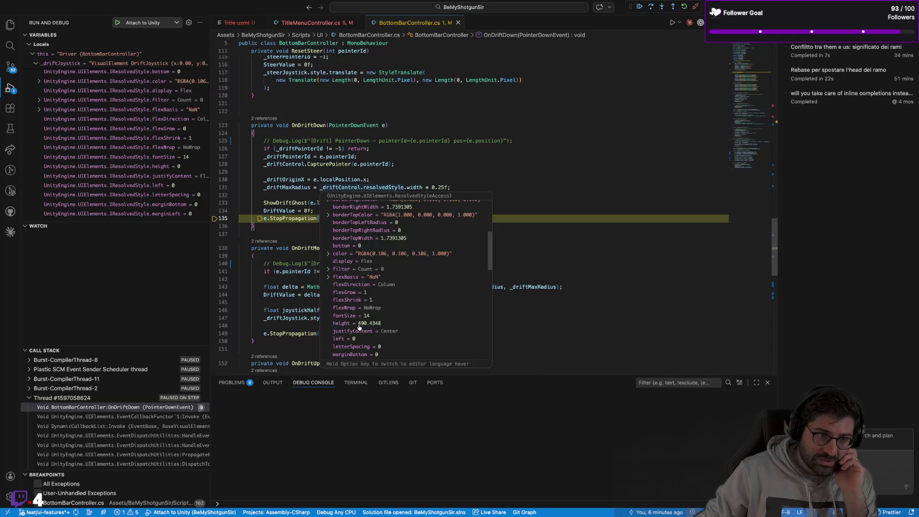
scroll(368, 327, "up", 5)
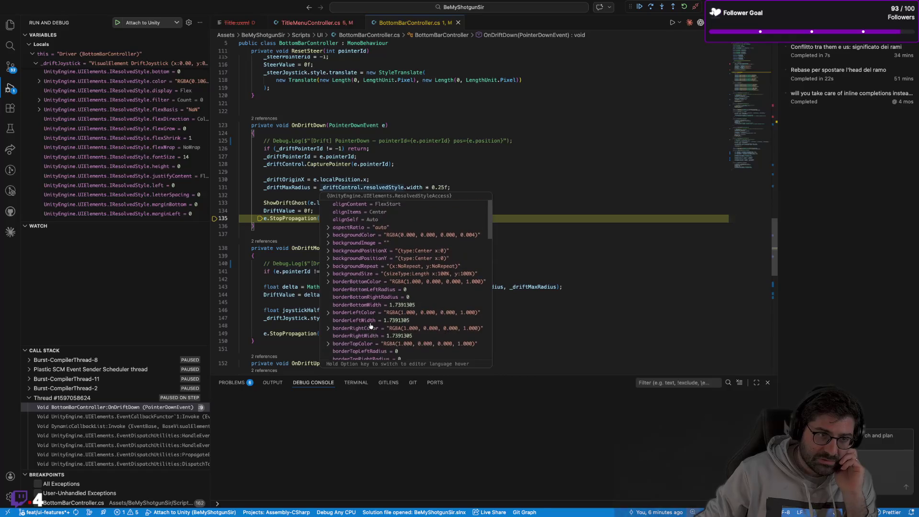
scroll(370, 326, "down", 2)
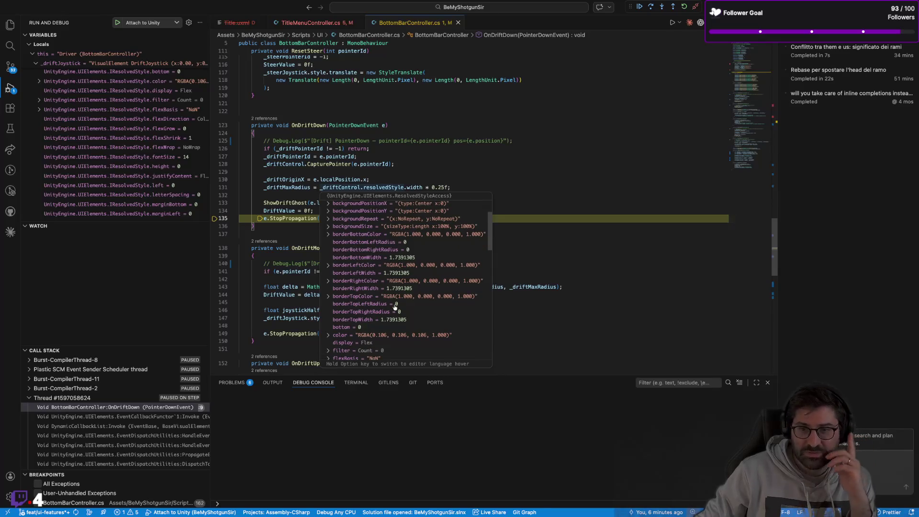
scroll(394, 307, "down", 10)
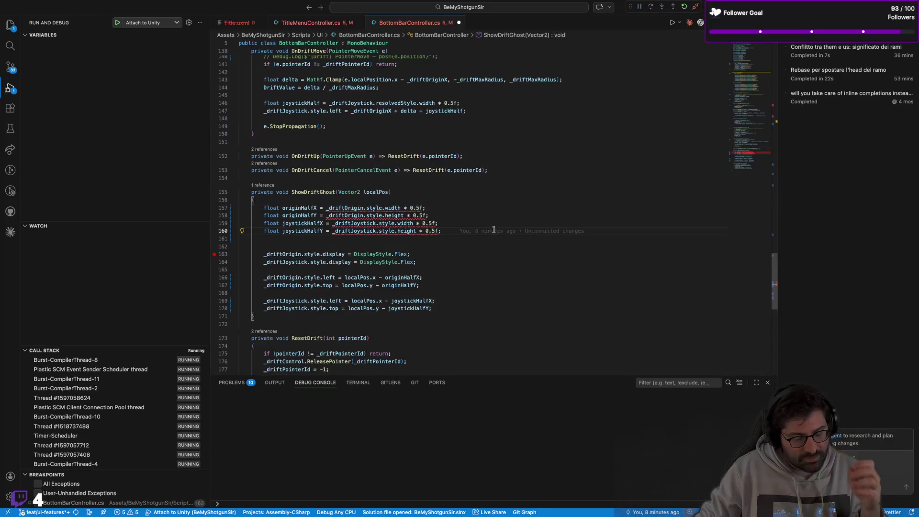
Restore resolvedStyle on lines 157–160, save BottomBarController.cs, and switch to the Unity Editor
key("Up")
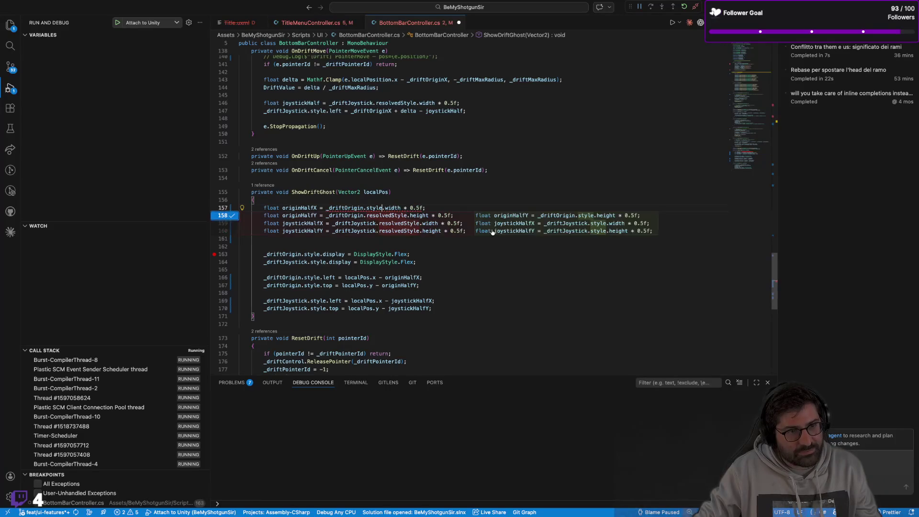
key("Tab")
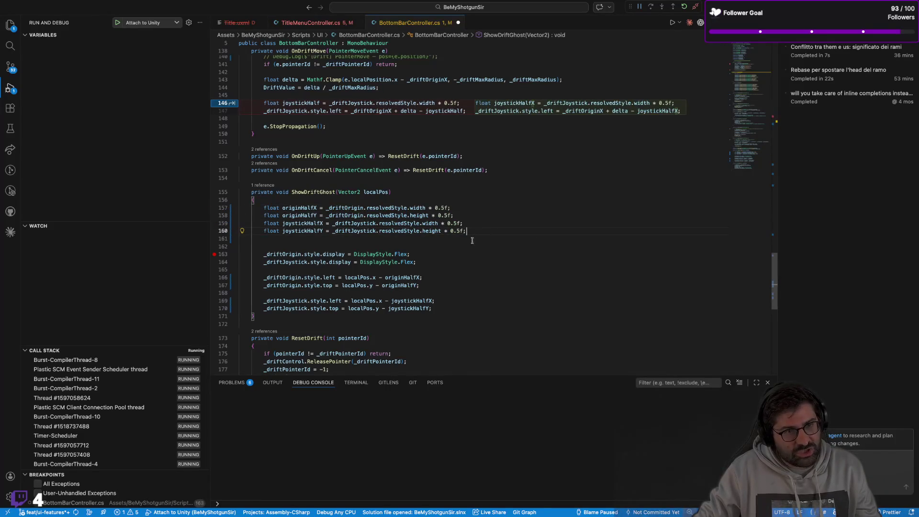
left_click(465, 246)
key("ctrl+s")
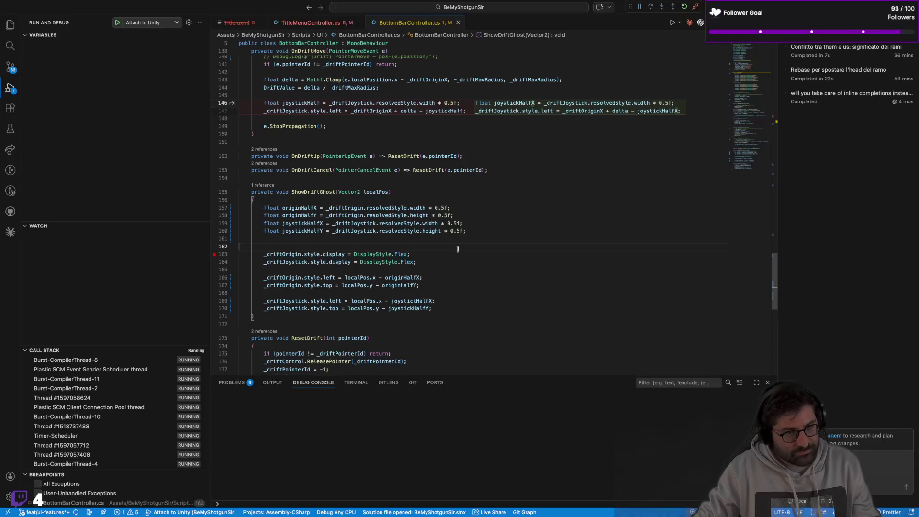
left_click(502, 206)
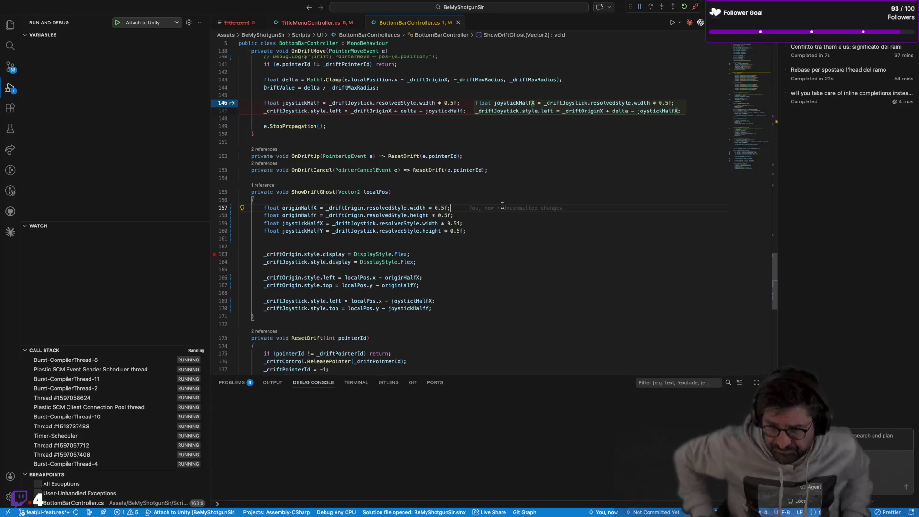
left_click(544, 178)
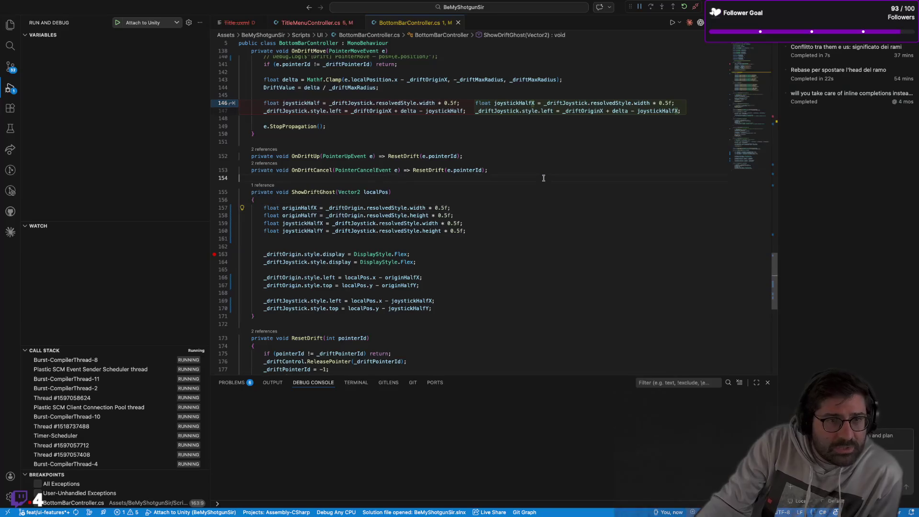
key("super+Tab")
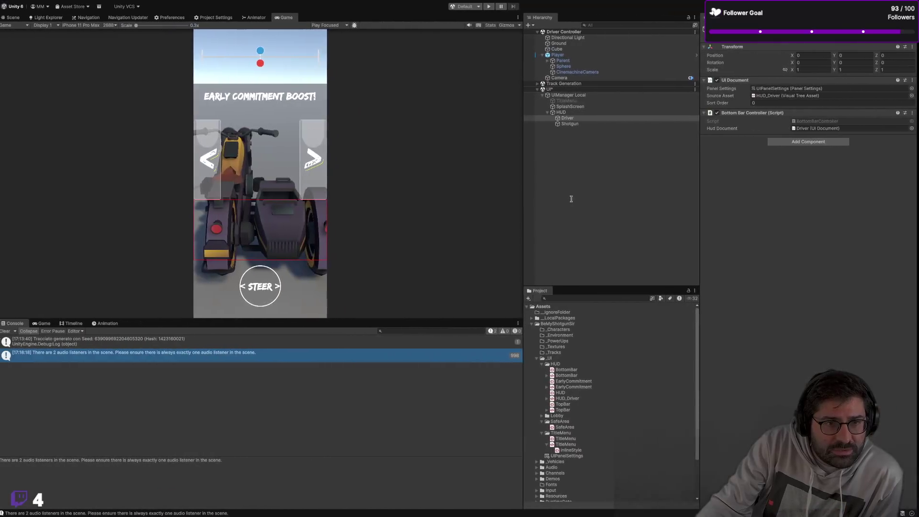